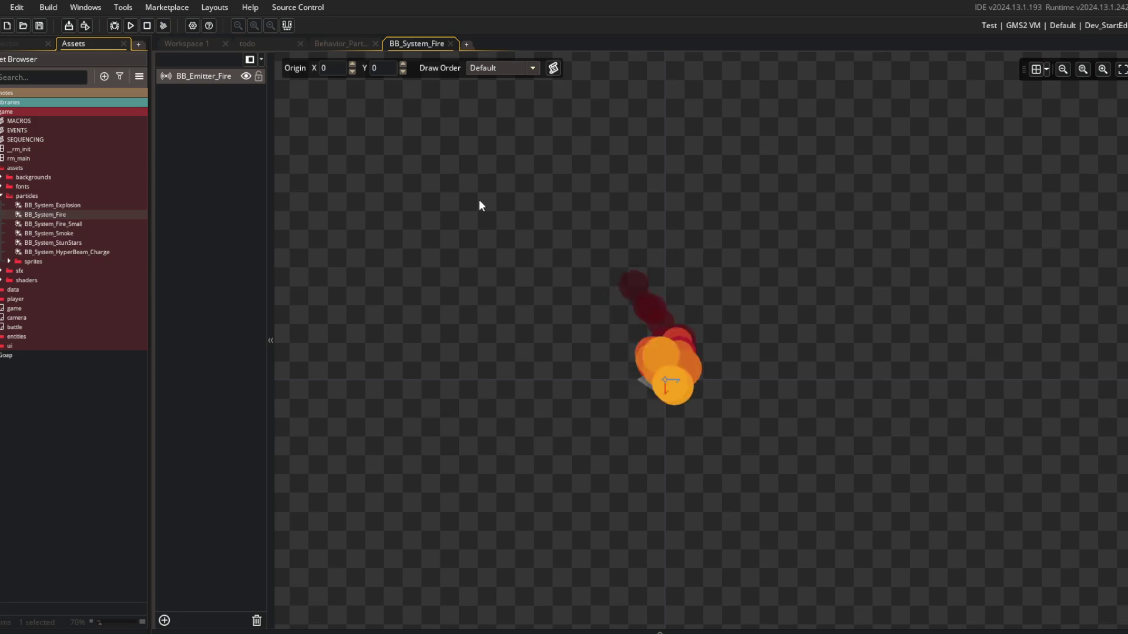
Close the BB_System_Fire editor and widen the two side-by-side code editors.
middle_click(406, 48)
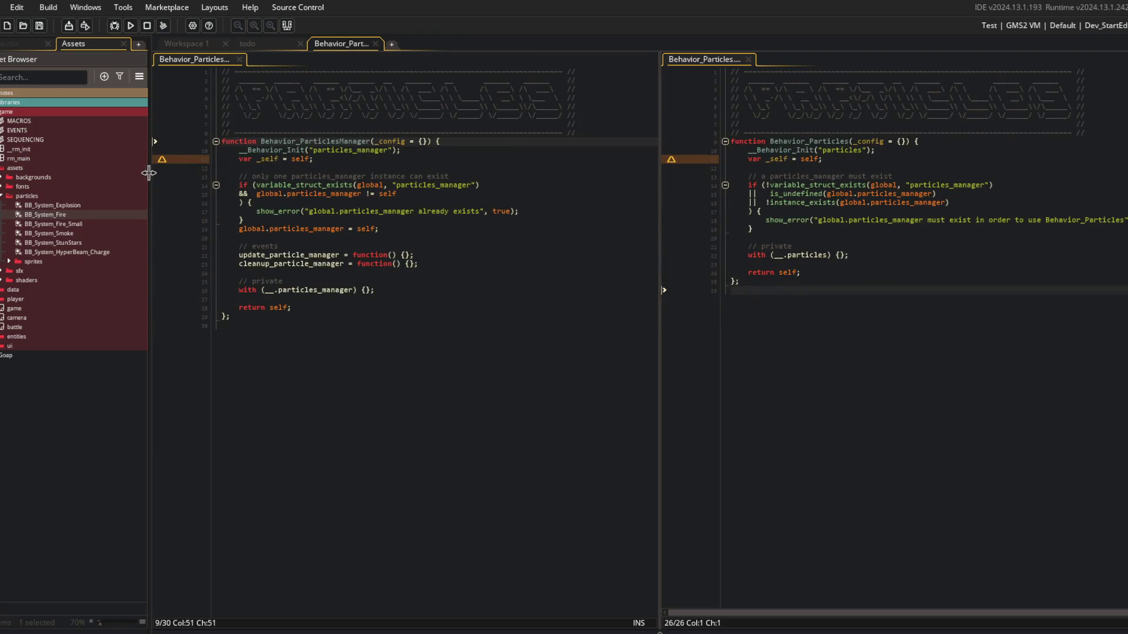
left_click_drag(149, 172, 104, 171)
left_click_drag(637, 160, 548, 171)
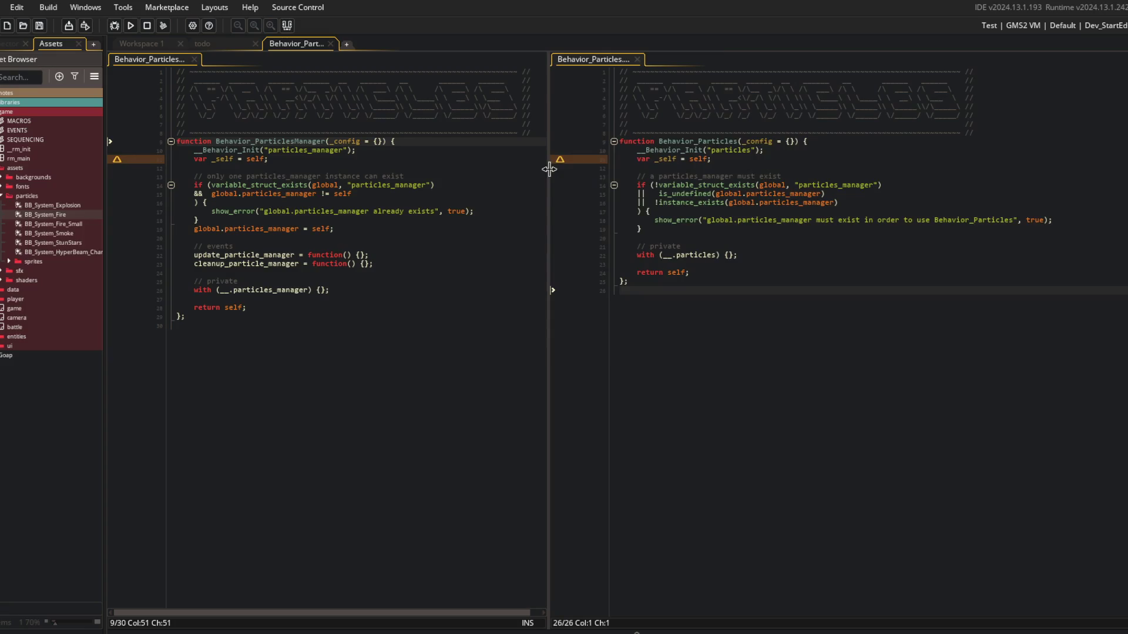
left_click(467, 258)
scroll(467, 257, "up", 2)
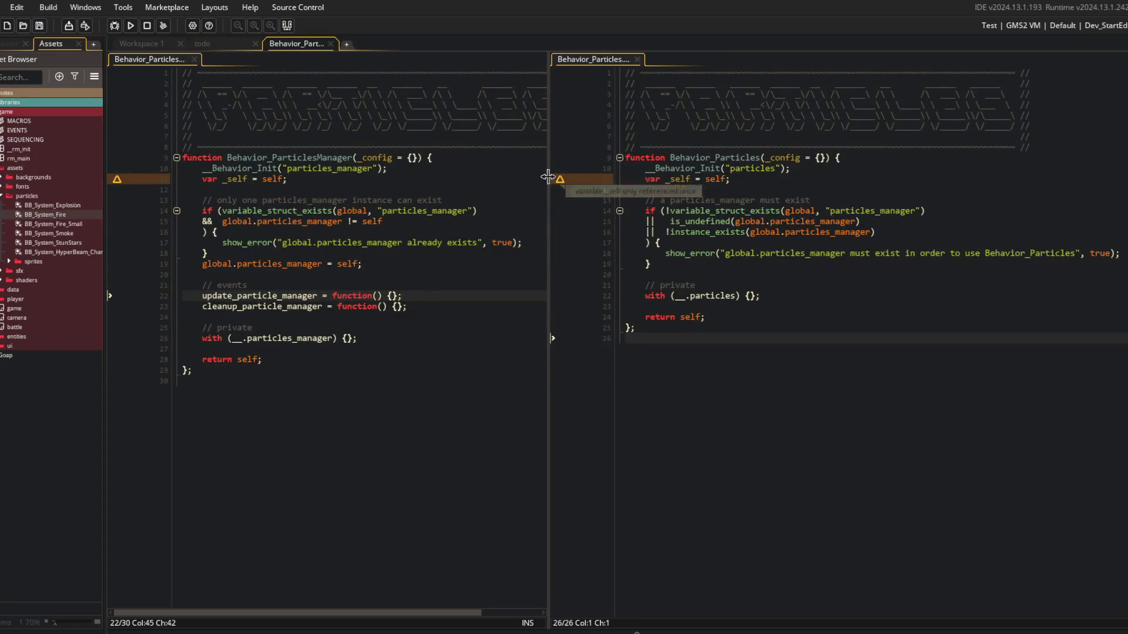
left_click_drag(104, 184, 1, 183)
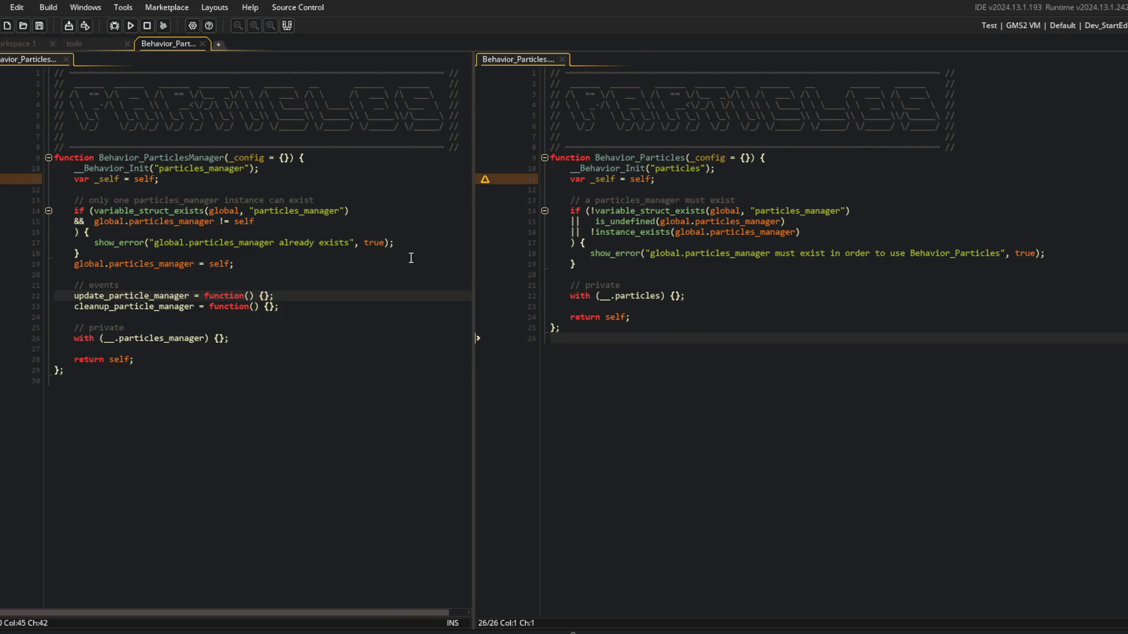
Review the private and events sections of the manager and Behavior_Particles scripts.
left_click(344, 441)
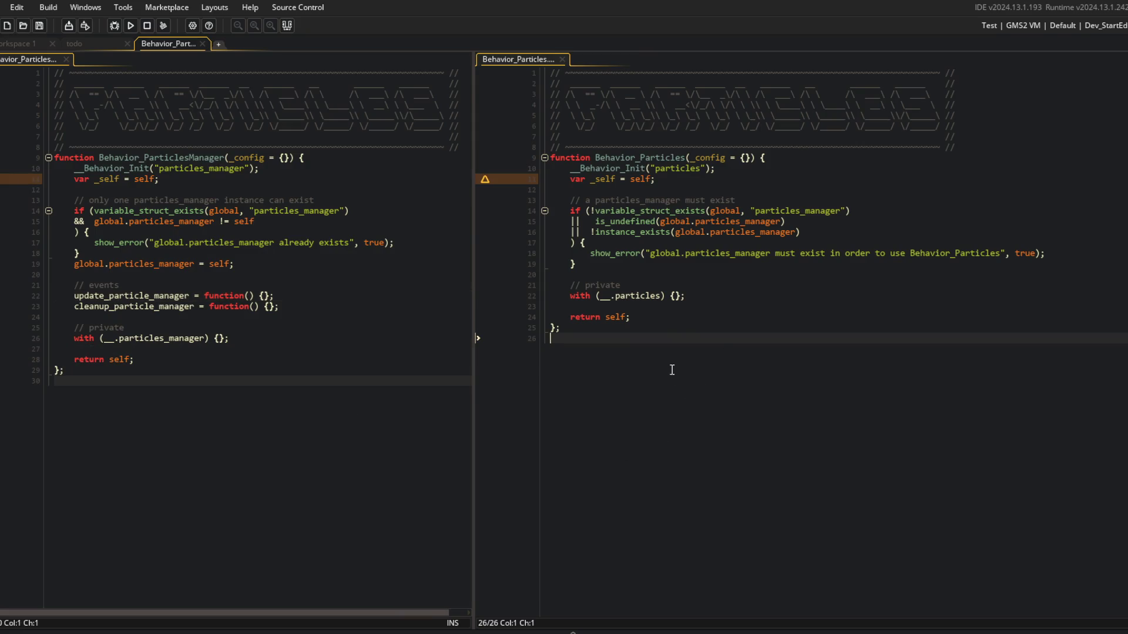
left_click(739, 306)
left_click(733, 297)
left_click(698, 283)
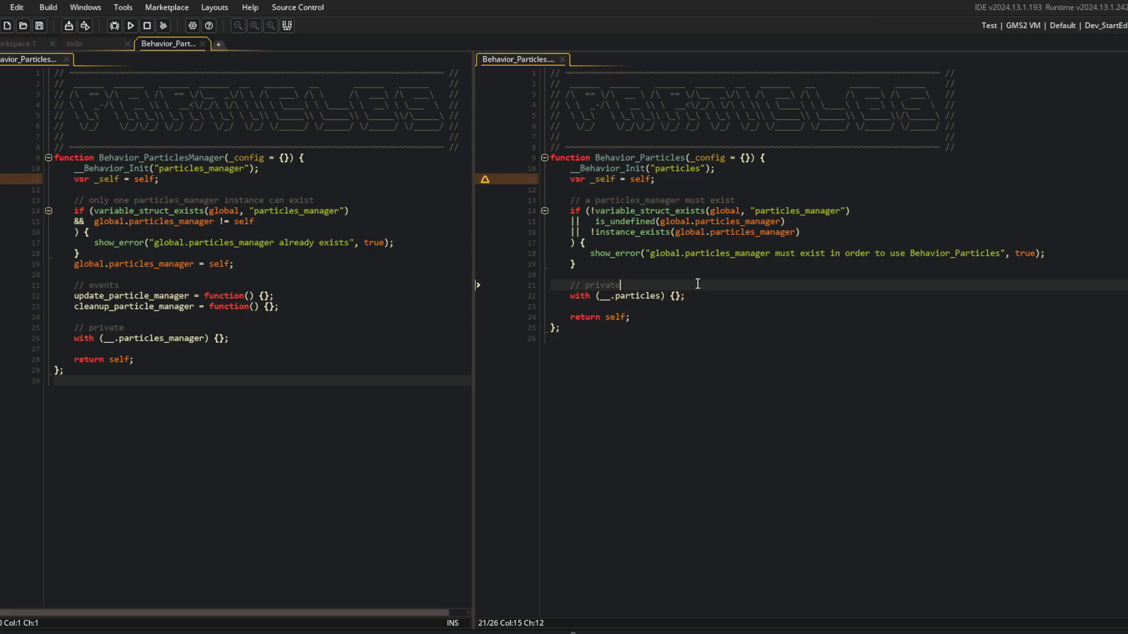
left_click(192, 327)
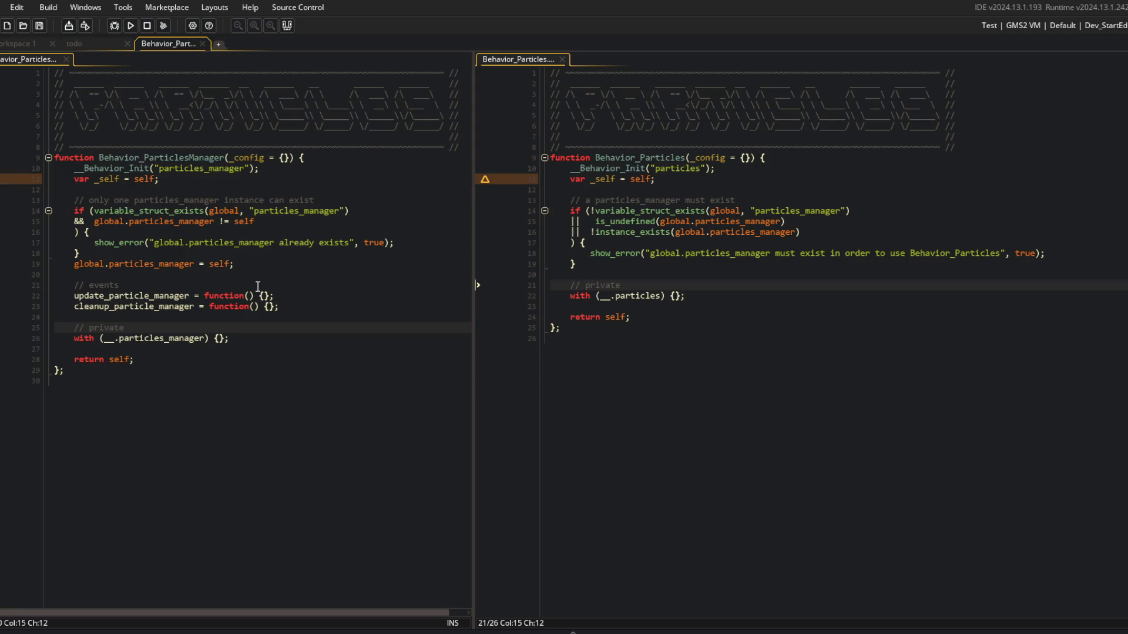
left_click(322, 275)
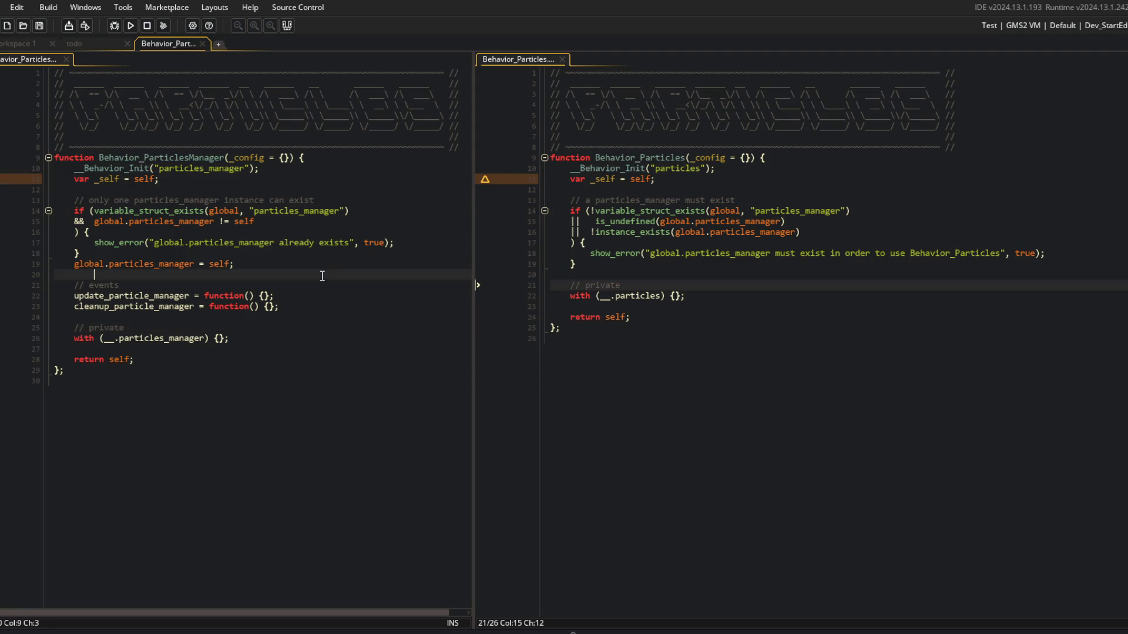
left_click(276, 286)
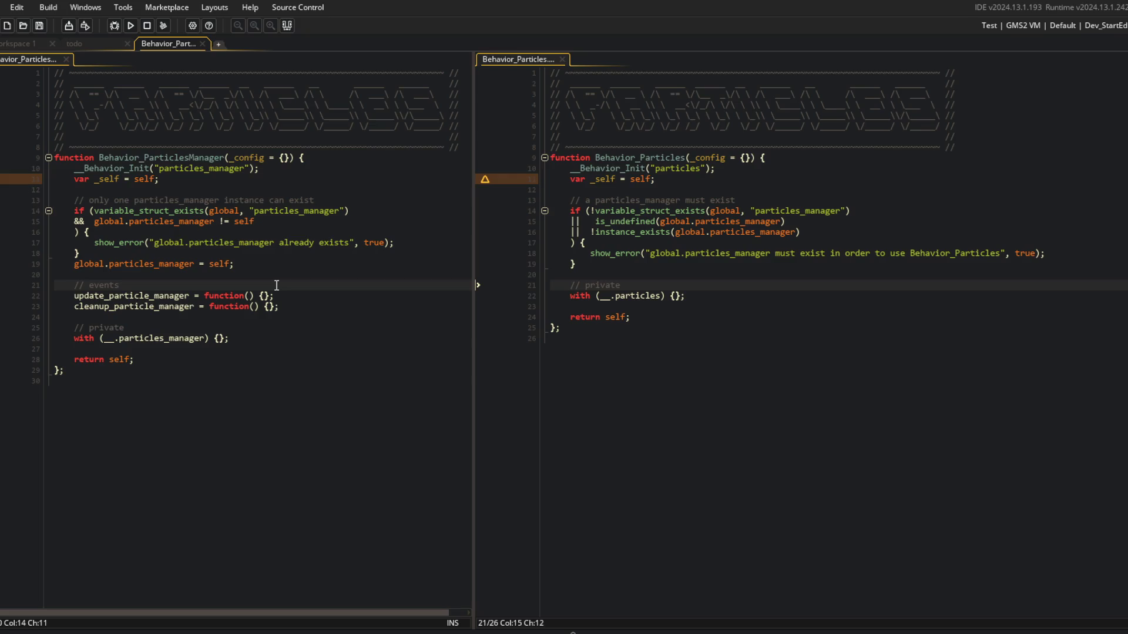
Review the _self lines and the with particles_manager block in both scripts.
left_click(723, 210)
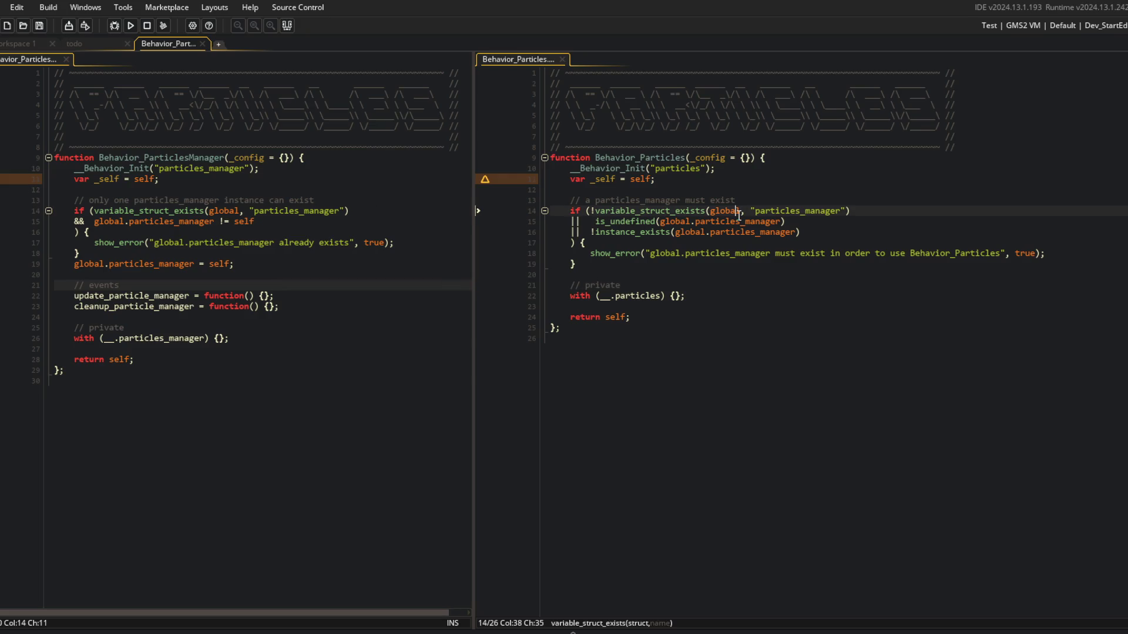
left_click(730, 190)
left_click(219, 178)
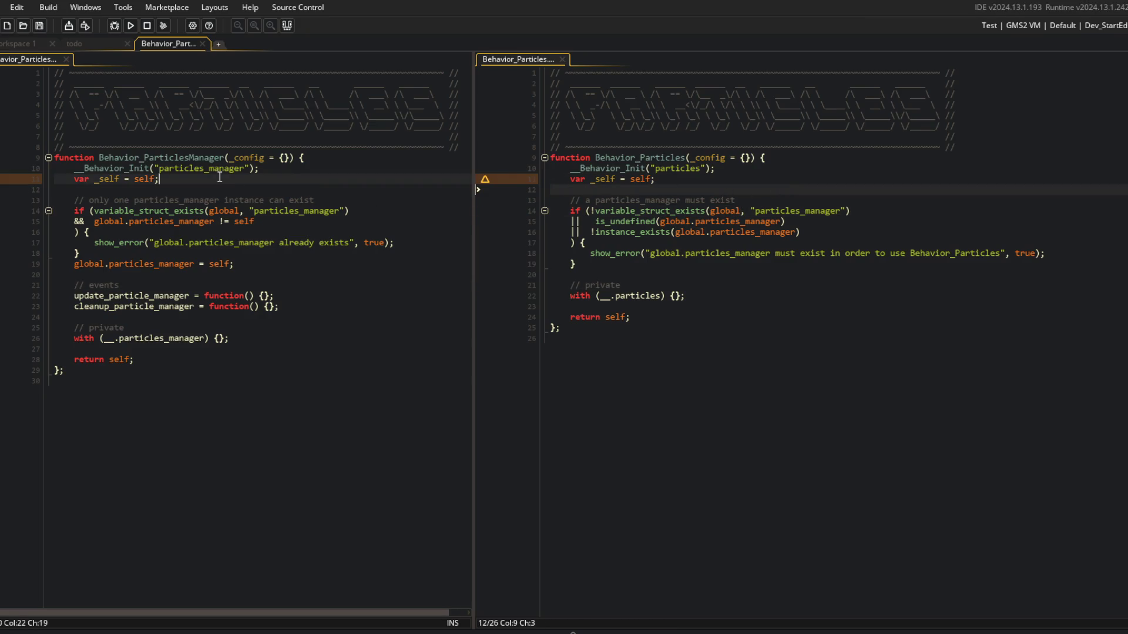
left_click(158, 394)
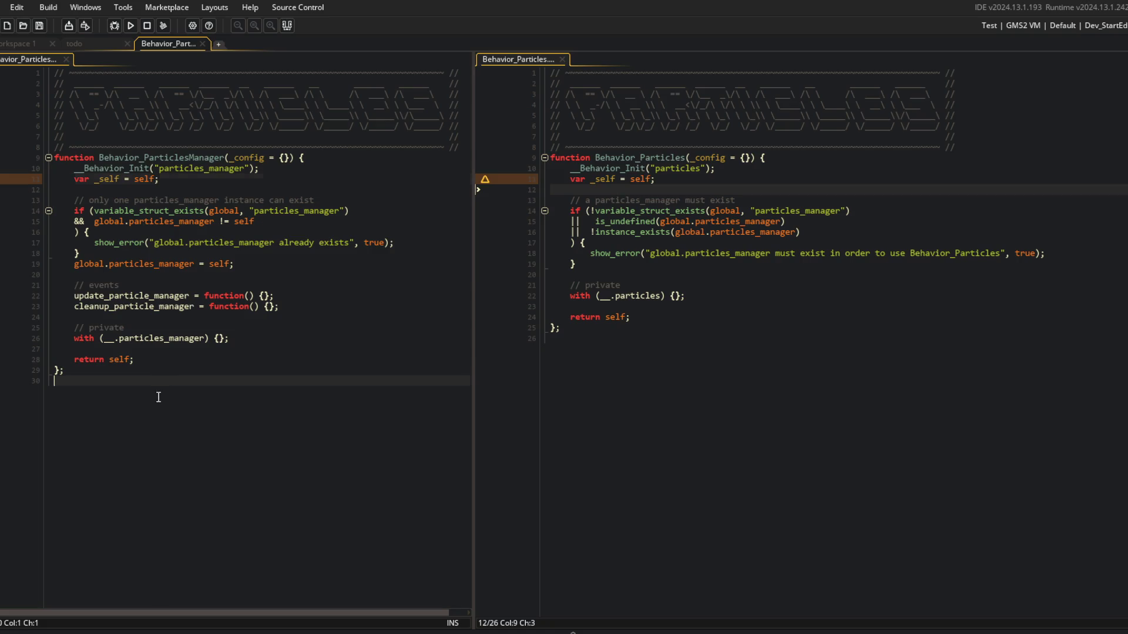
left_click(260, 348)
left_click(255, 341)
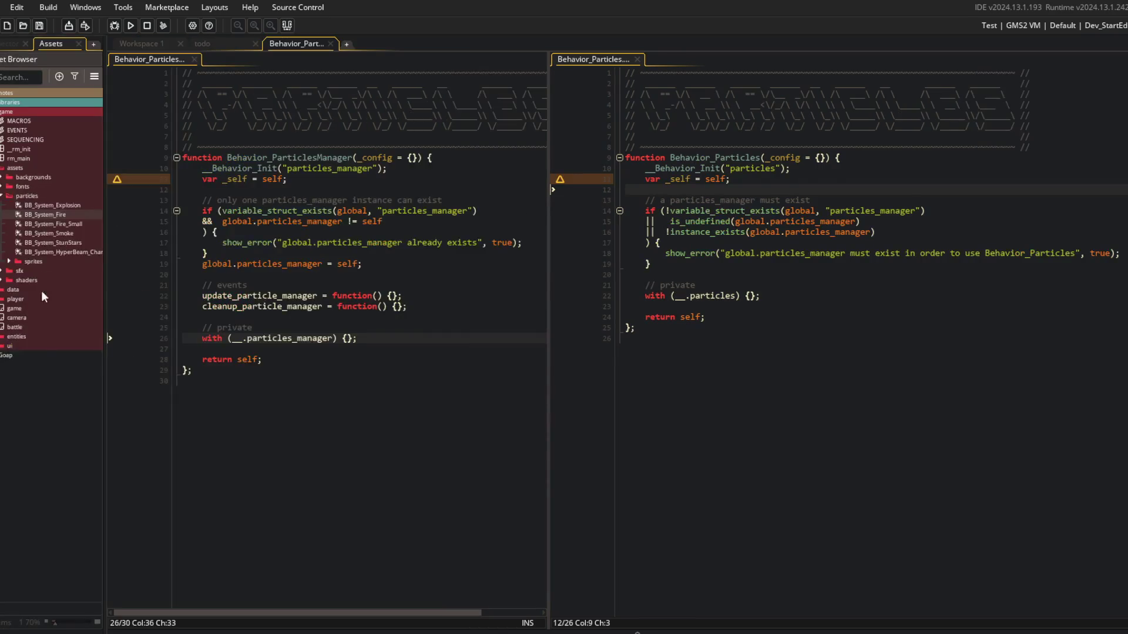
Move Goap into its own workspace, fold all regions, then unfold only GoapPlanner.
double_click(13, 356)
left_click_drag(272, 63, 352, 45)
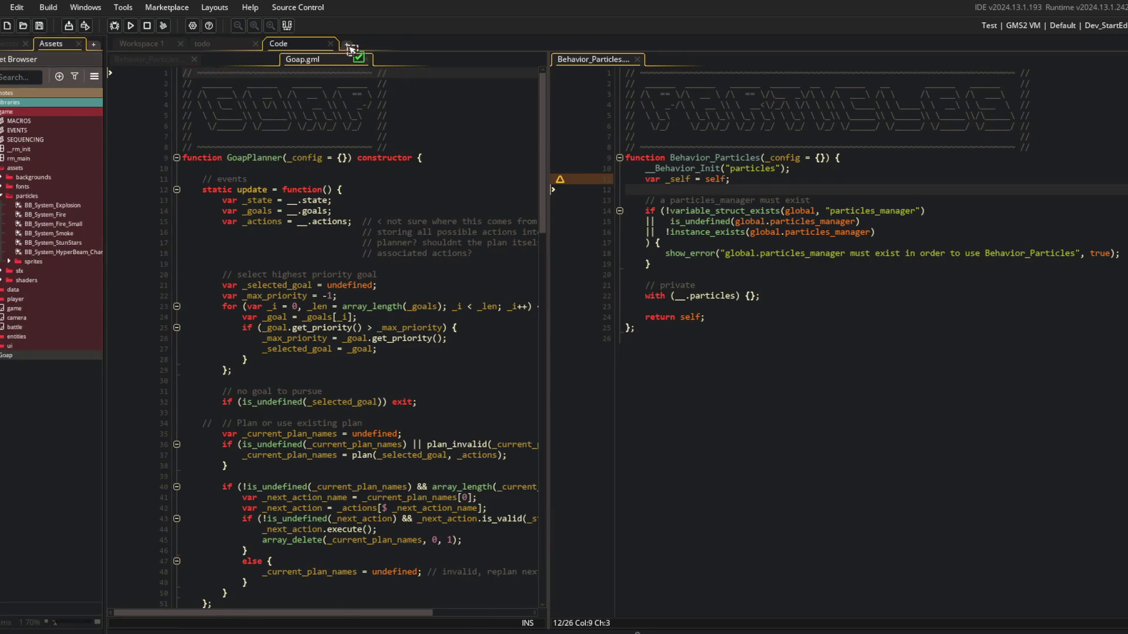
left_click(186, 178)
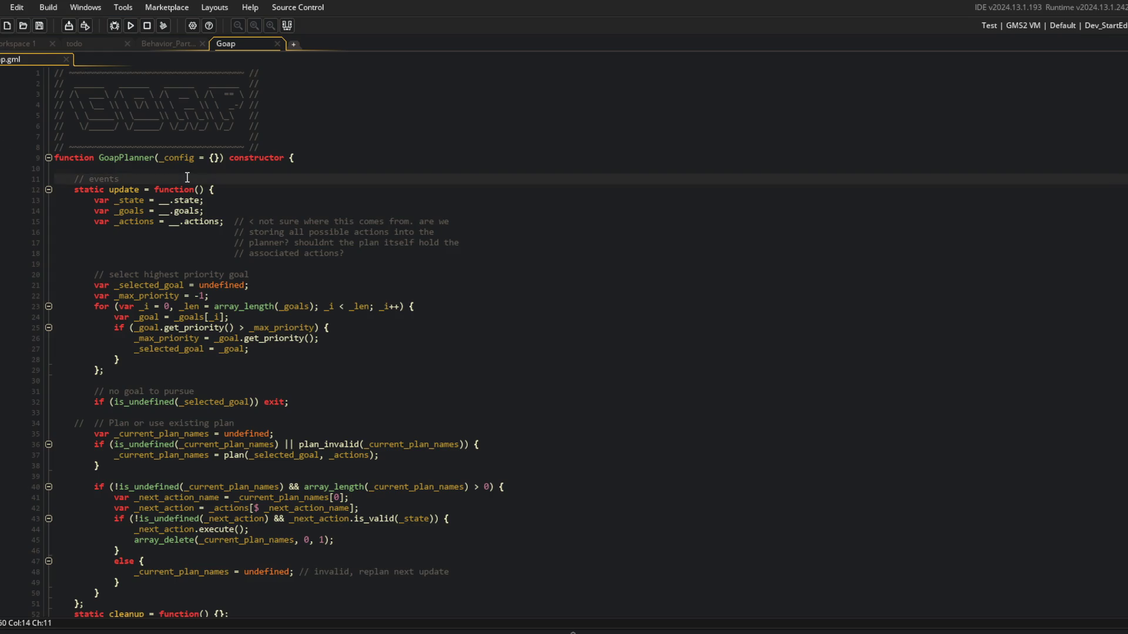
key("ctrl+shift+m")
key("ctrl+m")
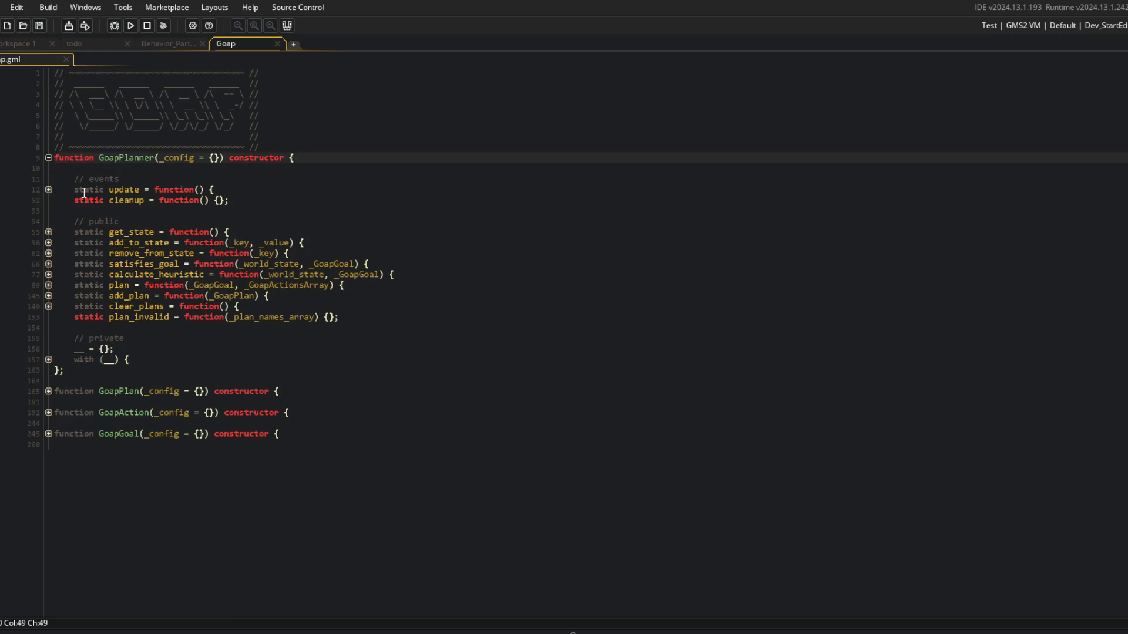
Expand the update function and its plan-or-reuse, next-action, else and valid-action branches.
left_click(49, 189)
left_click(209, 252)
scroll(235, 262, "down", 2)
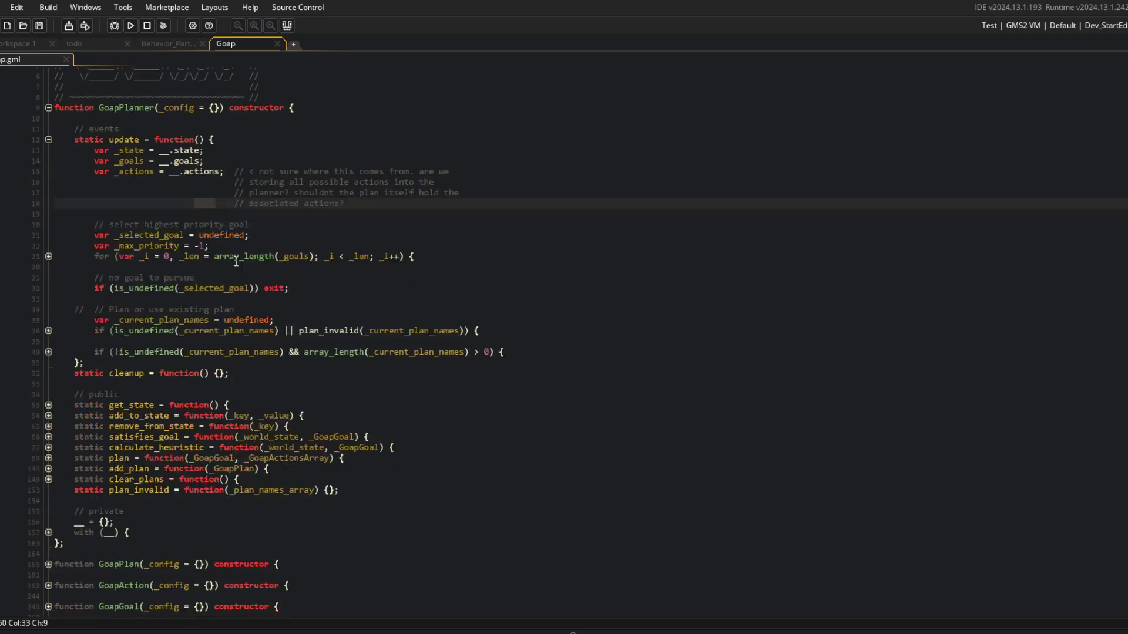
scroll(236, 262, "down", 1)
left_click(49, 304)
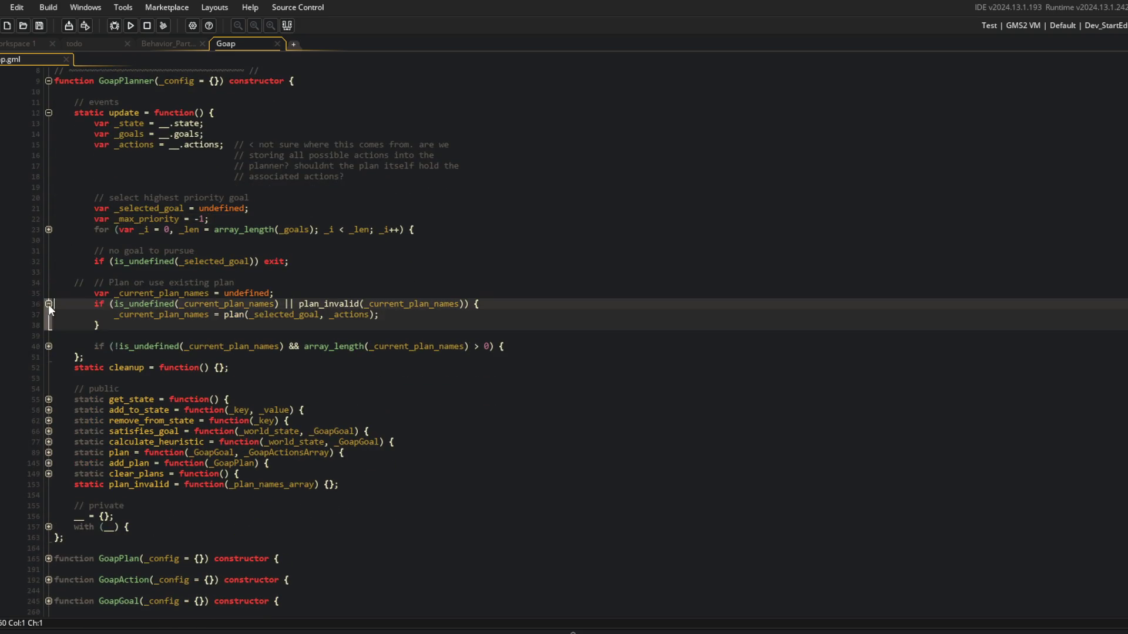
left_click(49, 347)
left_click(48, 389)
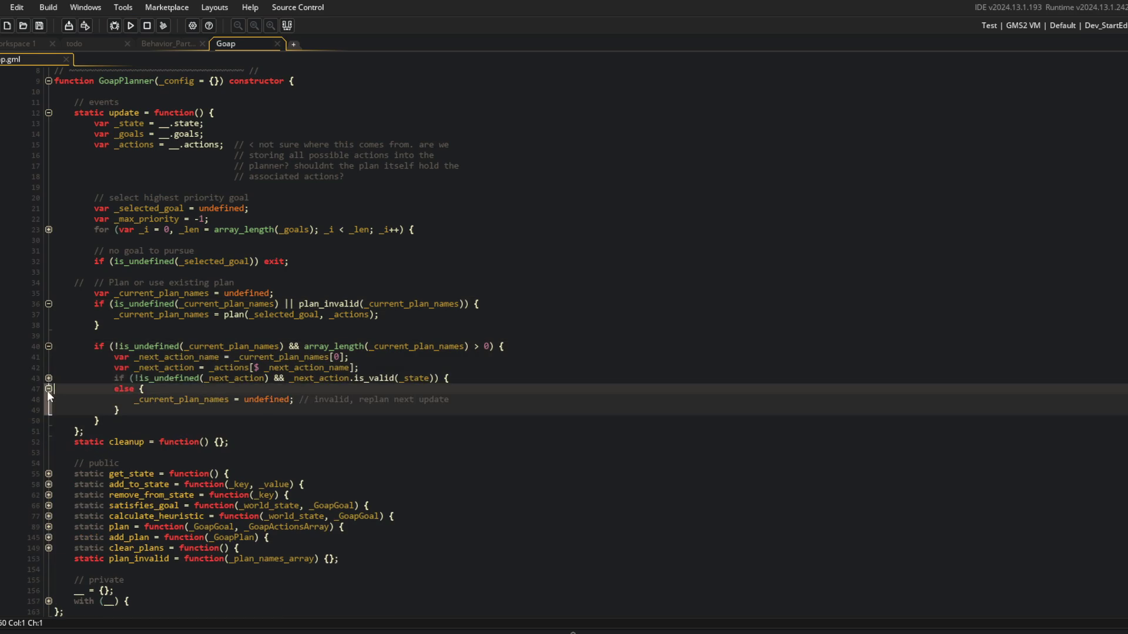
left_click(49, 378)
Peek into get_state, then fold get_state and the update function back up.
scroll(49, 381, "down", 4)
left_click(49, 380)
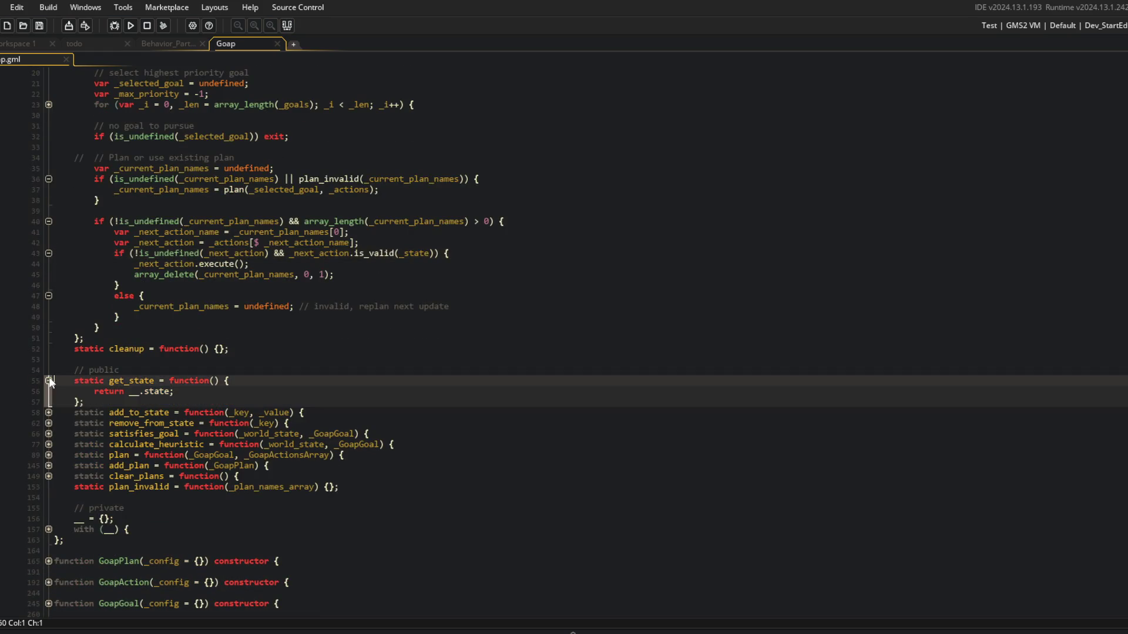
left_click(49, 380)
scroll(122, 308, "up", 5)
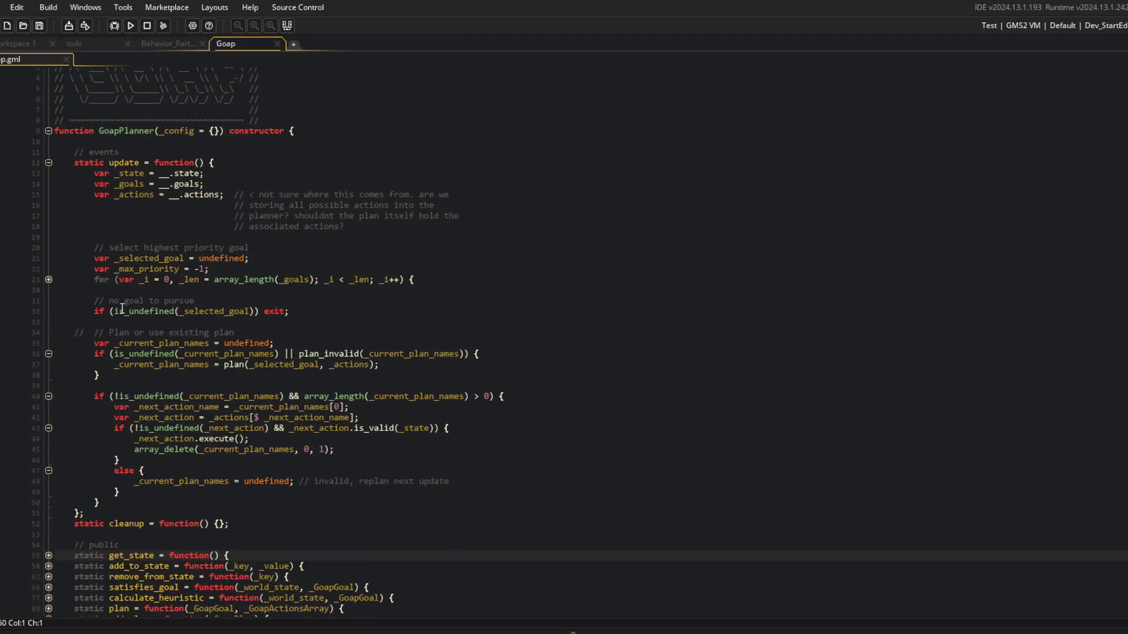
left_click(48, 162)
scroll(50, 153, "up", 1)
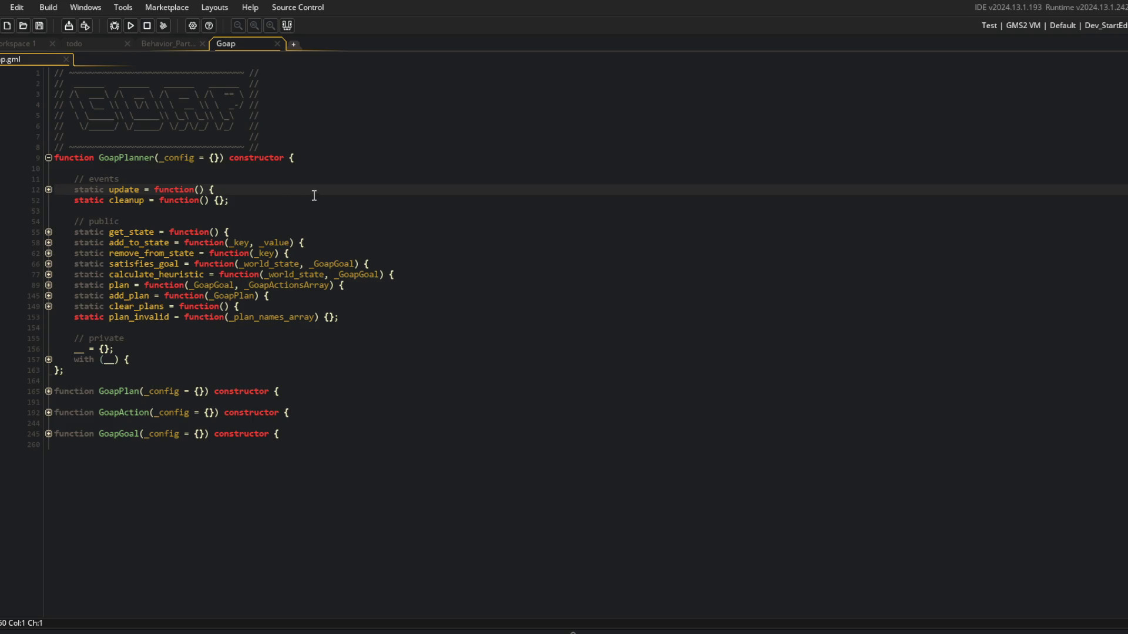
Tab-align the equals signs of get_state, add_to_state, remove_from_state and satisfies_goal.
left_click(210, 200)
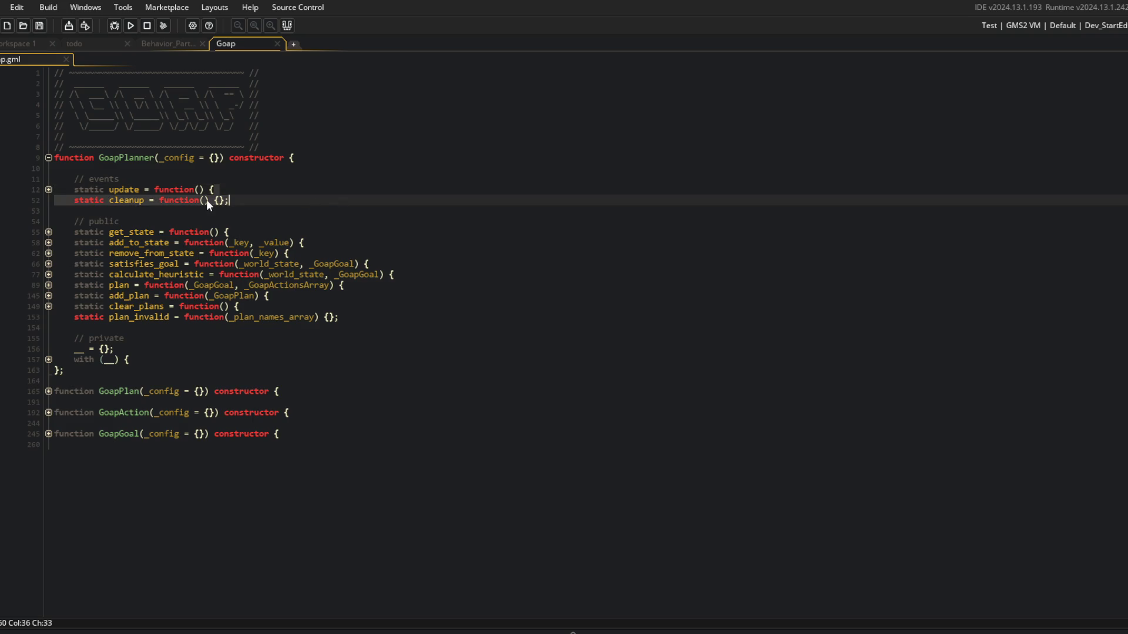
left_click(160, 232)
key("Tab")
key("Tab")
key("Tab")
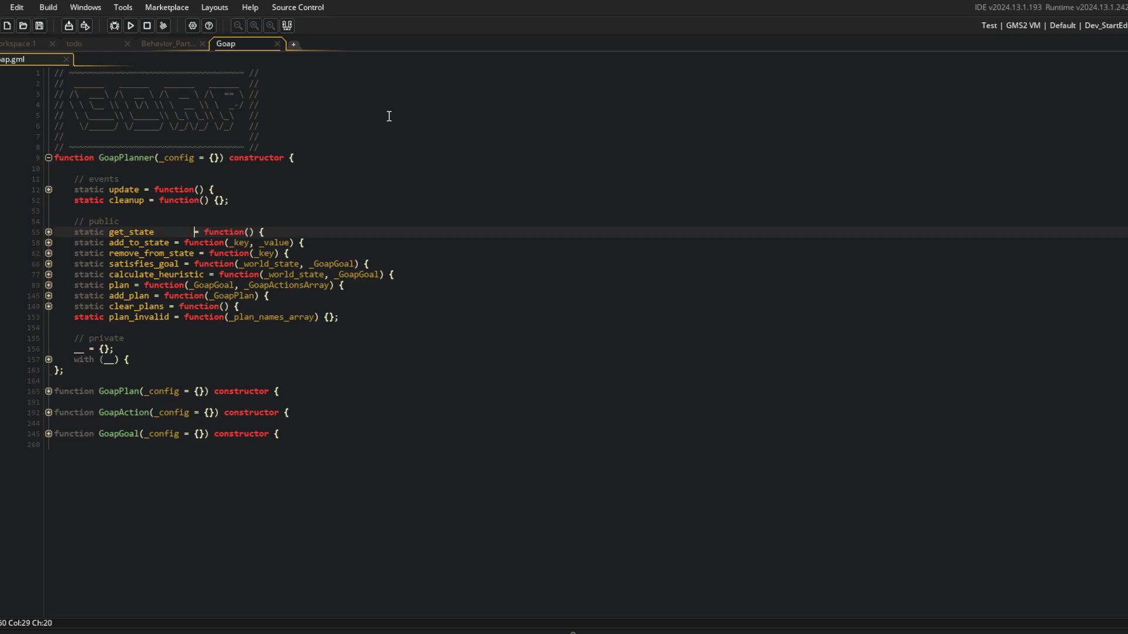
key("Down")
key("ctrl+Left")
key("ctrl+Left")
key("Tab")
key("Tab")
key("Down")
key("ctrl+Left")
key("ctrl+Left")
key("Tab")
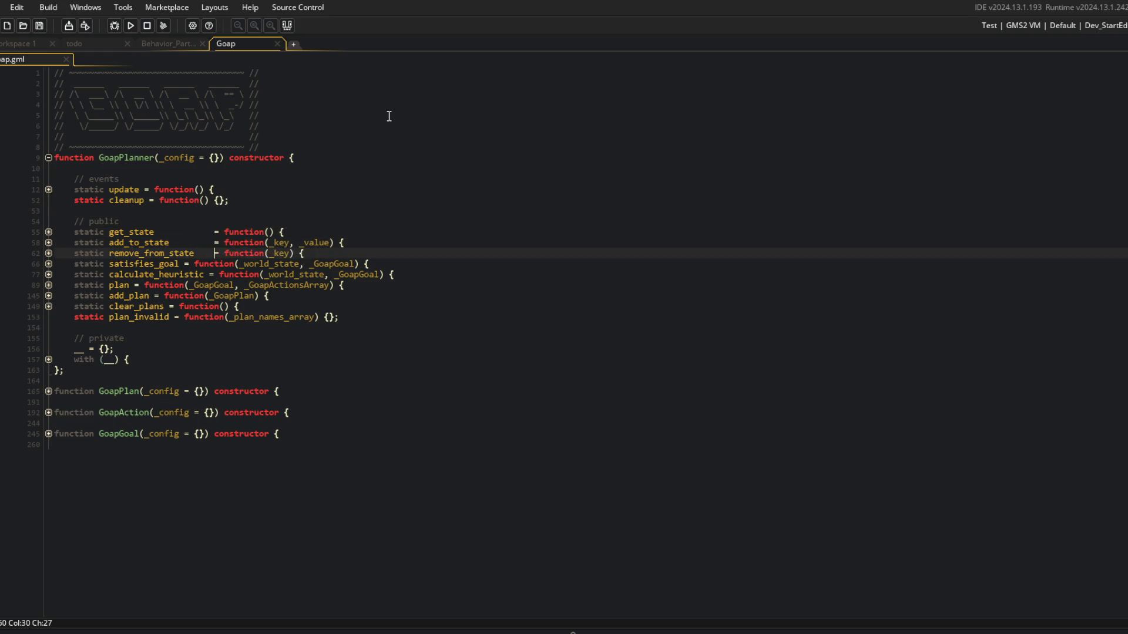
key("Down")
key("ctrl+Left")
key("ctrl+Left")
key("Tab")
key("Tab")
key("Down")
Tab-align the equals signs of calculate_heuristic, plan, add_plan, clear_plans and plan_invalid.
key("ctrl+Left")
key("Tab")
key("Down")
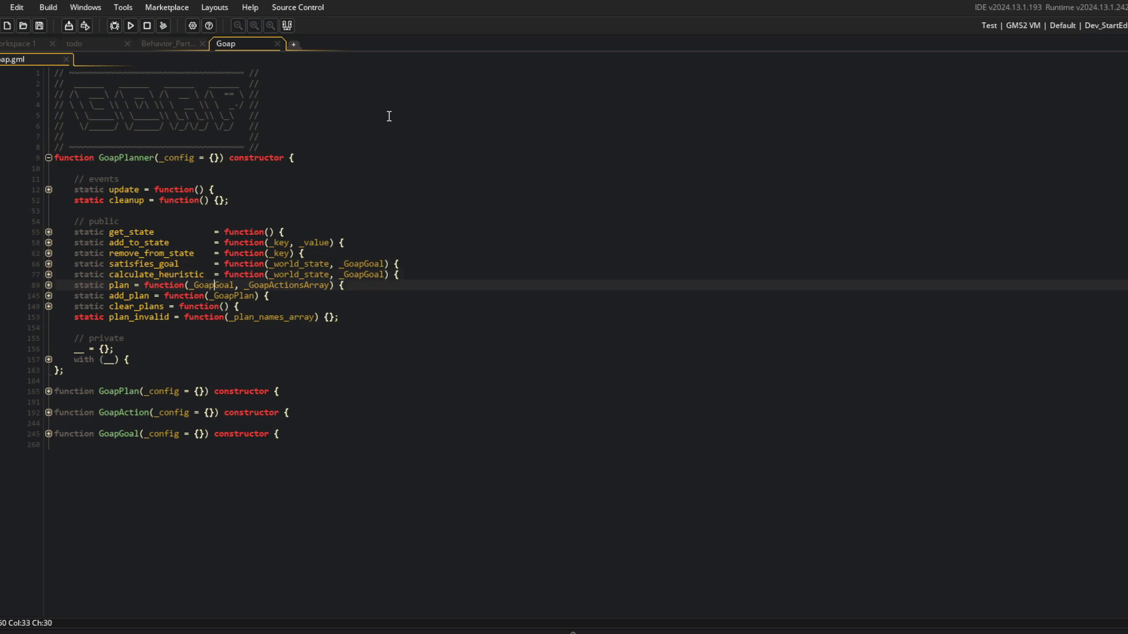
key("ctrl+Left")
key("ctrl+Left")
key("ctrl+Left")
key("ctrl+Right")
key("ctrl+Right")
key("Tab")
key("Tab")
key("Tab")
key("Tab")
key("Down")
key("ctrl+Left")
key("ctrl+Left")
key("ctrl+Left")
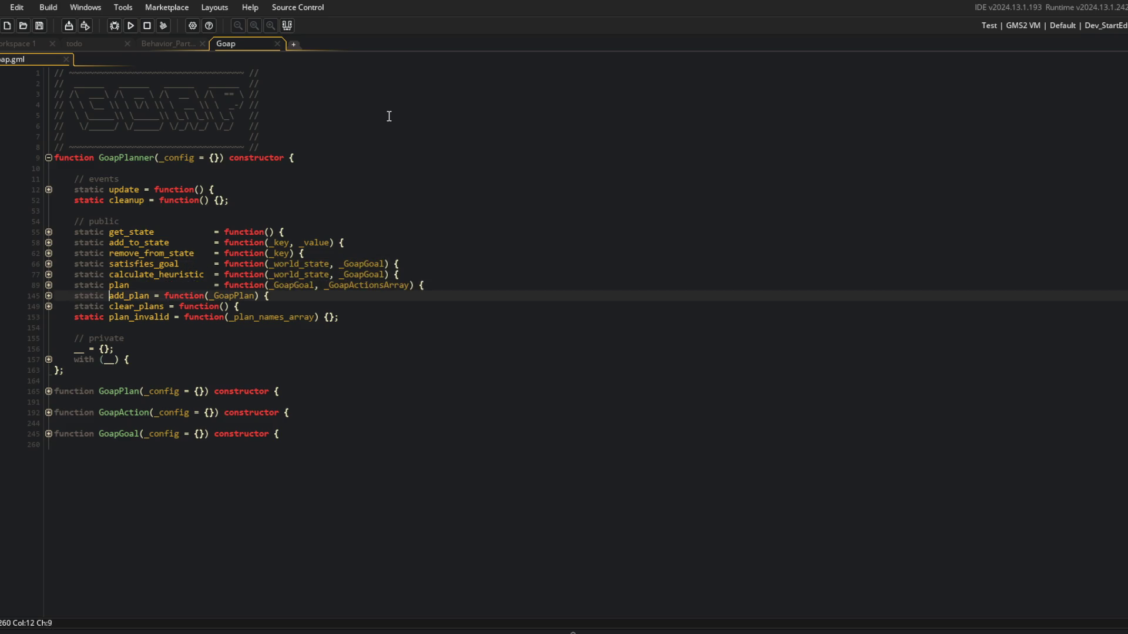
key("ctrl+Right")
key("Tab")
key("Tab")
key("Tab")
key("Down")
key("ctrl+Left")
key("ctrl+Left")
key("Tab")
key("Tab")
key("Tab")
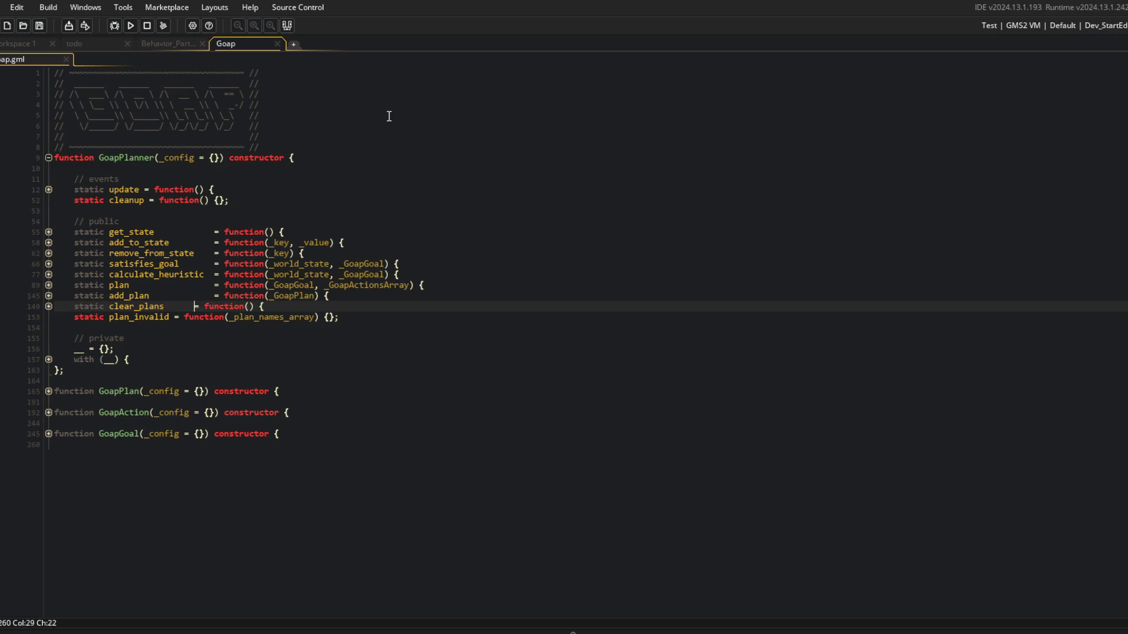
key("Down")
key("ctrl+Left")
key("ctrl+Left")
key("ctrl+Left")
key("ctrl+Right")
key("Tab")
key("Tab")
key("Tab")
Undo all the equals-sign alignment on lines 55–153, restoring single spaces.
key("Up")
key("Up")
key("Up")
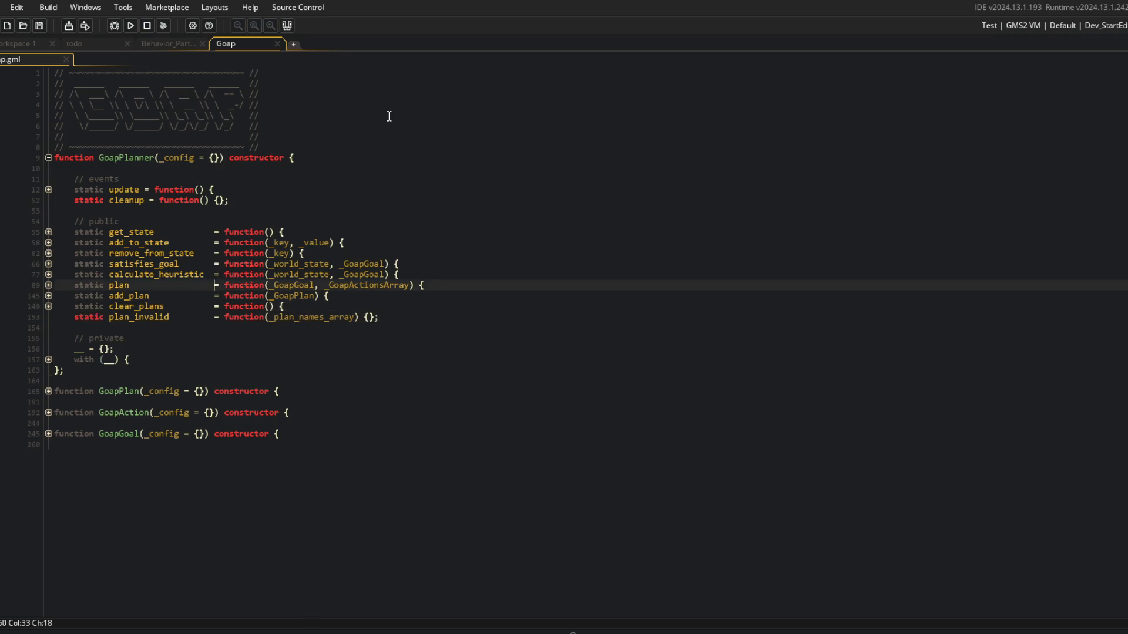
key("ctrl+z")
key("ctrl+z")
key("ctrl+z")
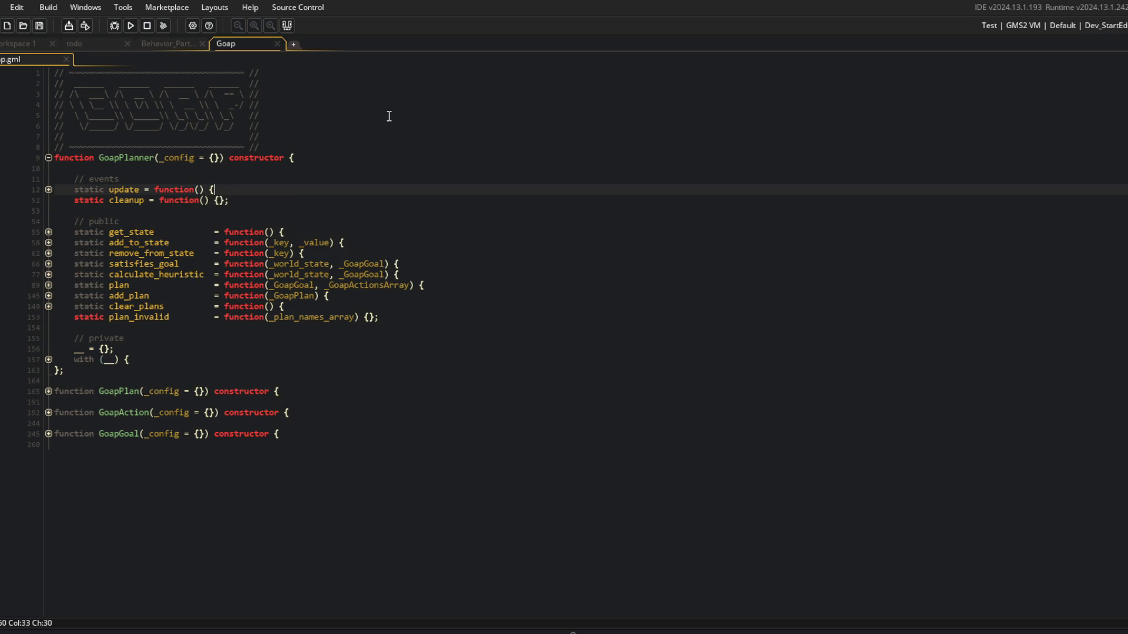
key("ctrl+z")
key("ctrl+z")
key("ctrl+z")
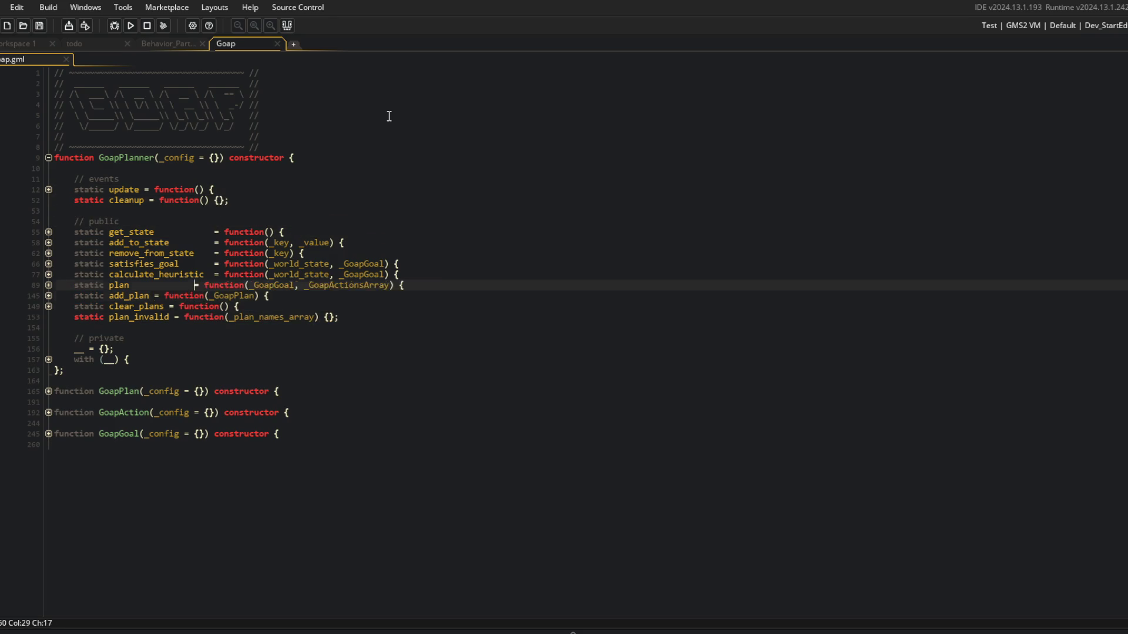
key("ctrl+z")
key("ctrl+z")
key("ctrl+z")
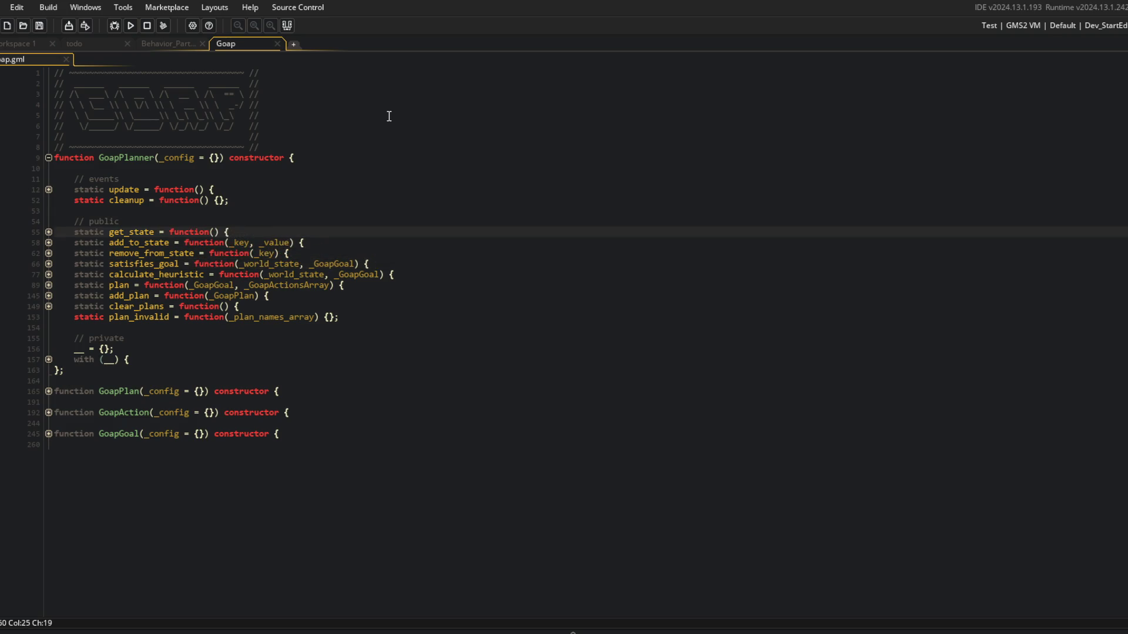
Close Goap and browse the ends and private sections of both particle scripts.
left_click(277, 43)
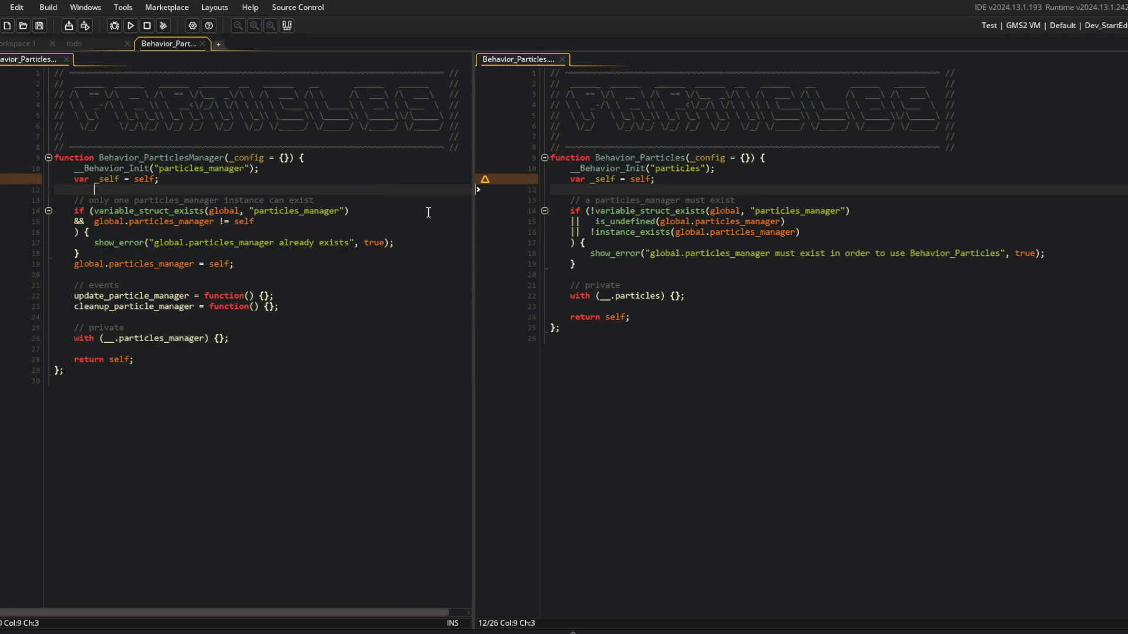
left_click(284, 441)
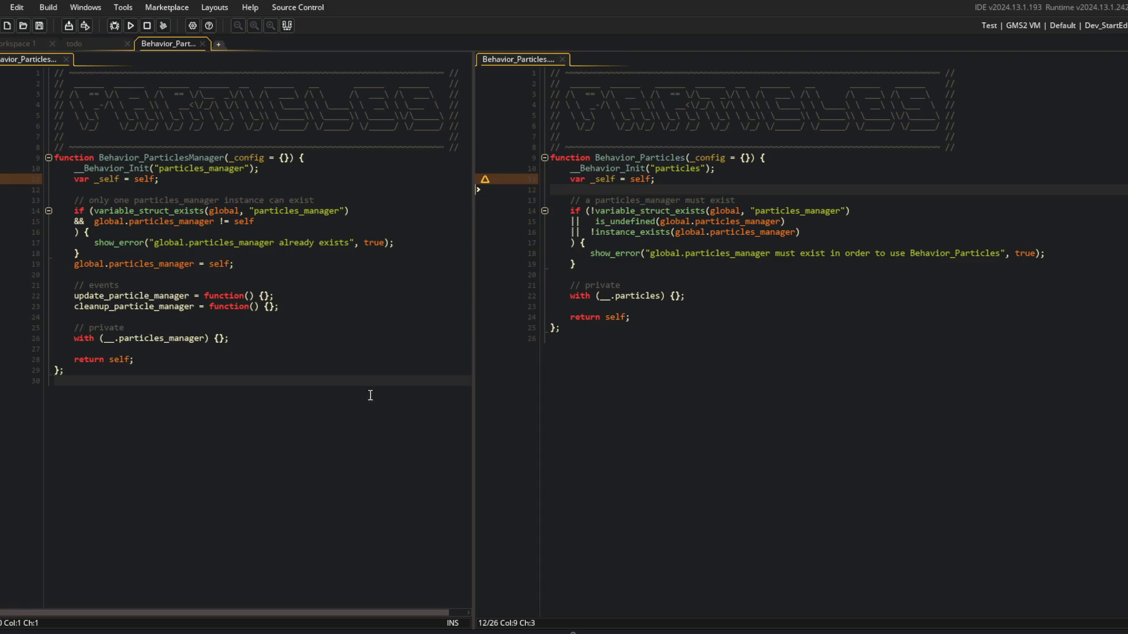
left_click(783, 356)
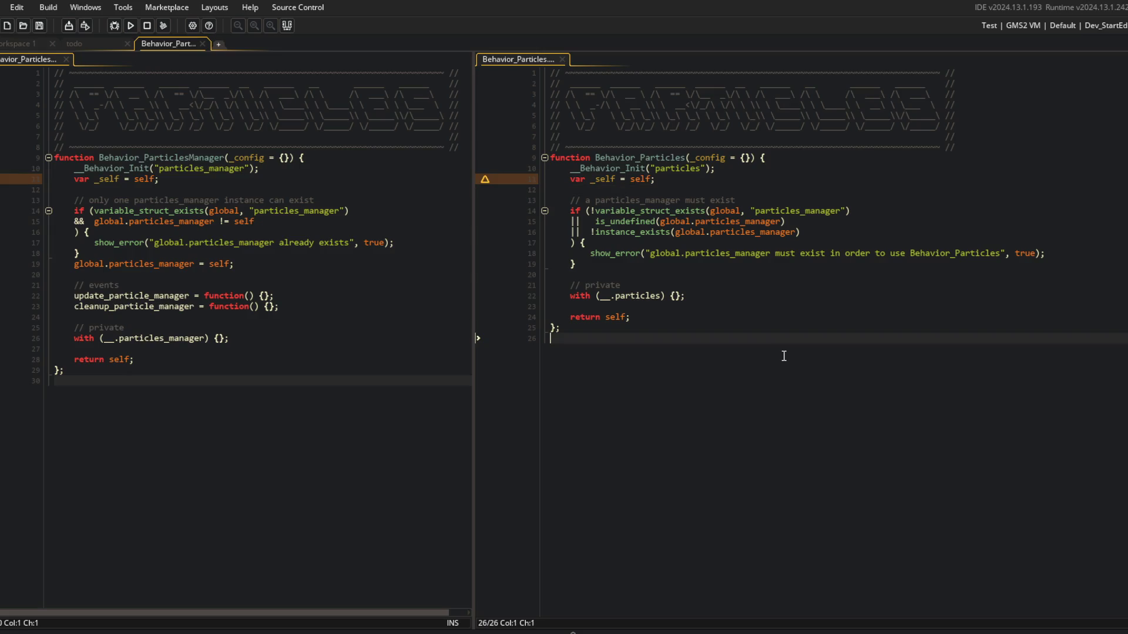
left_click(711, 297)
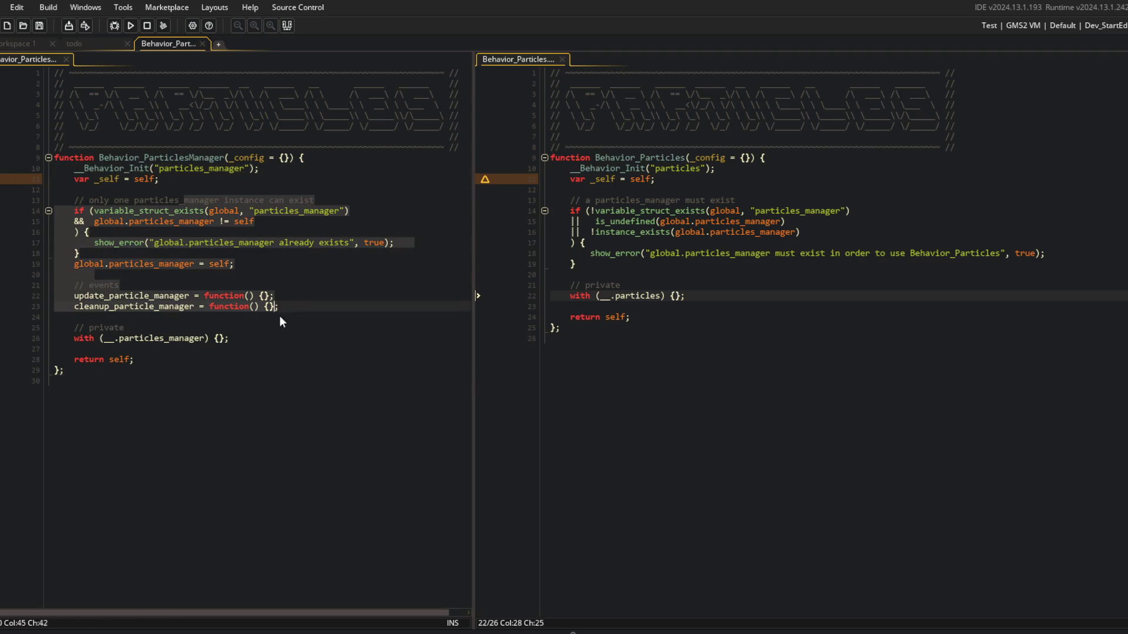
left_click(94, 349)
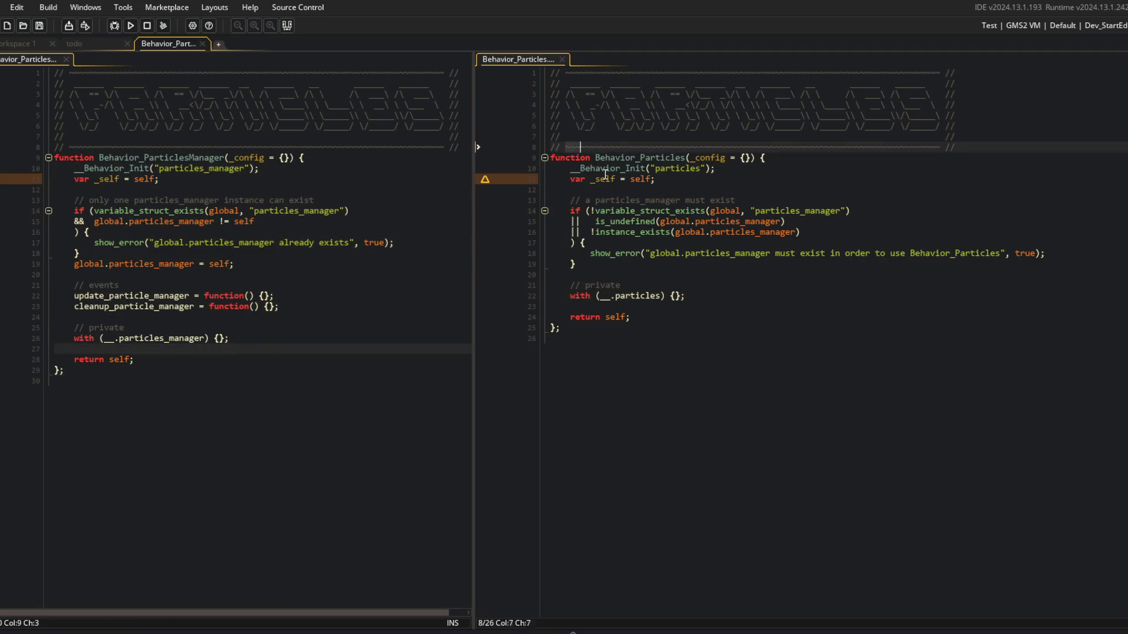
left_click(828, 317)
Check both function names and select, then deselect, all of the manager script's code.
left_click(668, 158)
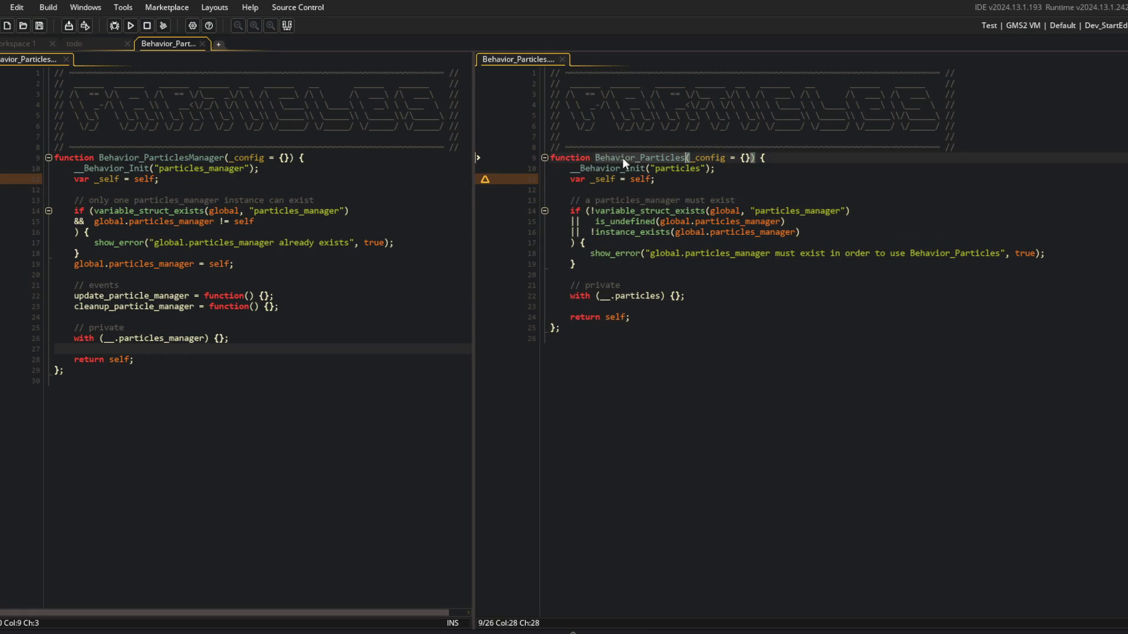
left_click(604, 206)
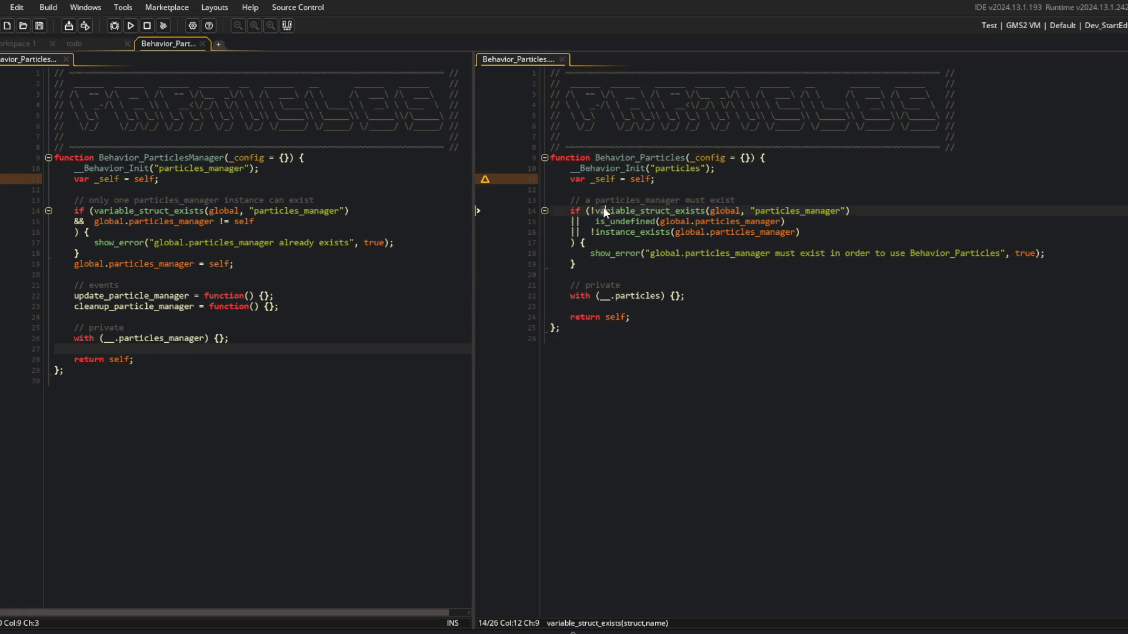
left_click(750, 334)
left_click(705, 296)
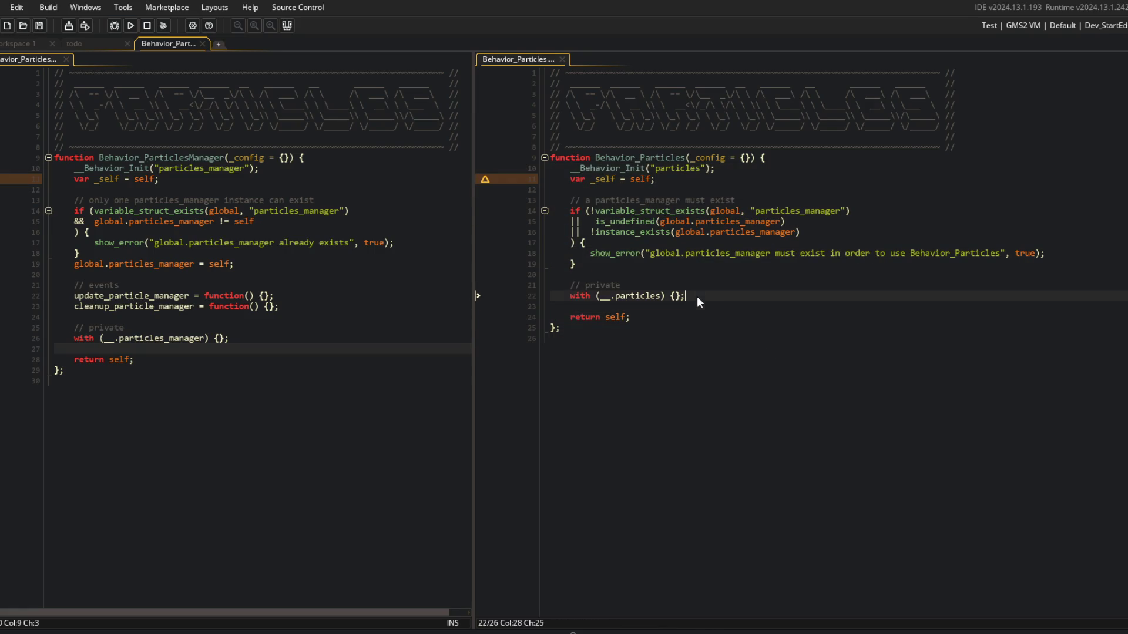
left_click(136, 157)
key("ctrl+a")
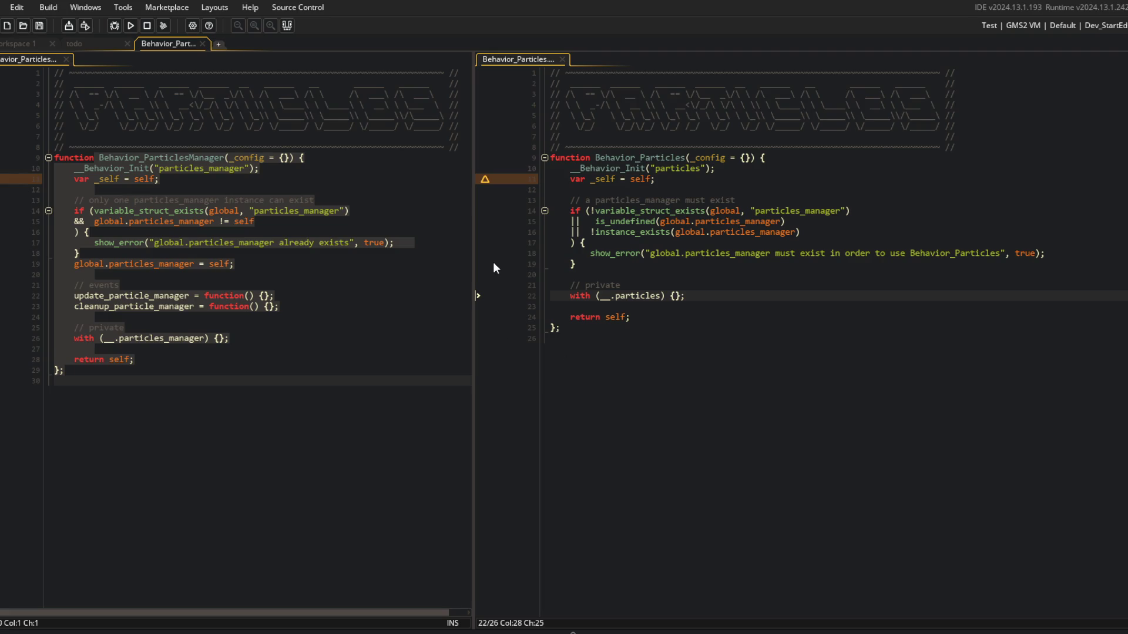
left_click(552, 376)
left_click(423, 424)
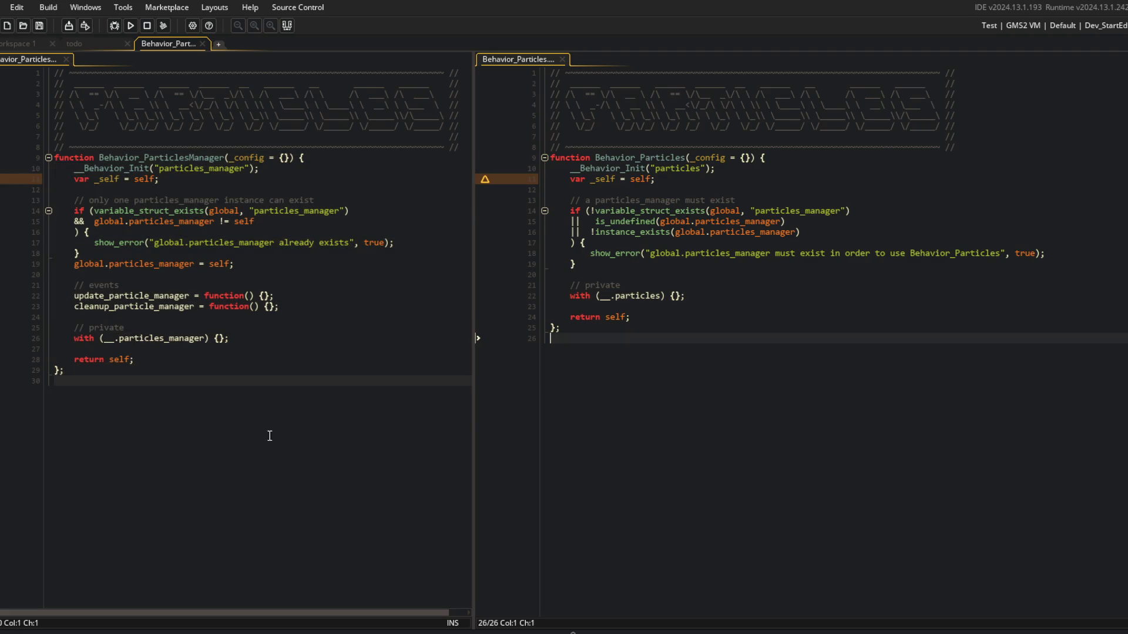
key("alt+Tab")
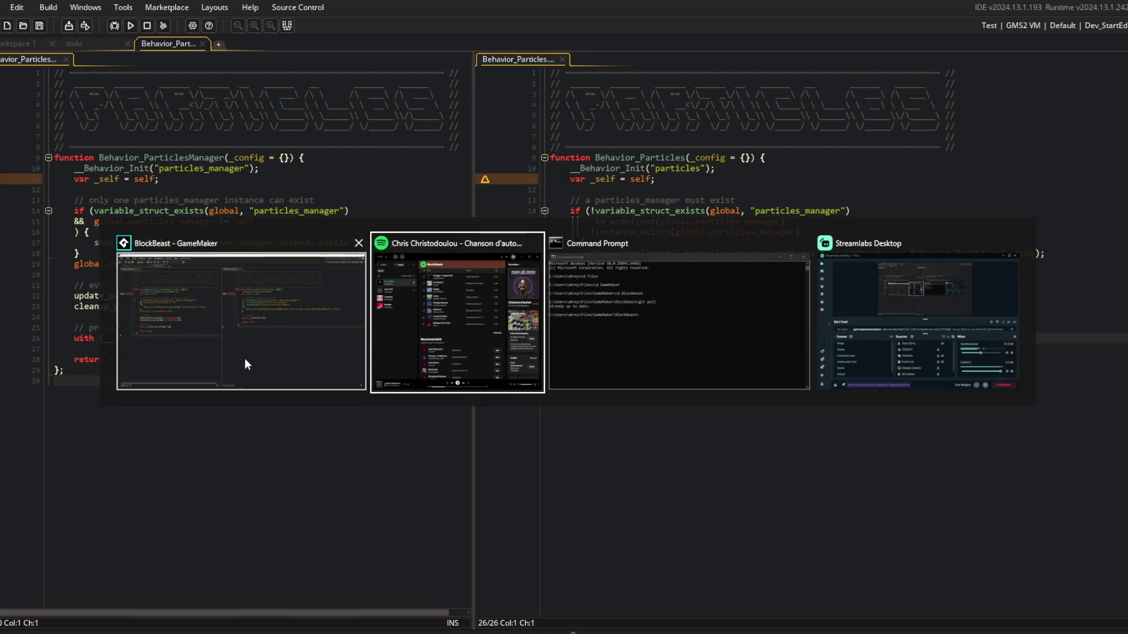
Open the BB_System_HyperBeam particle system, then bring up an Opera browser window.
left_click(244, 358)
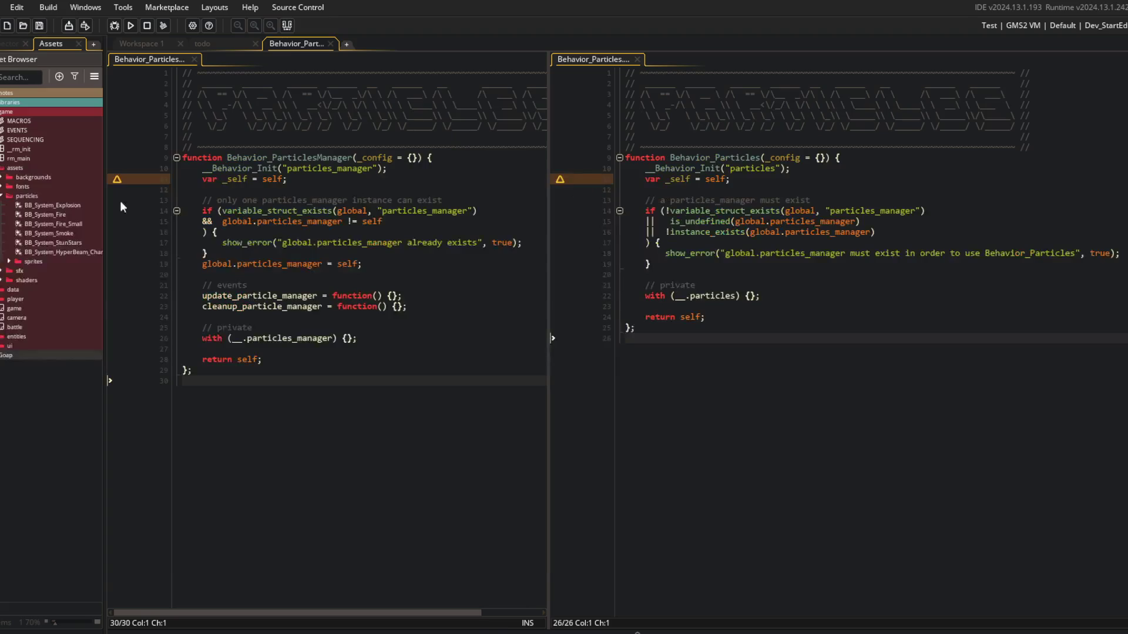
double_click(82, 253)
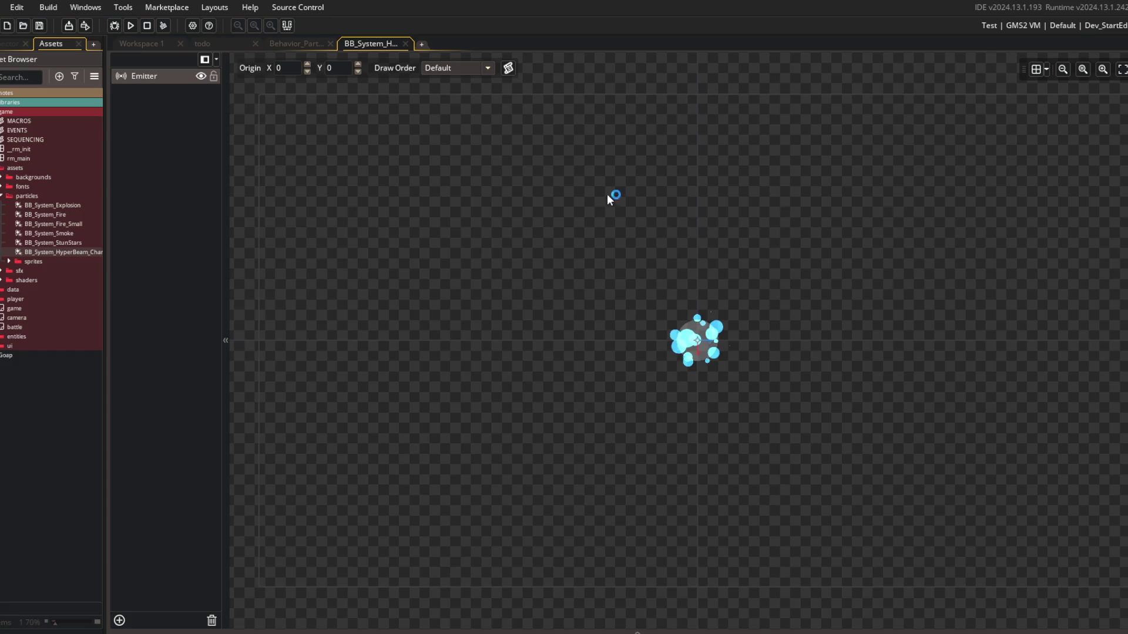
key("alt+Tab")
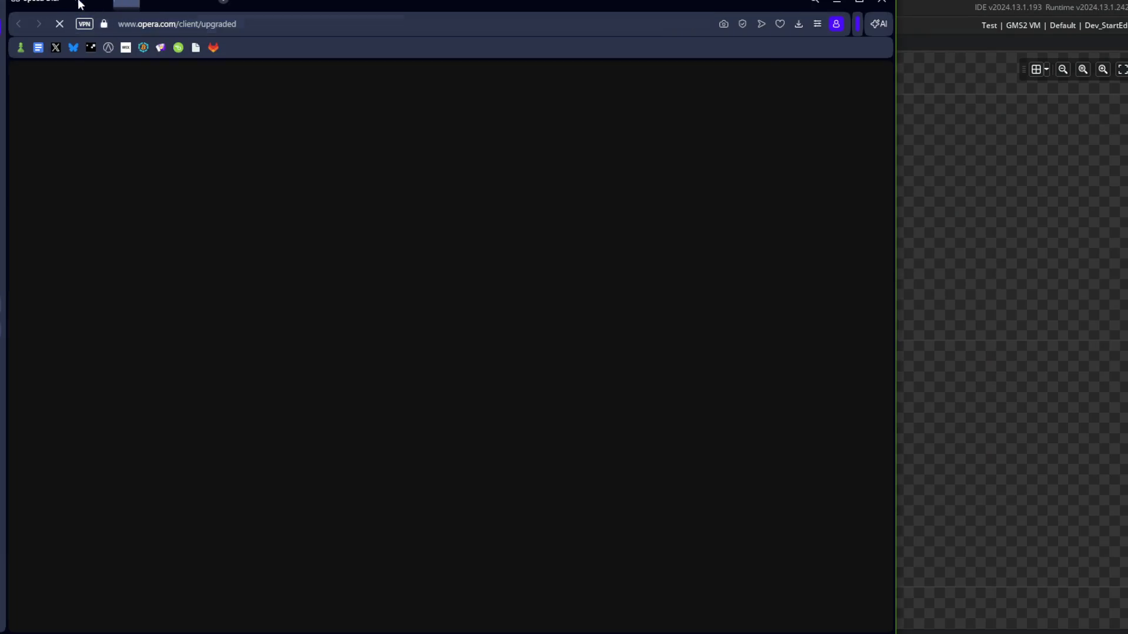
left_click(167, 27)
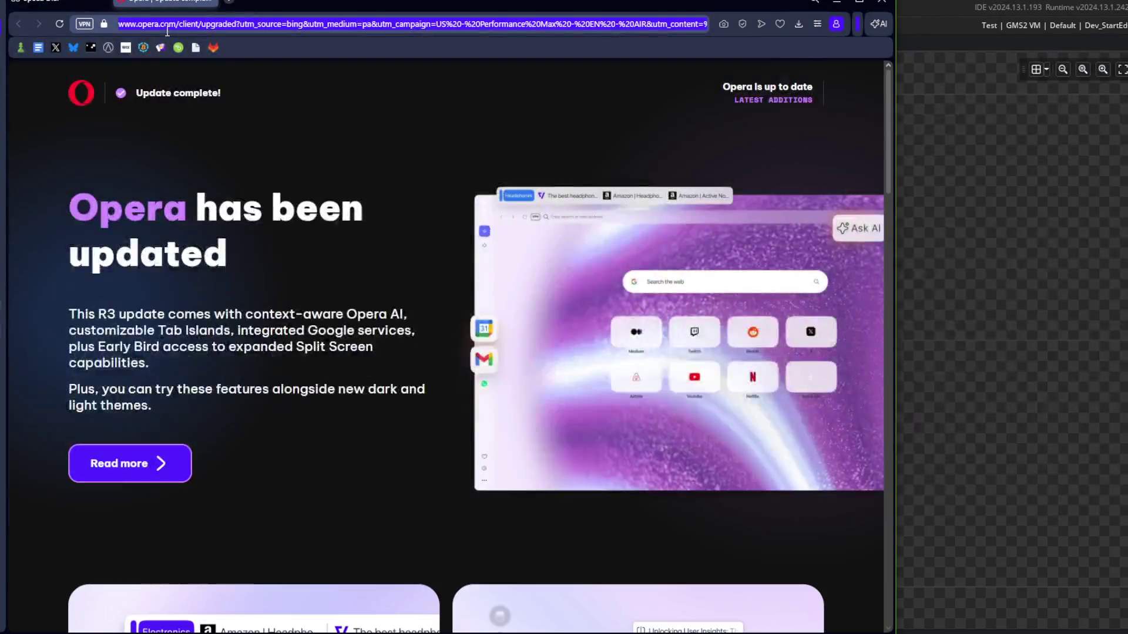
Search 'gamemaker particle systems' and scroll through the GameMaker Manual Particles page.
type("gamemaker particle sys")
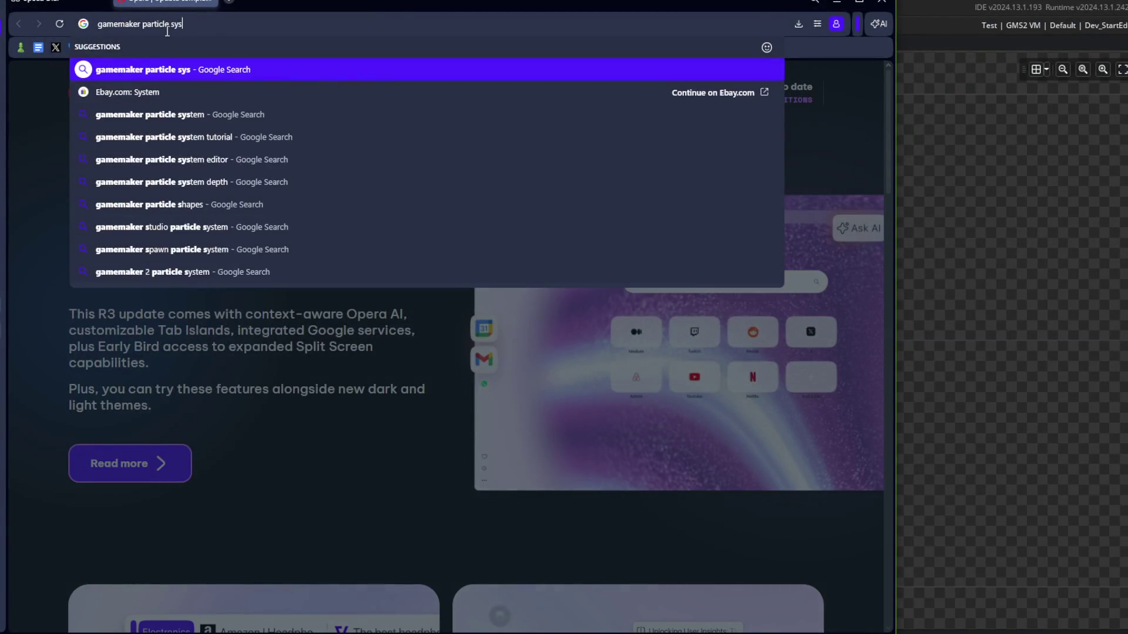
type("tems")
key("Return")
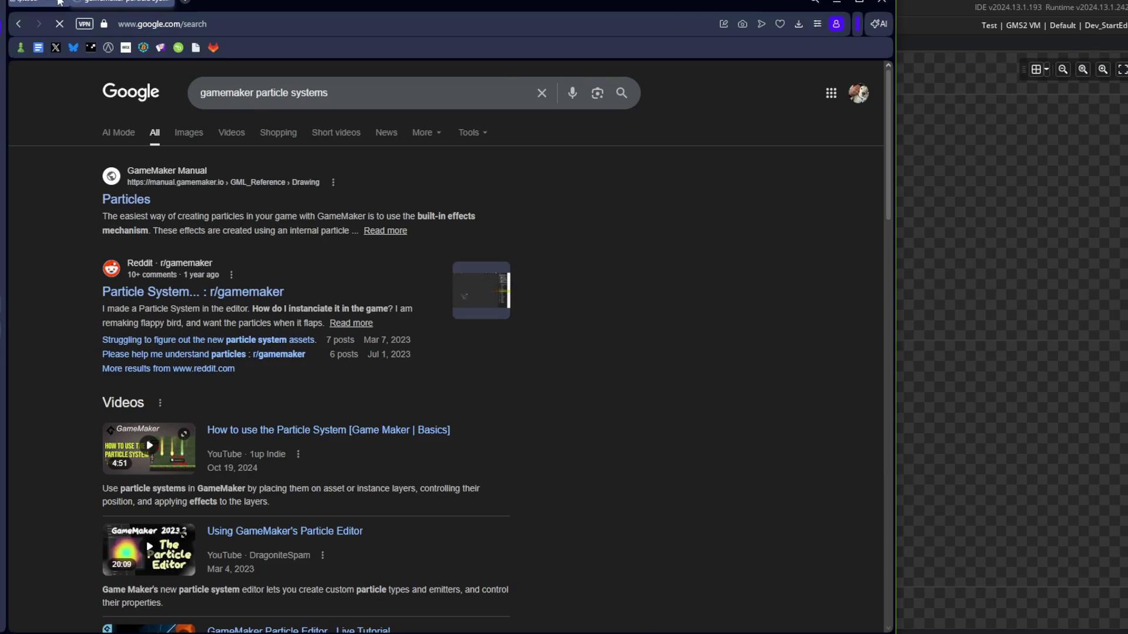
double_click(282, 2)
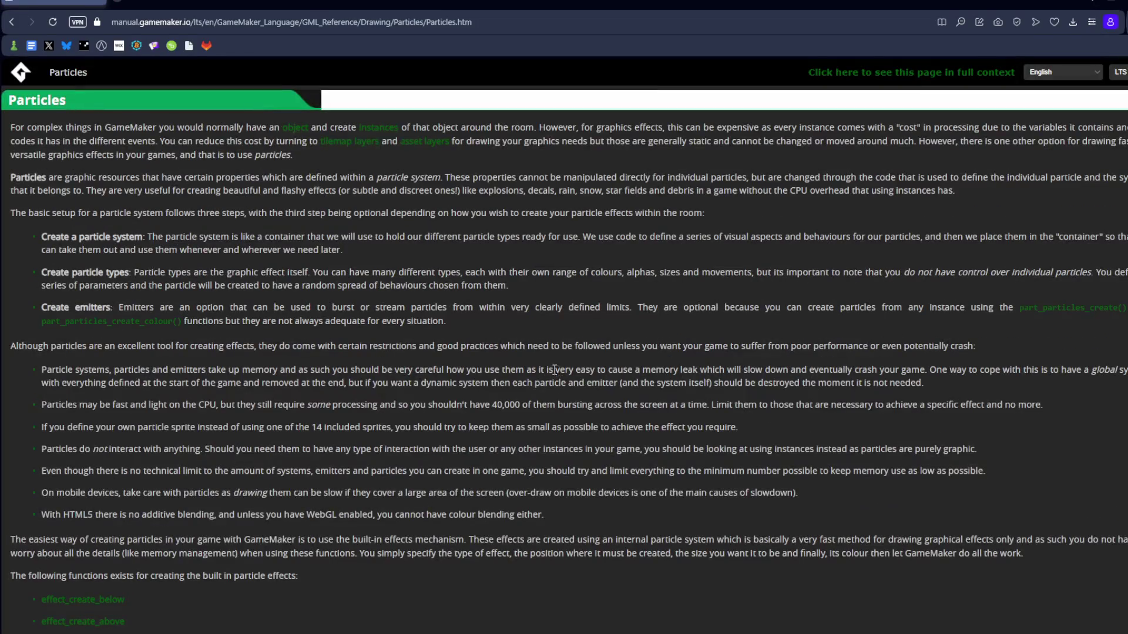
scroll(443, 386, "down", 3)
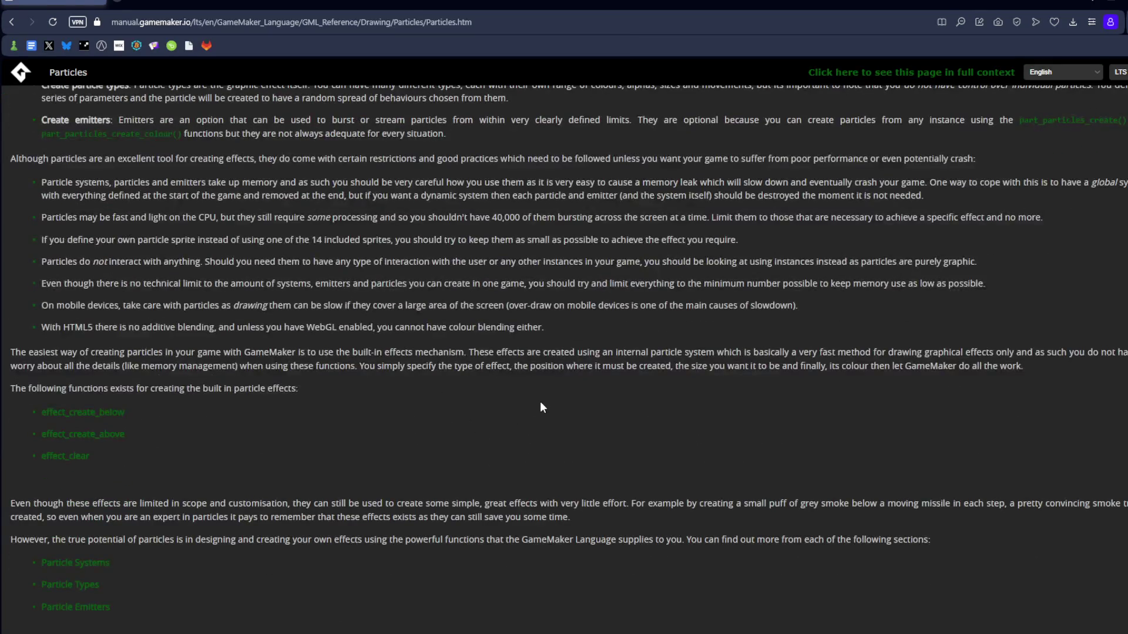
scroll(540, 401, "down", 3)
scroll(539, 392, "up", 3)
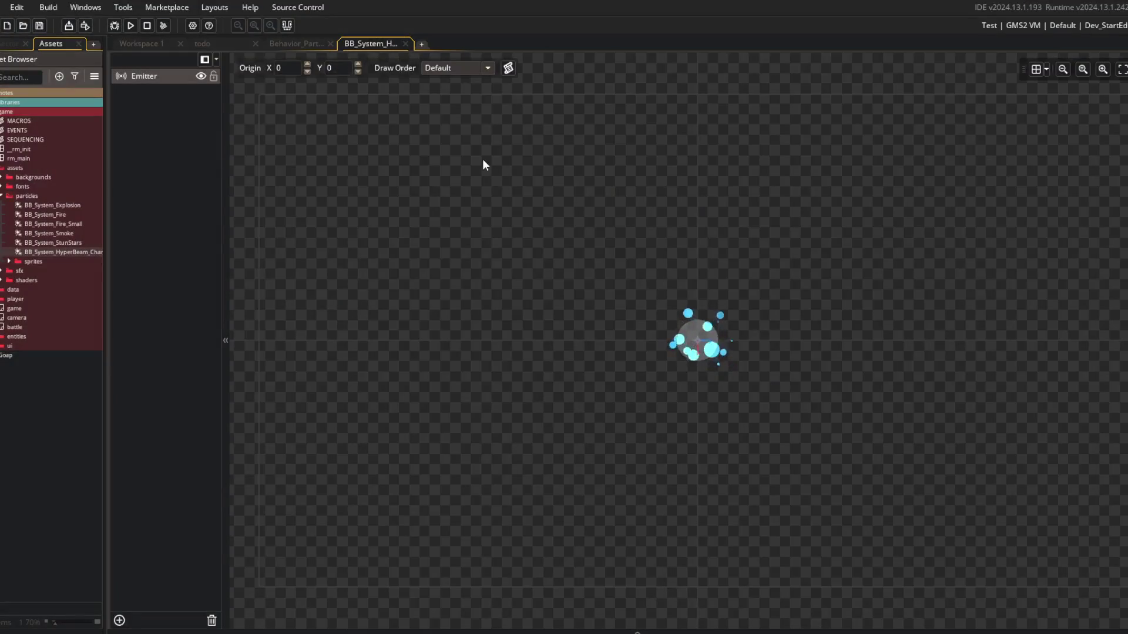
Switch to Workspace 1 and set the build configuration to Dev_StartBattle.
left_click(166, 45)
left_click(1106, 25)
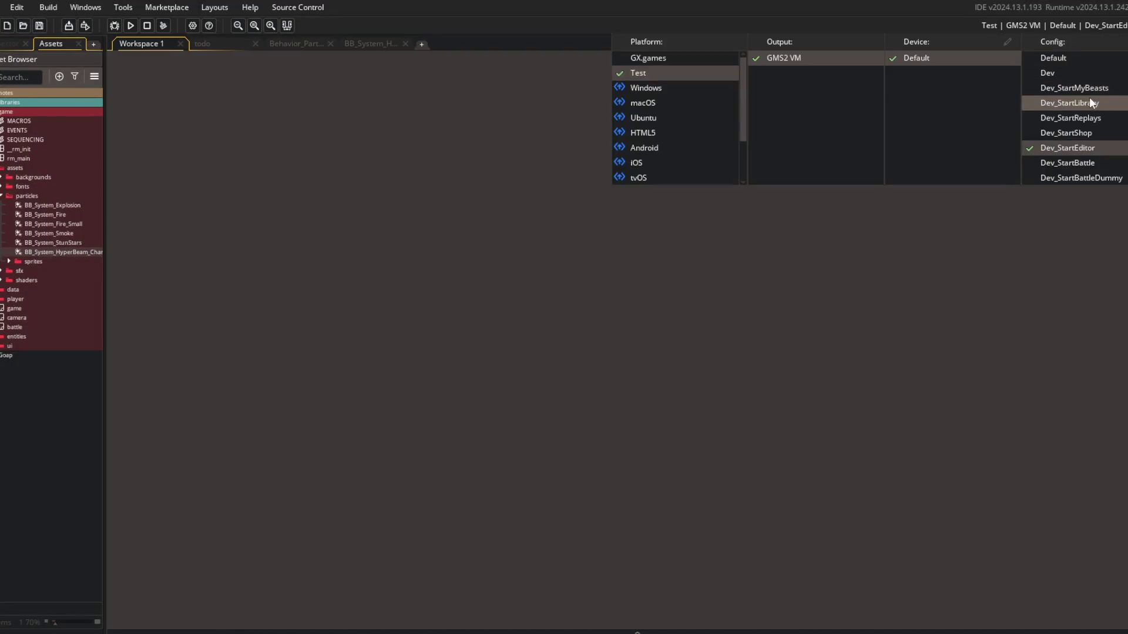
left_click(1092, 163)
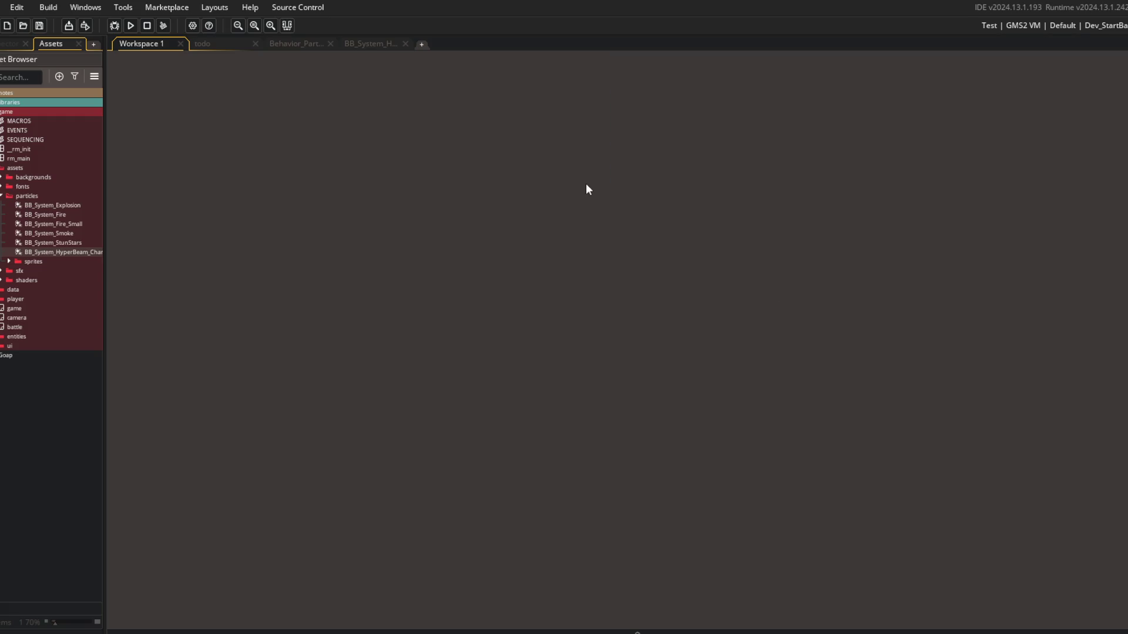
Find and open the obj_beast object through the asset search.
key("ctrl+t")
type("obj_beast")
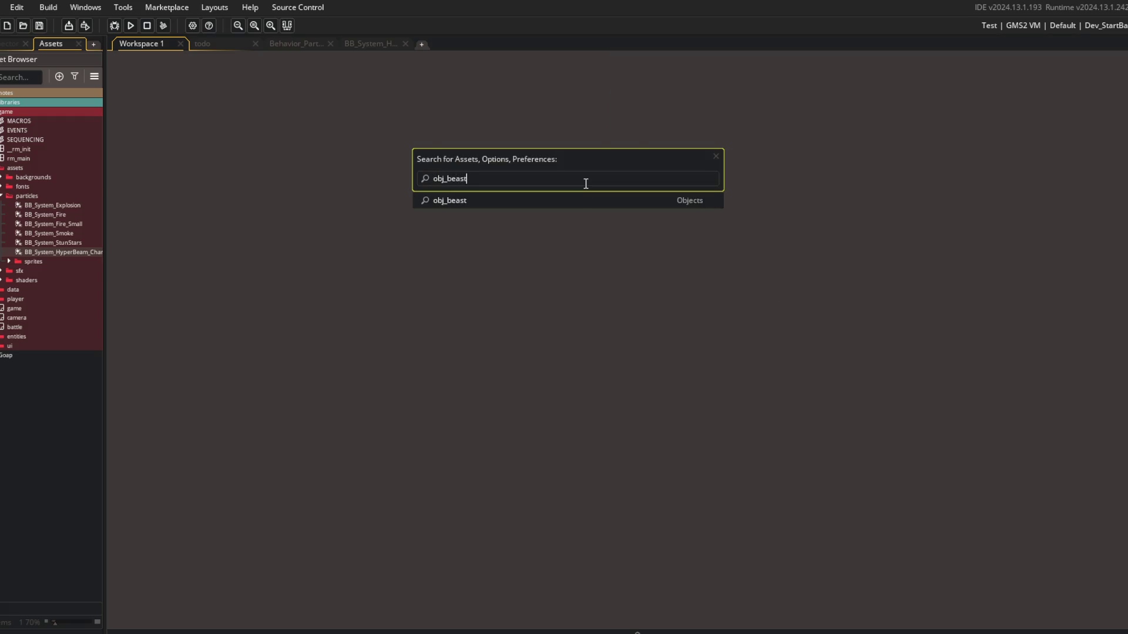
key("Return")
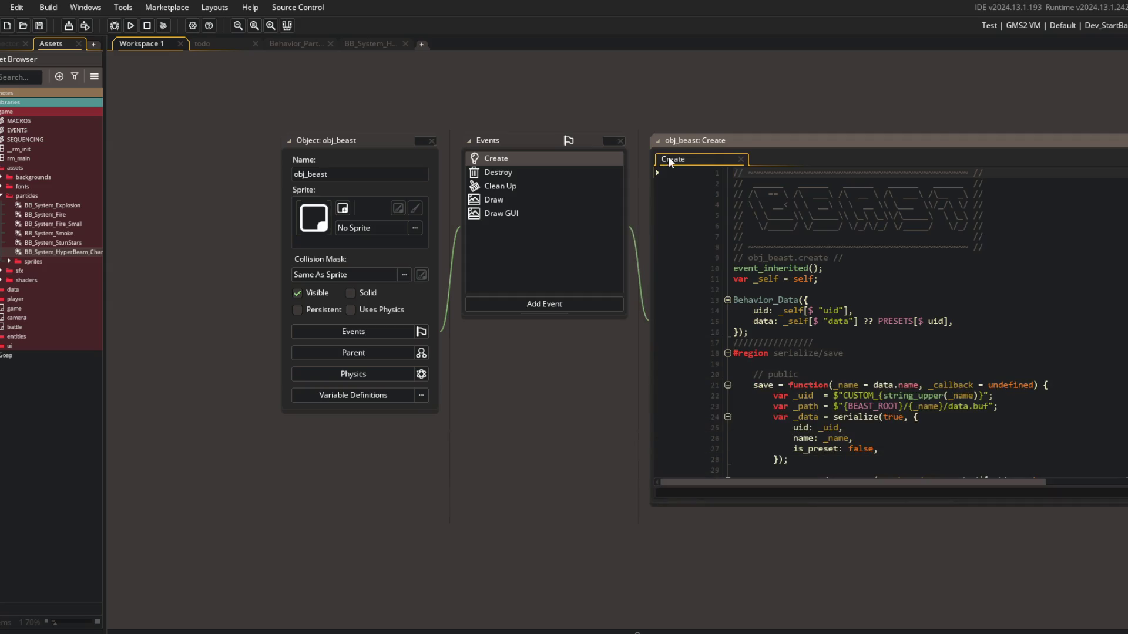
In obj_beast's Create event, enter Behavior_Particles on a new line after Behavior_Navmesh.
double_click(694, 156)
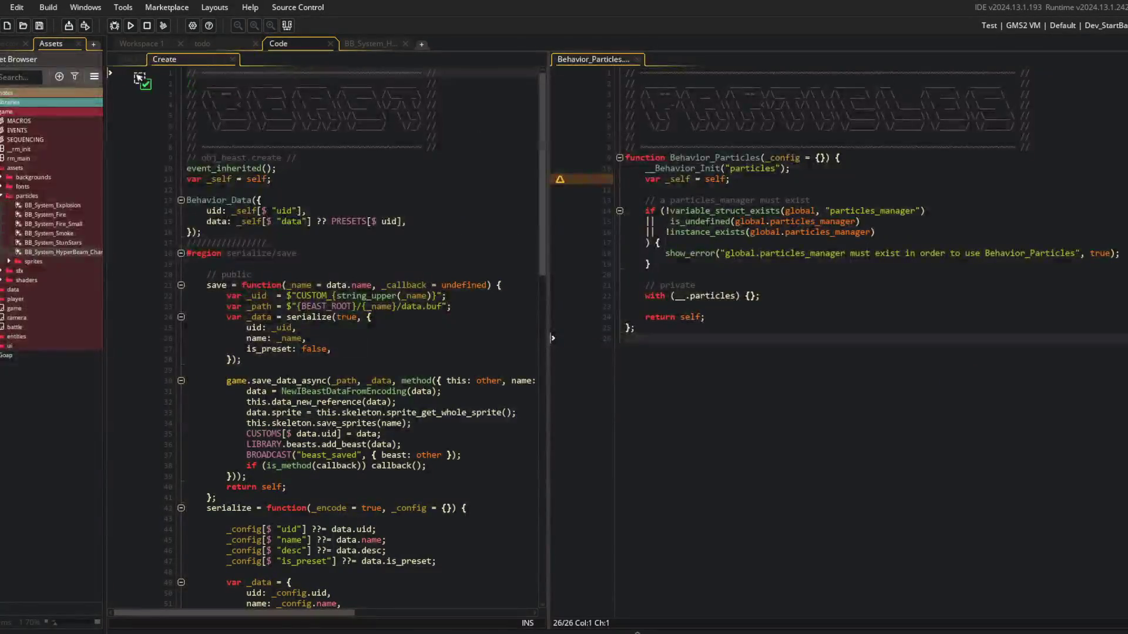
scroll(346, 307, "down", 1)
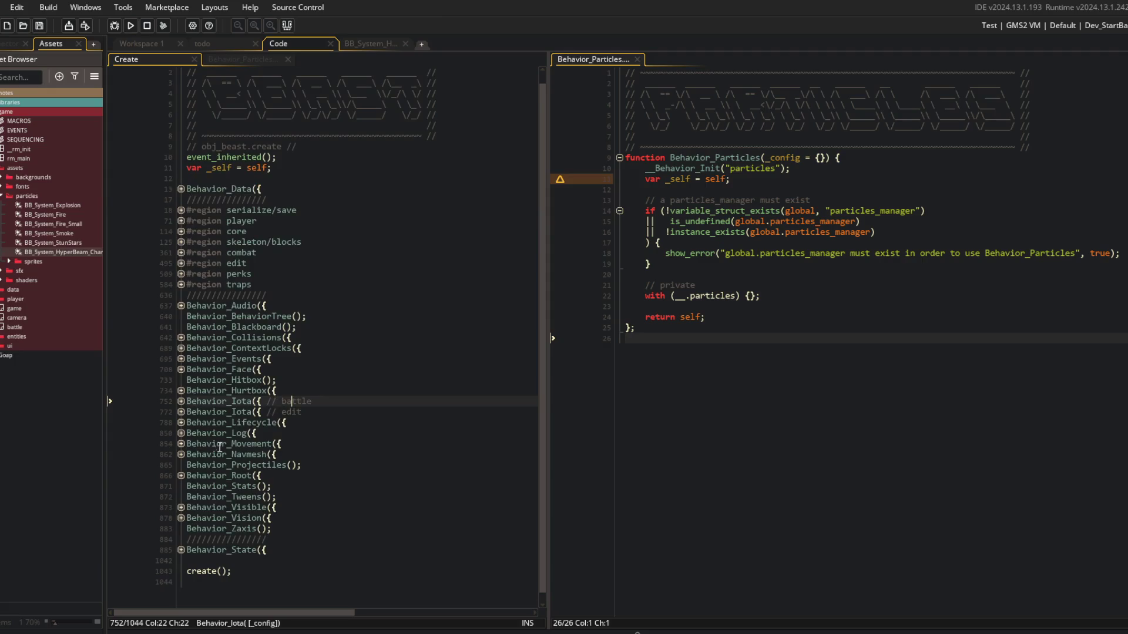
left_click(298, 453)
key("Return")
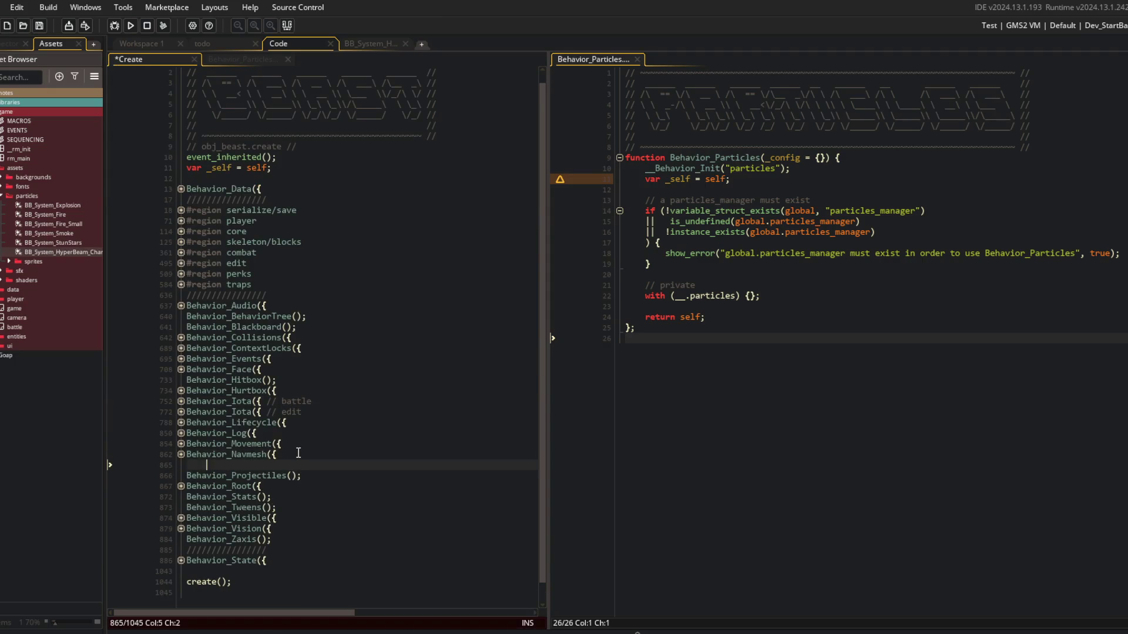
type("Behavior_Partilc")
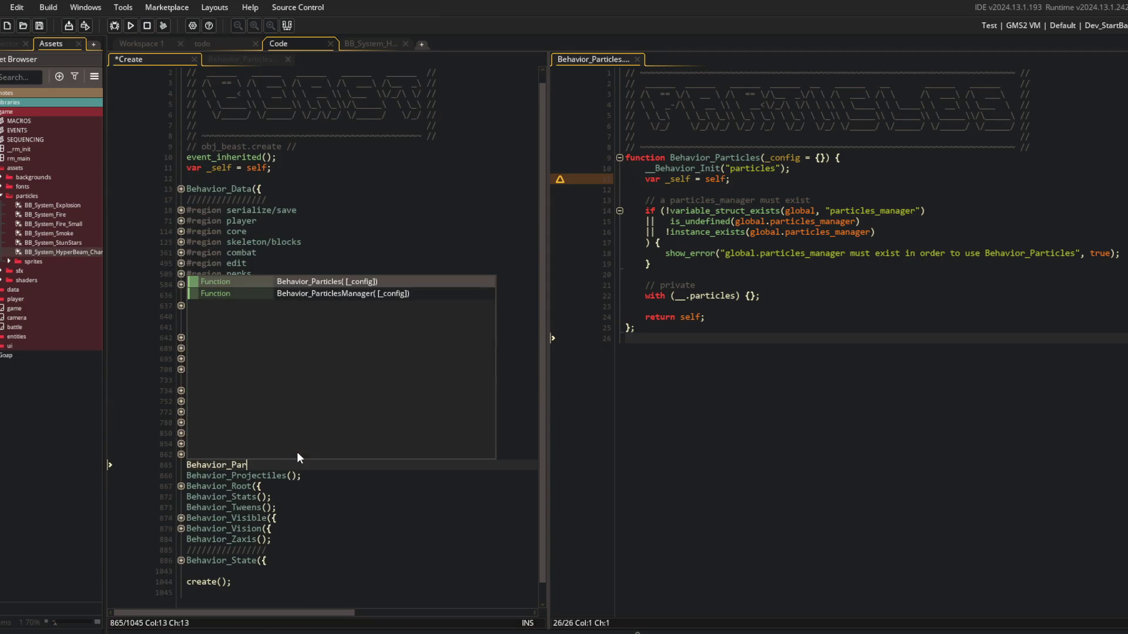
key("BackSpace")
key("BackSpace")
key("BackSpace")
type("ckle")
key("BackSpace")
key("BackSpace")
key("BackSpace")
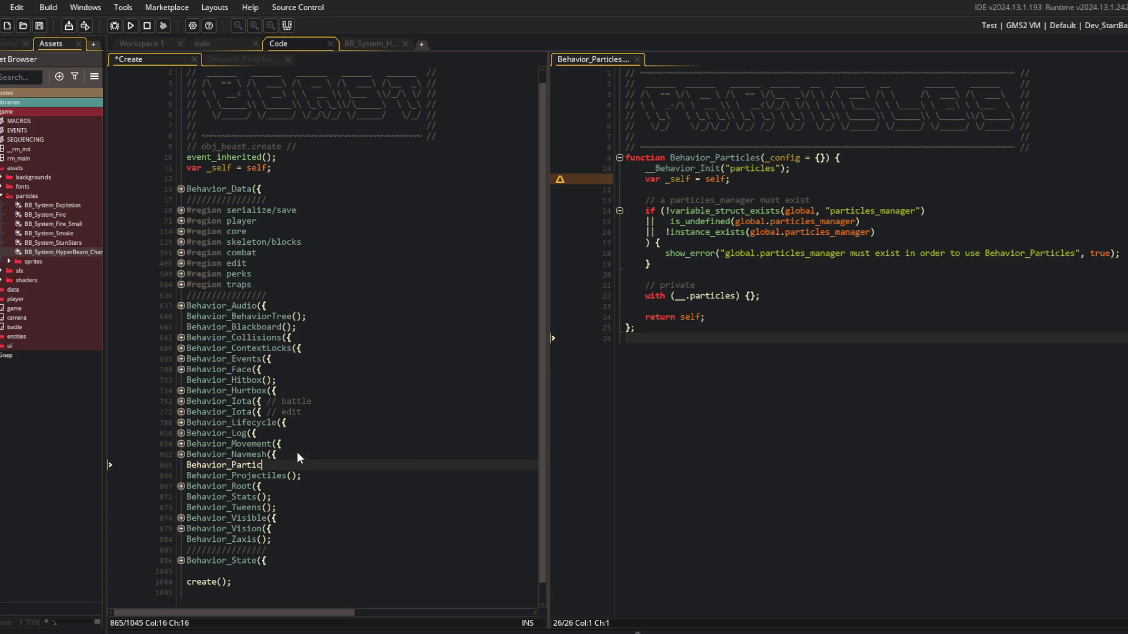
type("les")
key("Return")
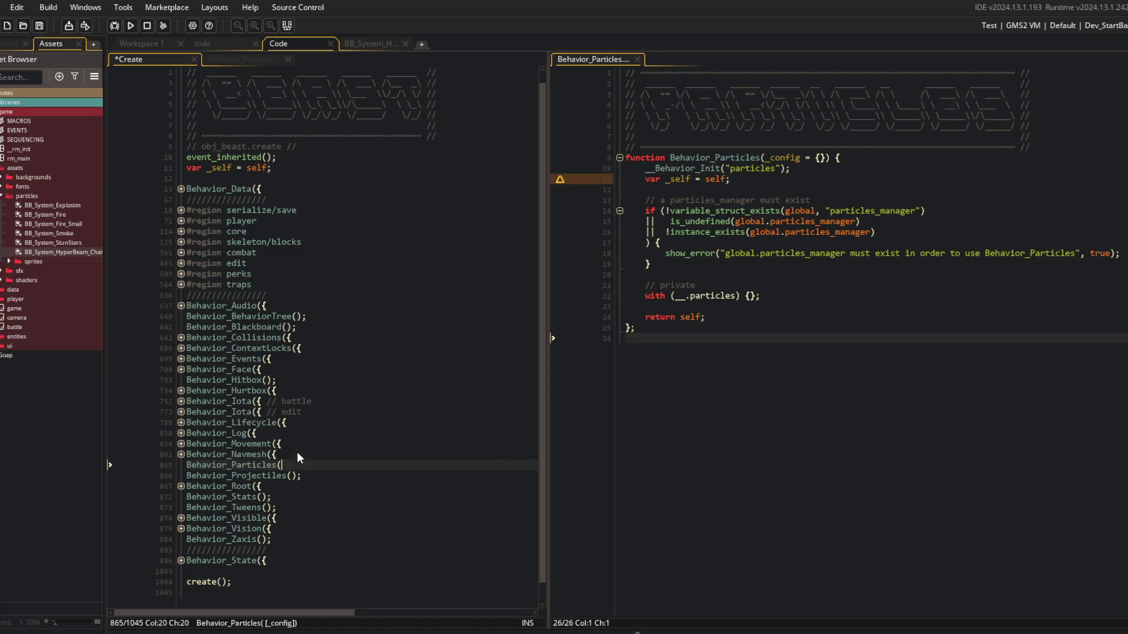
Finish the empty Behavior_Particles({ }); block, save, and run the game with F5.
type("{")
key("Return")
type(");")
key("ctrl+s")
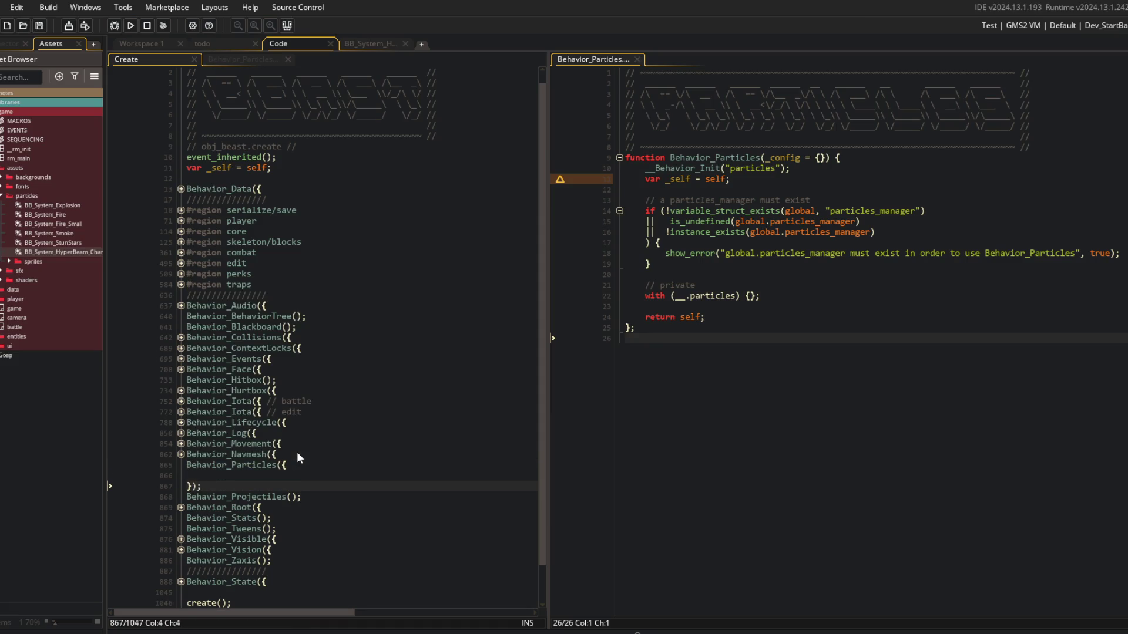
key("Up")
key("F5")
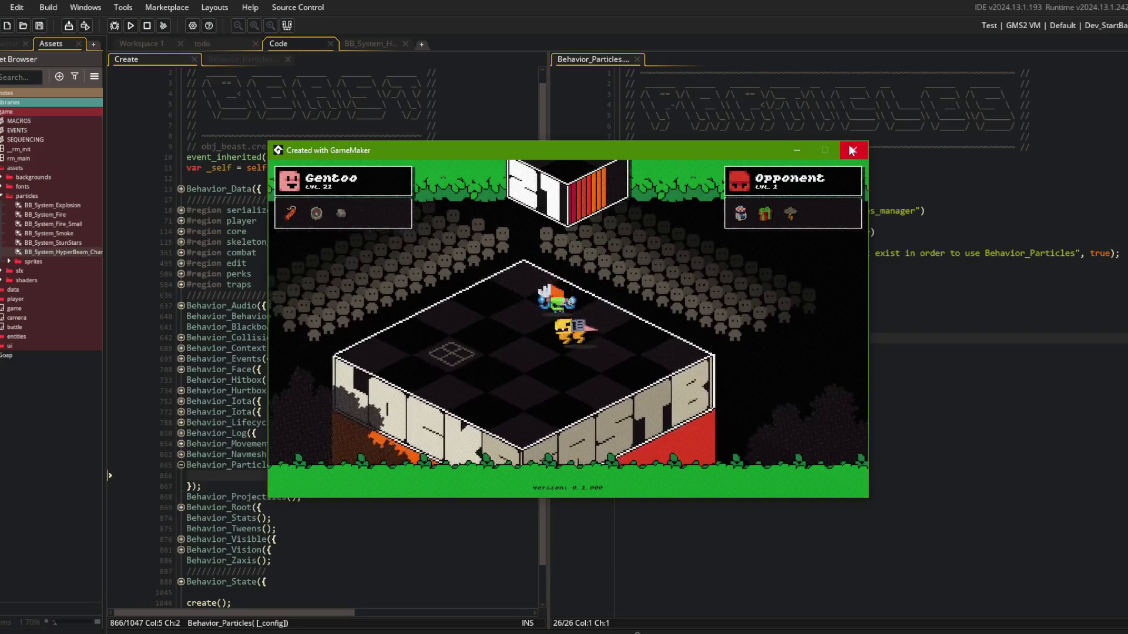
left_click(866, 154)
left_click(253, 168)
scroll(288, 207, "down", 1)
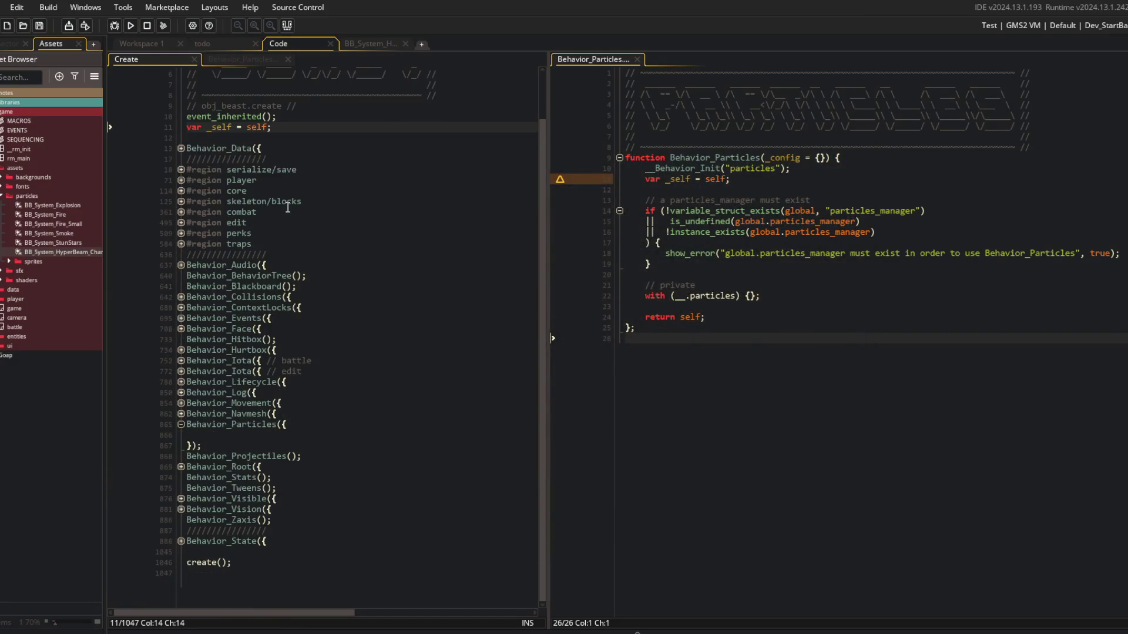
Flip the left editor between the Create event and the particles manager script.
scroll(228, 431, "up", 1)
left_click(227, 444)
left_click(238, 57)
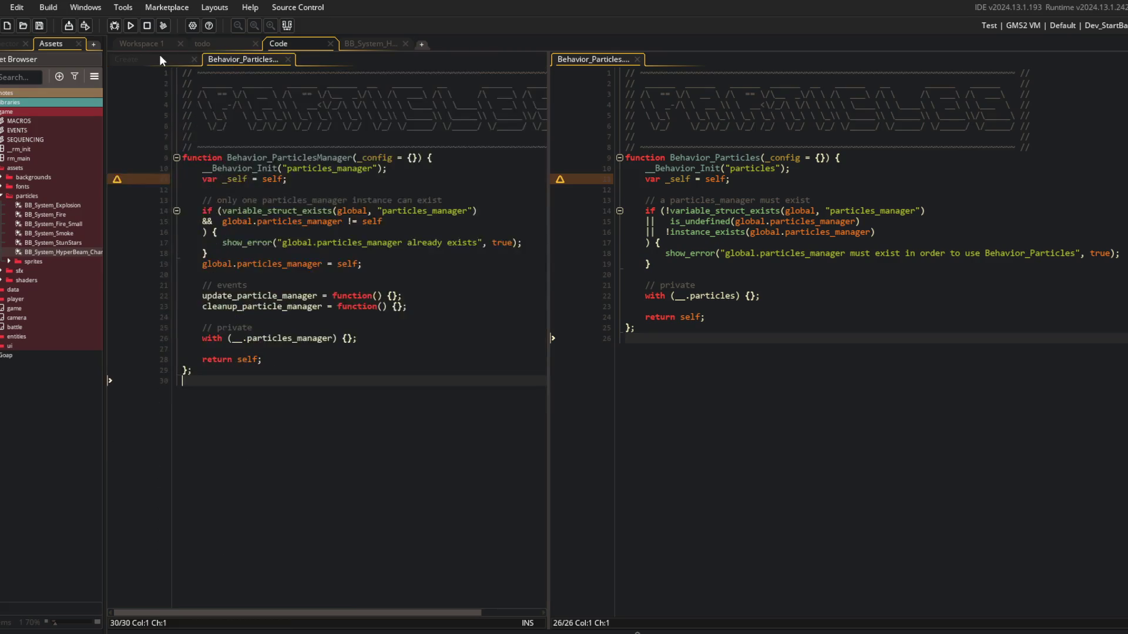
left_click(163, 57)
key("ctrl+Tab")
Open the HyperBeam, BB_System_Explosion and BB_System_Fire particle systems and start a test run.
left_click(371, 42)
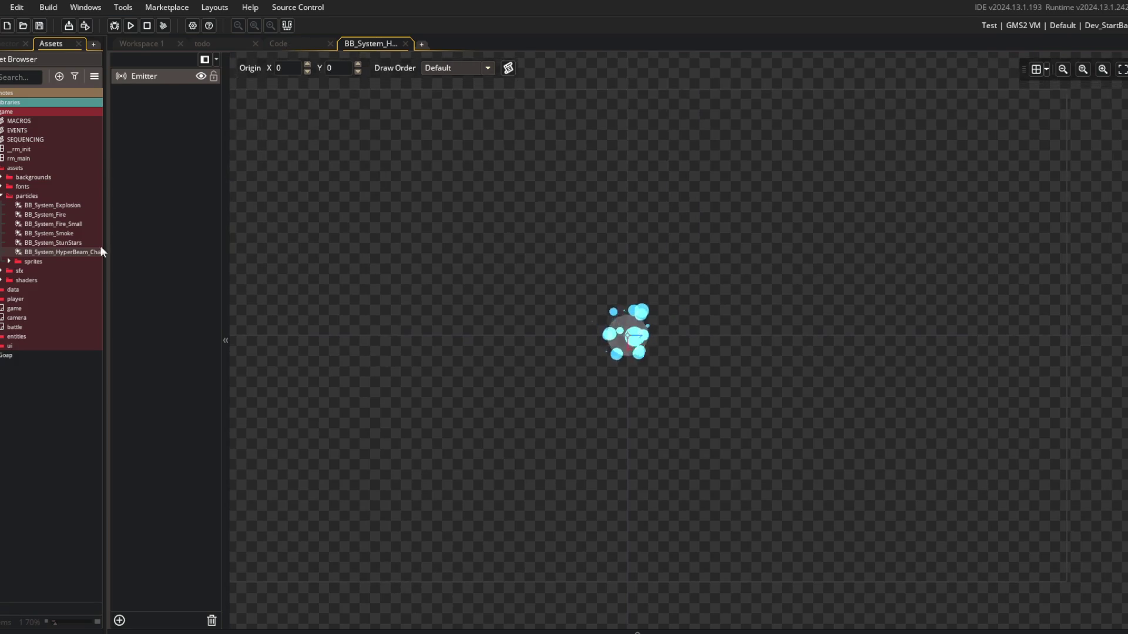
double_click(68, 206)
double_click(58, 215)
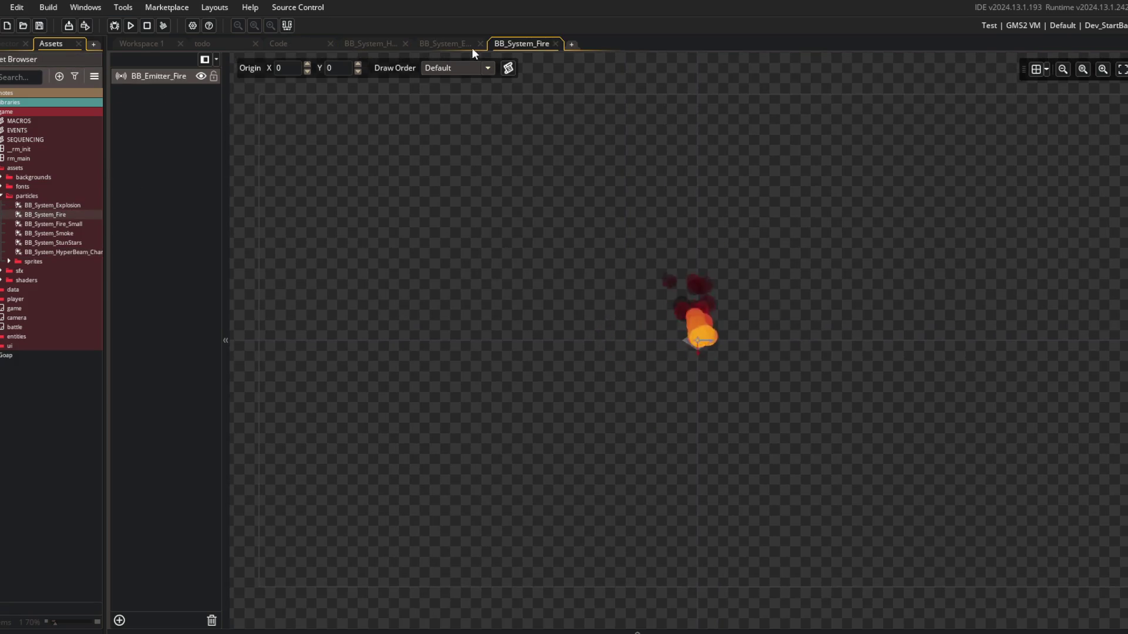
key("alt+Tab")
key("Escape")
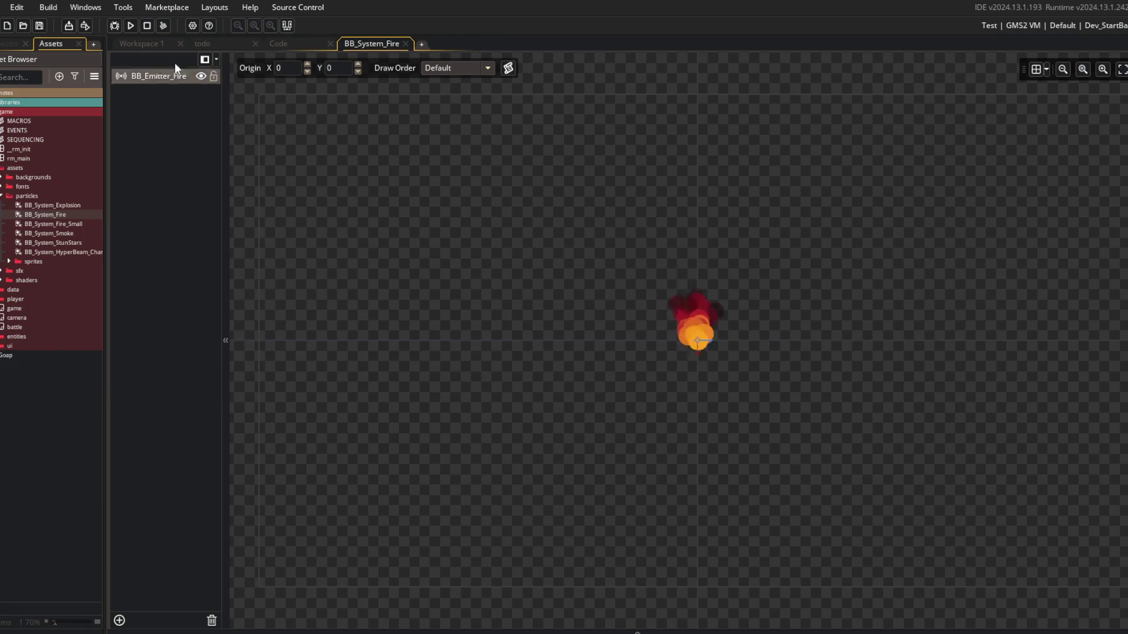
Bring the code workspace forward with the Create event in the left editor.
left_click(283, 45)
left_click(130, 26)
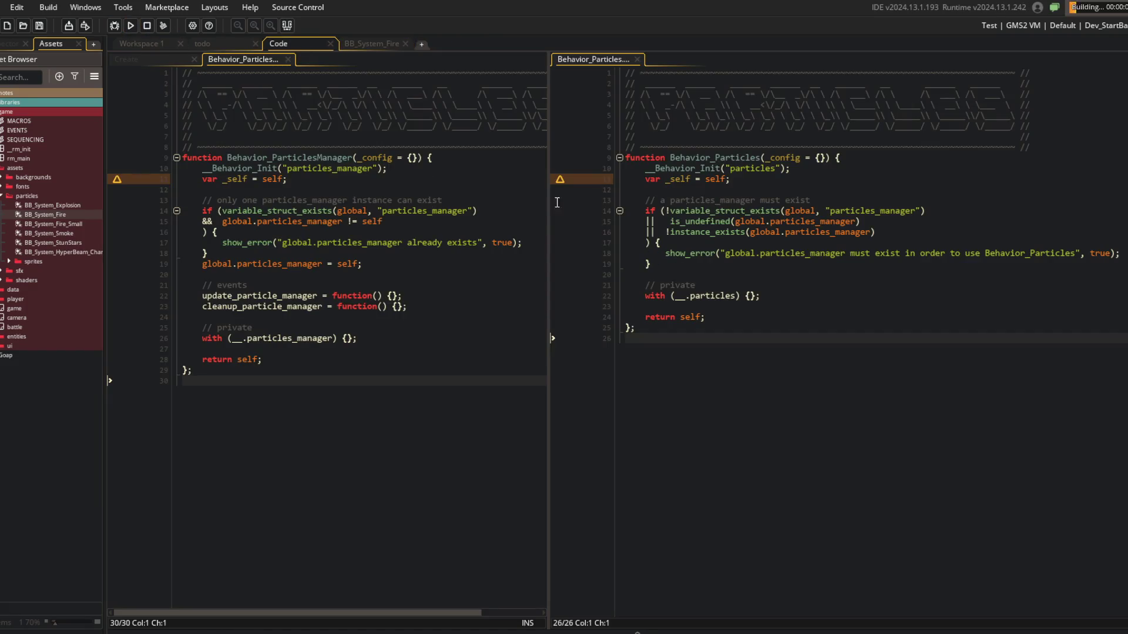
left_click(126, 60)
scroll(410, 402, "down", 1)
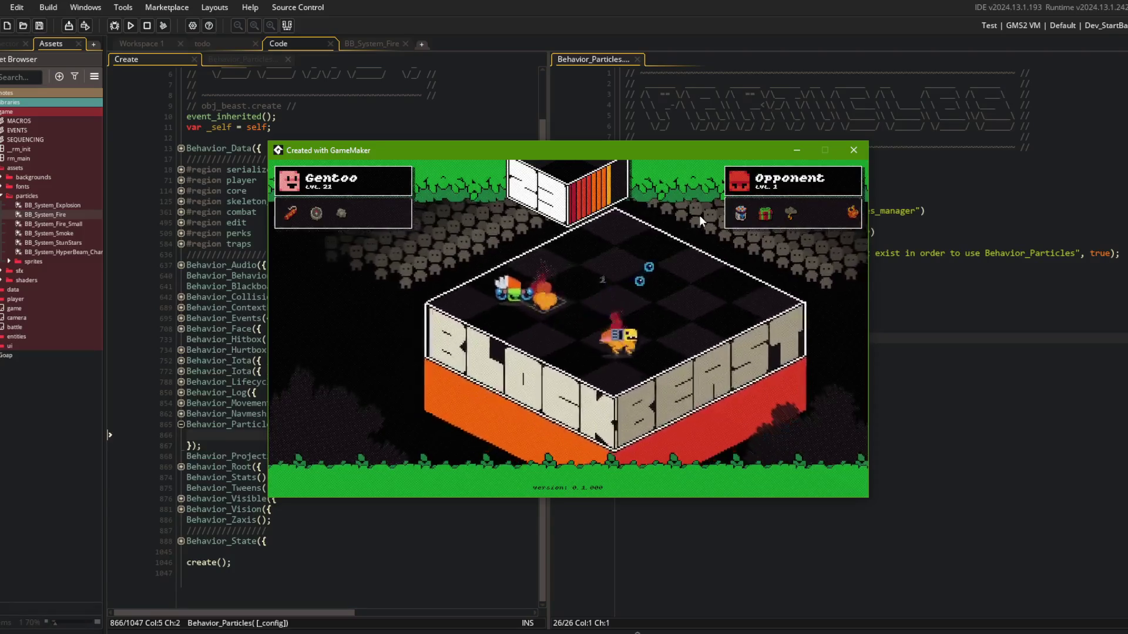
left_click(147, 25)
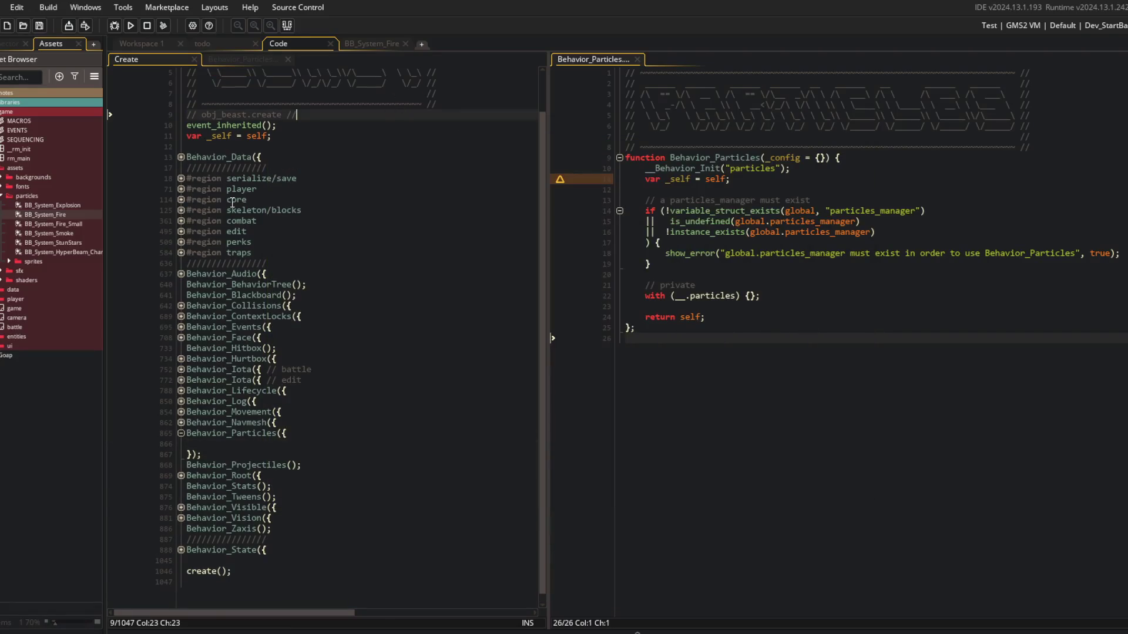
Unfold the combat region and the burn function, and widen the left code pane.
left_click(179, 221)
left_click(181, 337)
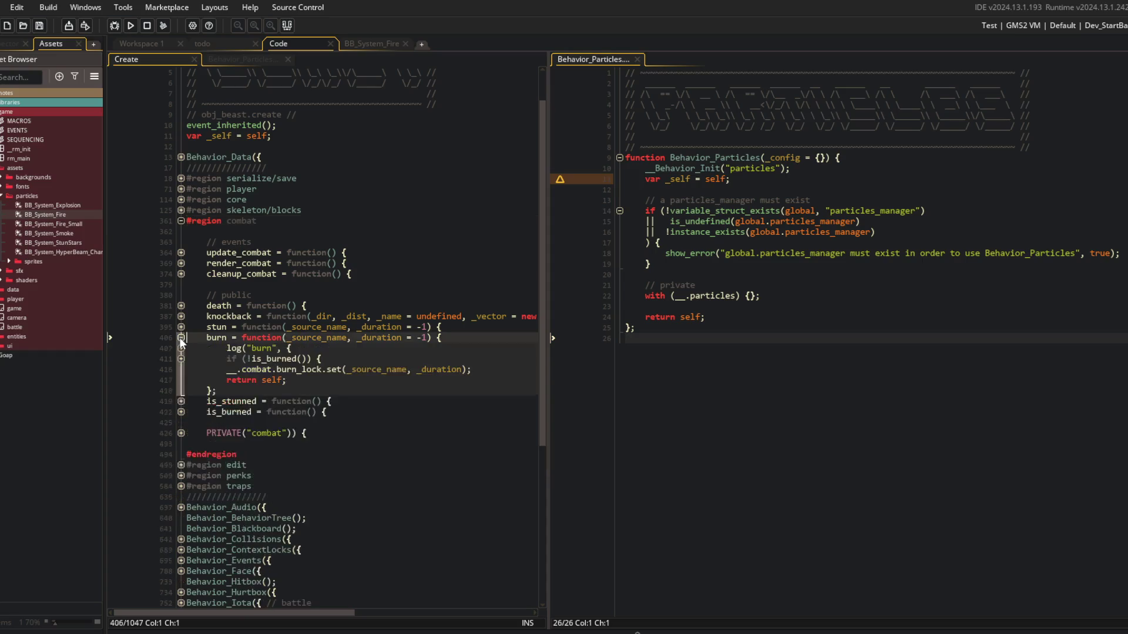
left_click(181, 358)
scroll(318, 329, "down", 2)
left_click(319, 330)
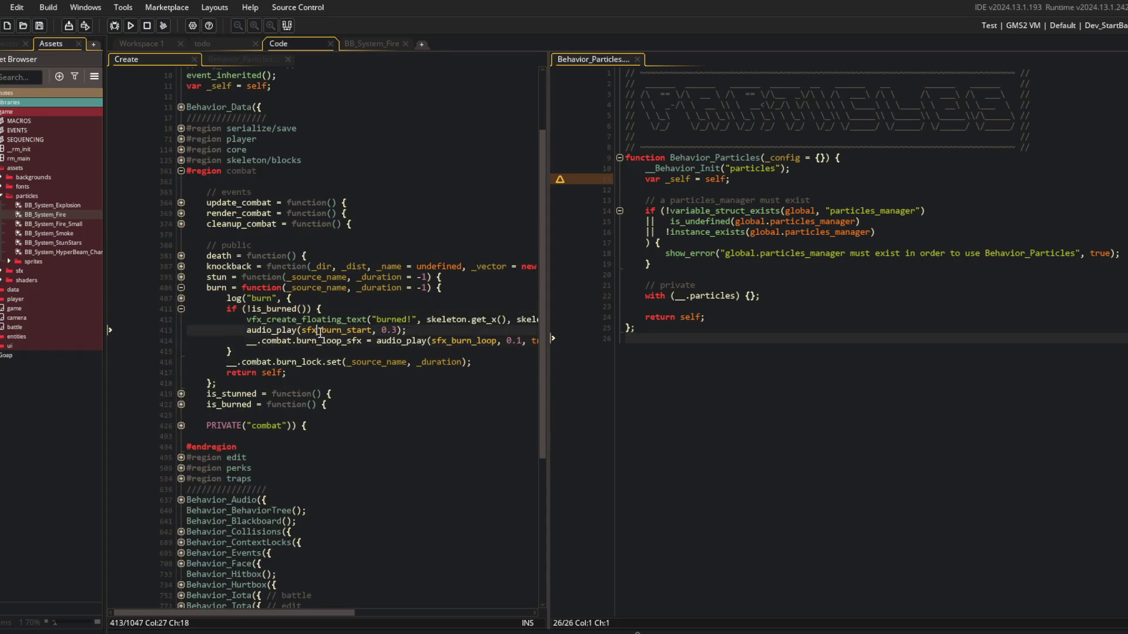
left_click(374, 292)
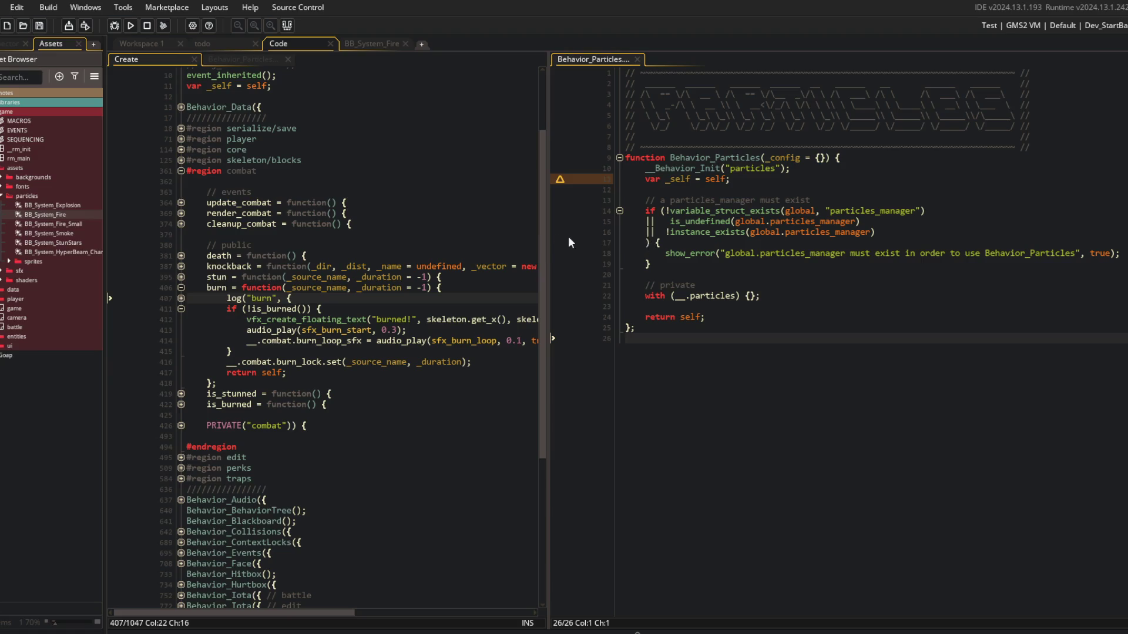
mouse_move(550, 224)
left_mouse_down()
mouse_move(734, 217)
mouse_move(685, 221)
left_mouse_up()
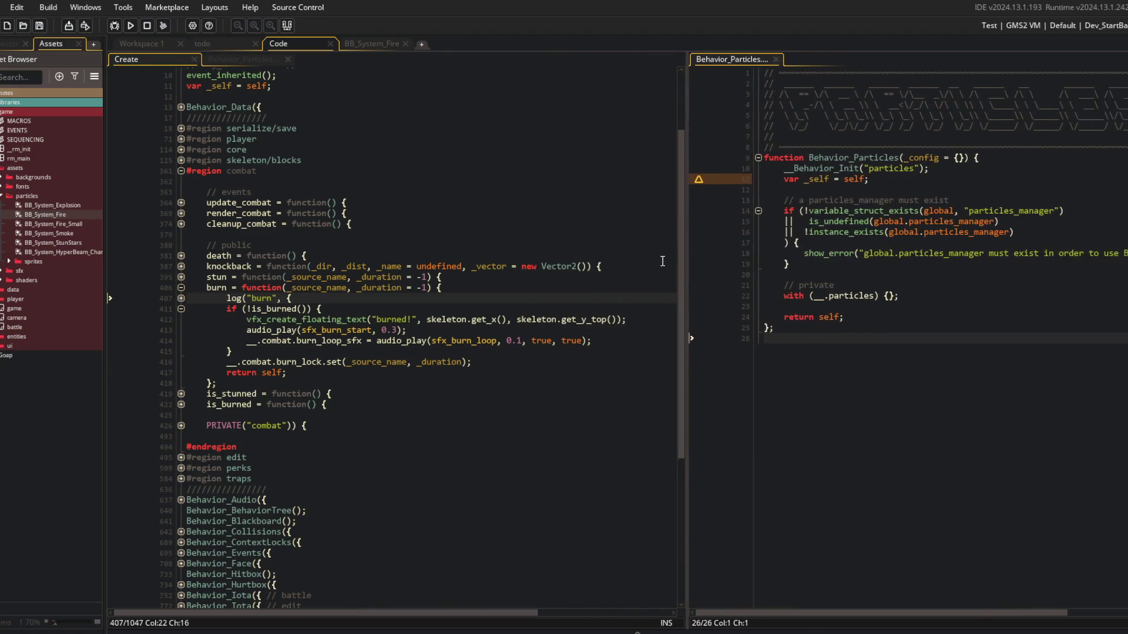
left_click(333, 319)
scroll(333, 319, "down", 3)
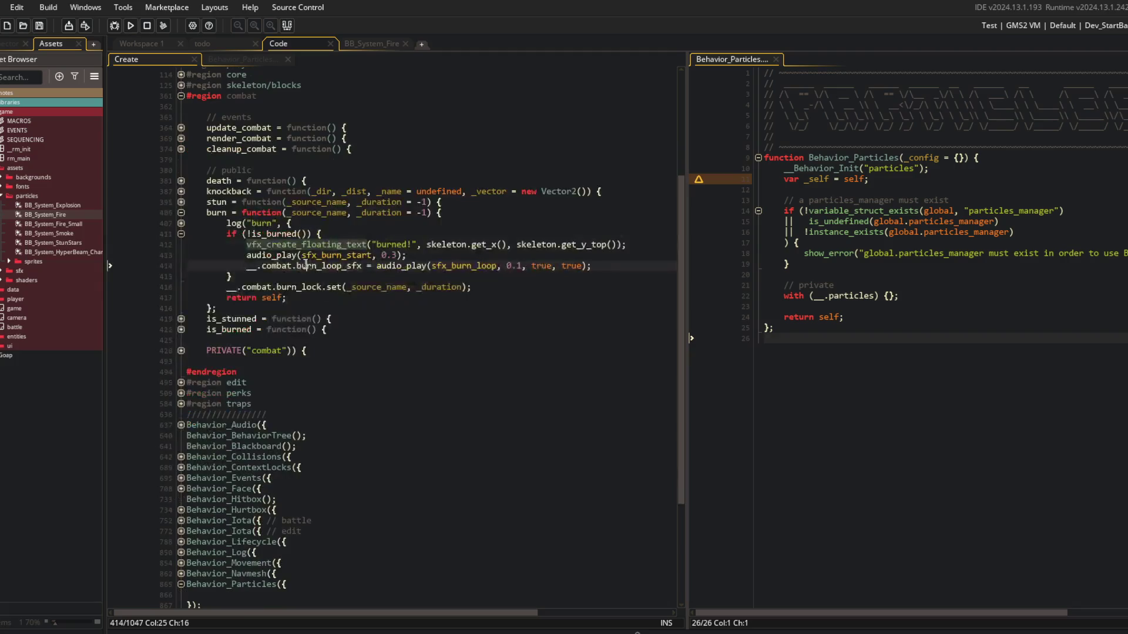
left_click(282, 271)
left_click(275, 287)
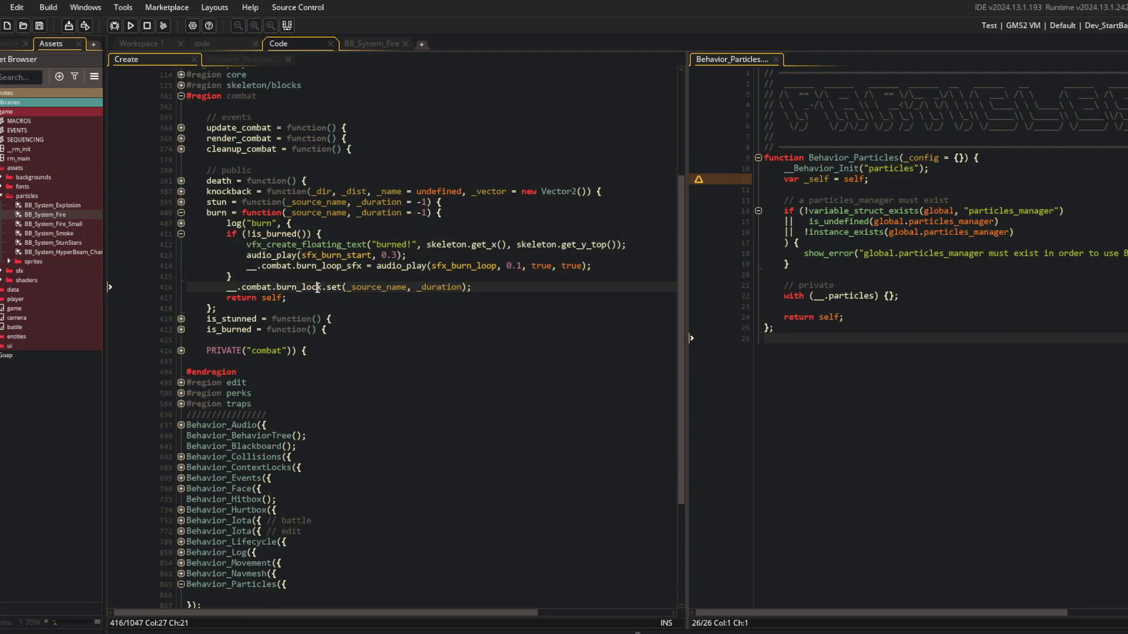
Unfold the PRIVATE("combat") block and update_burn with its is_burned check and else branch.
left_click(181, 351)
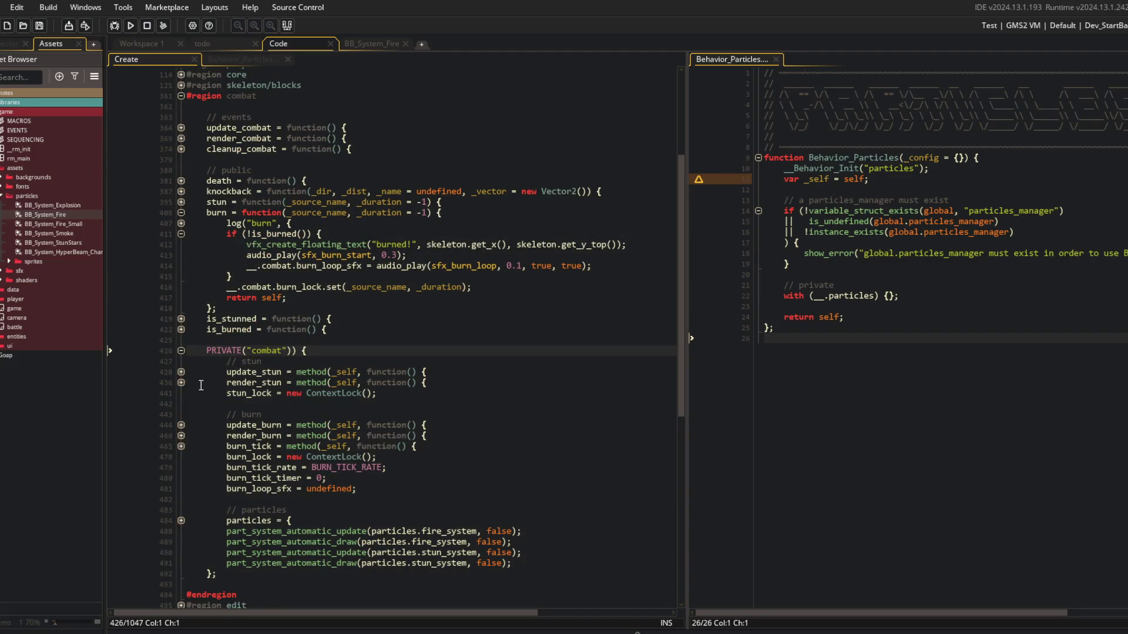
scroll(183, 388, "down", 1)
left_click(181, 400)
left_click(181, 421)
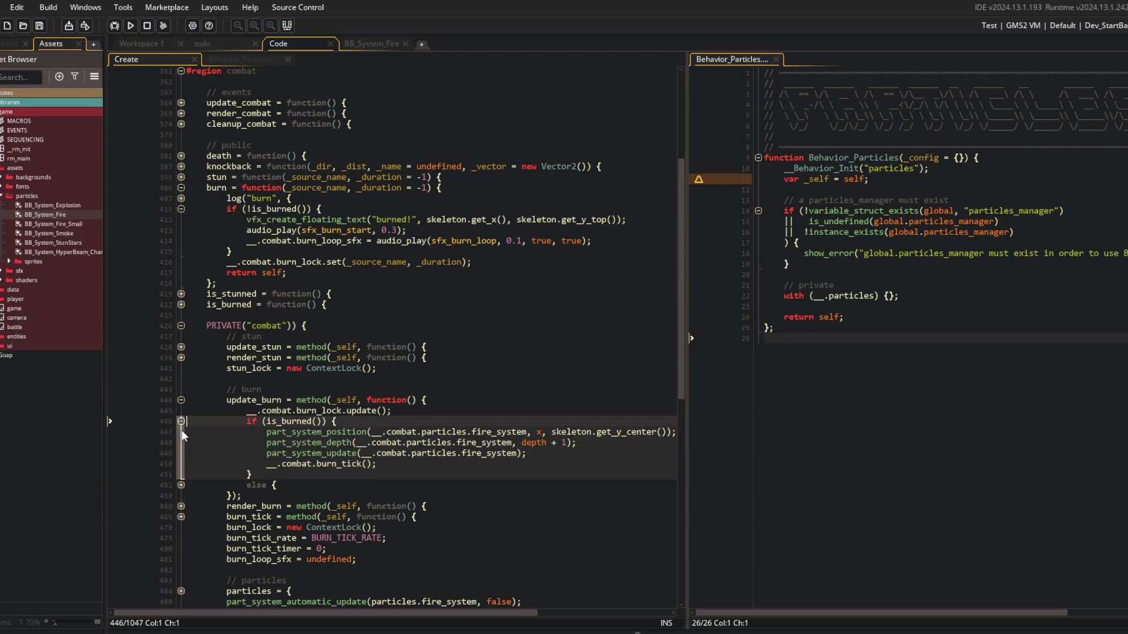
left_click(181, 485)
scroll(183, 486, "down", 5)
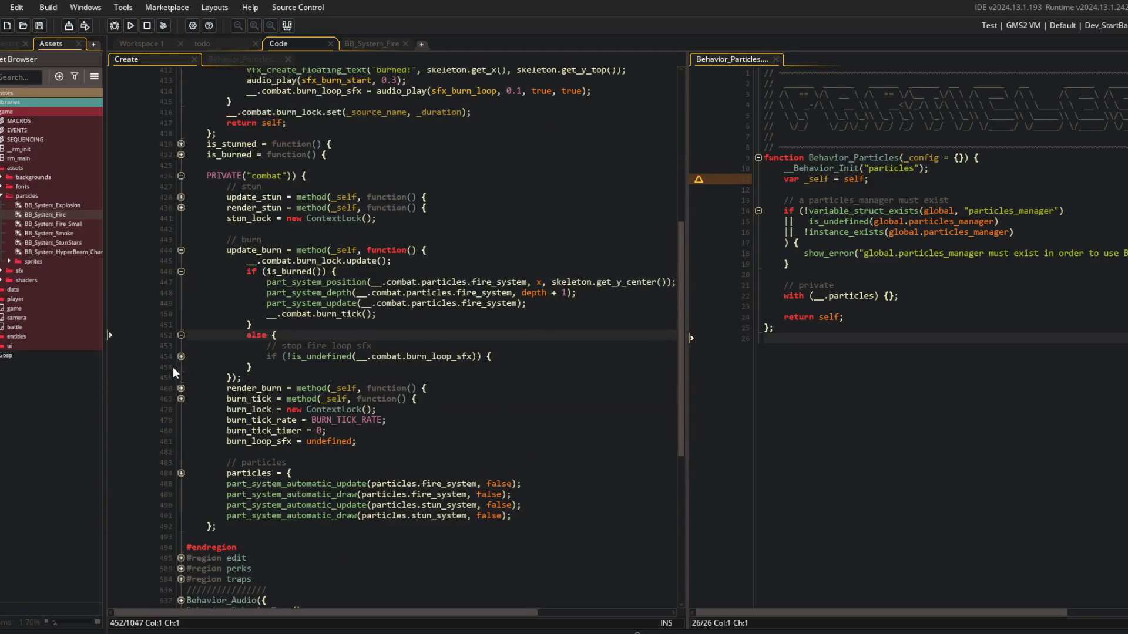
left_click(180, 356)
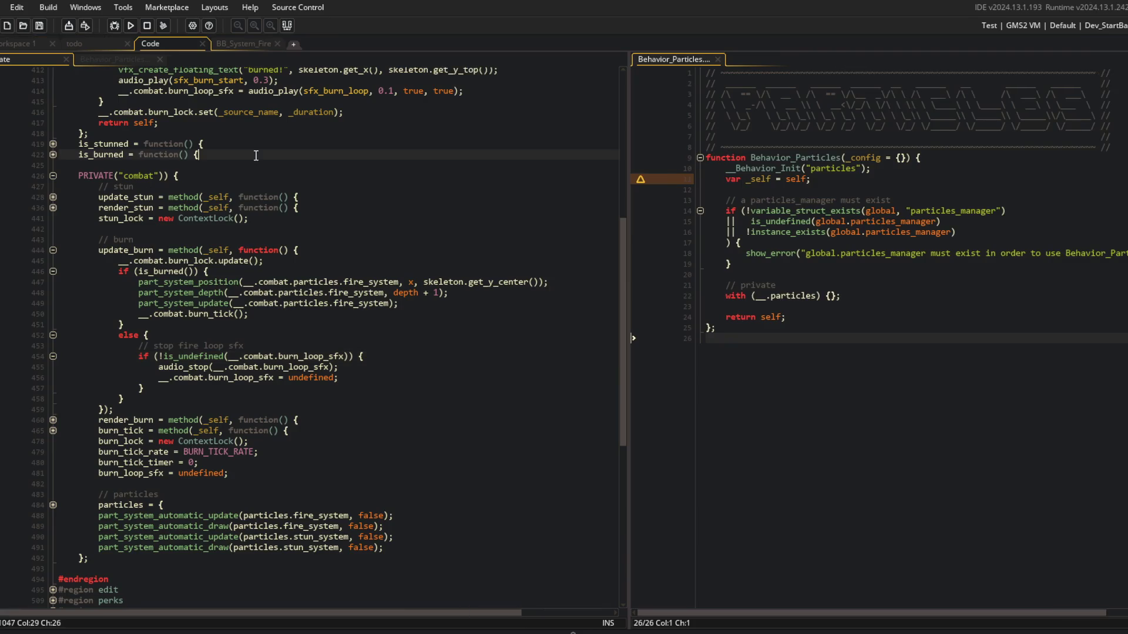
left_click(401, 270)
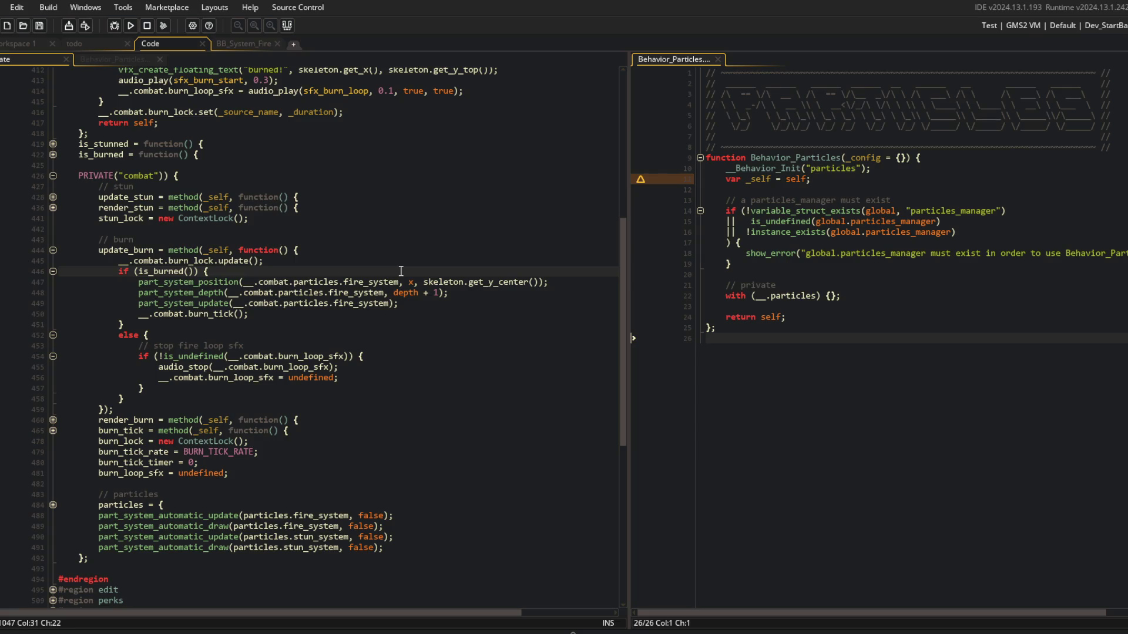
left_click(267, 345)
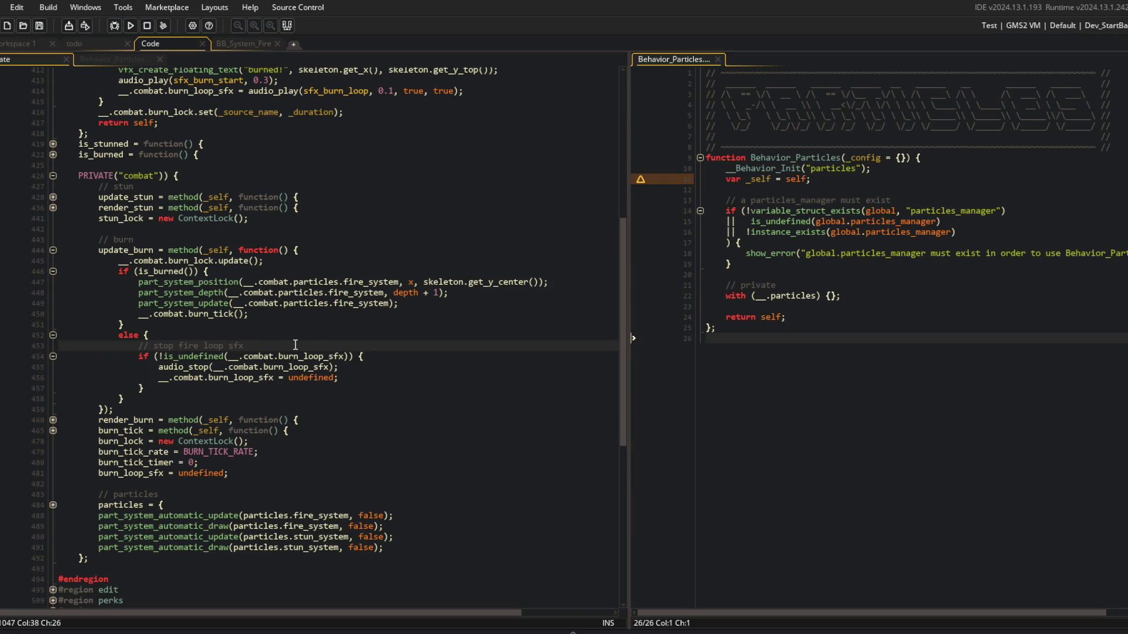
key("Home")
left_click(380, 269)
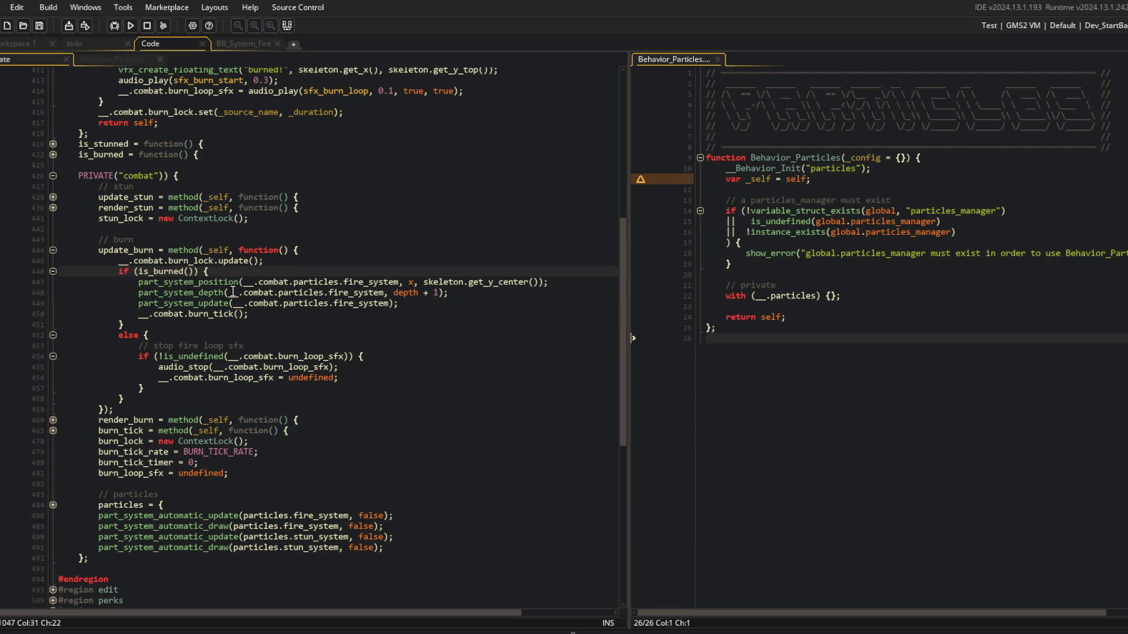
left_click(273, 347)
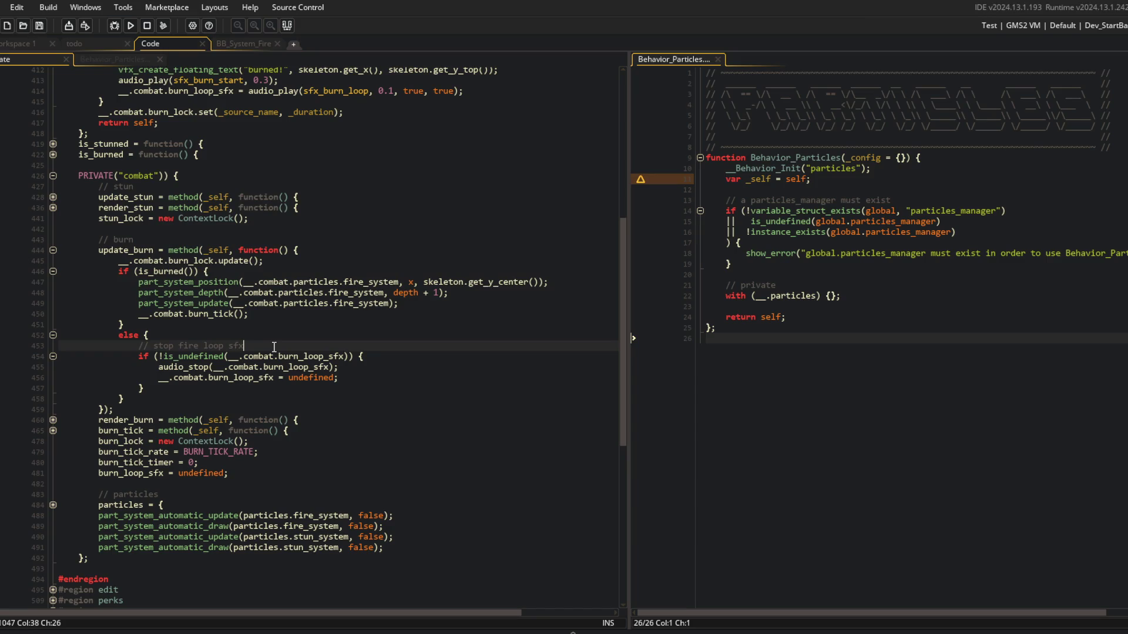
left_click(297, 333)
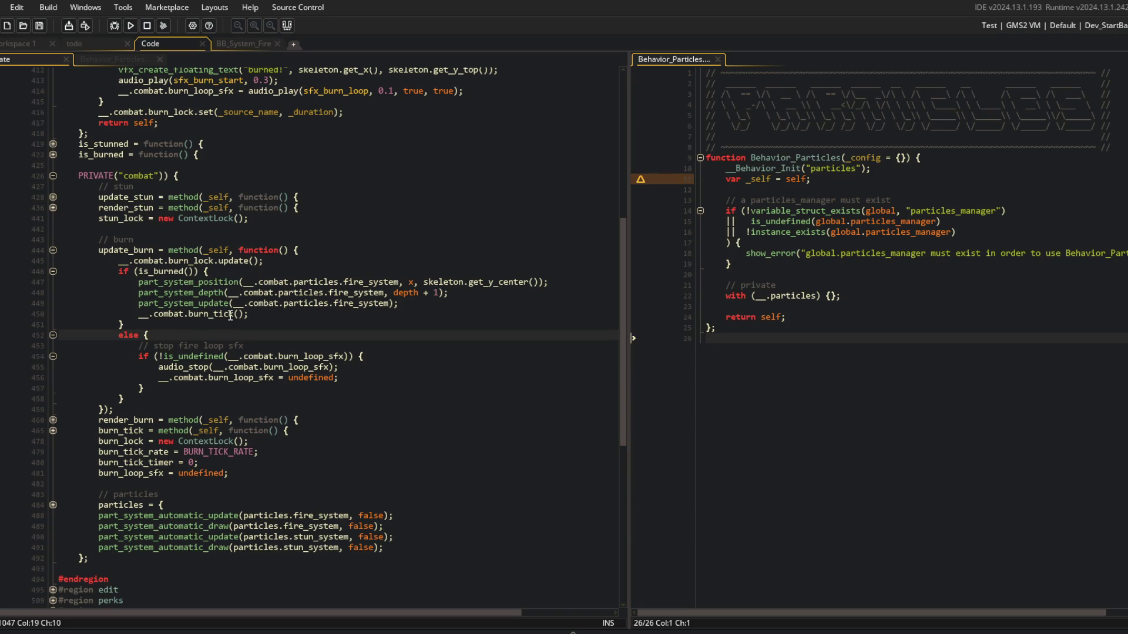
double_click(228, 377)
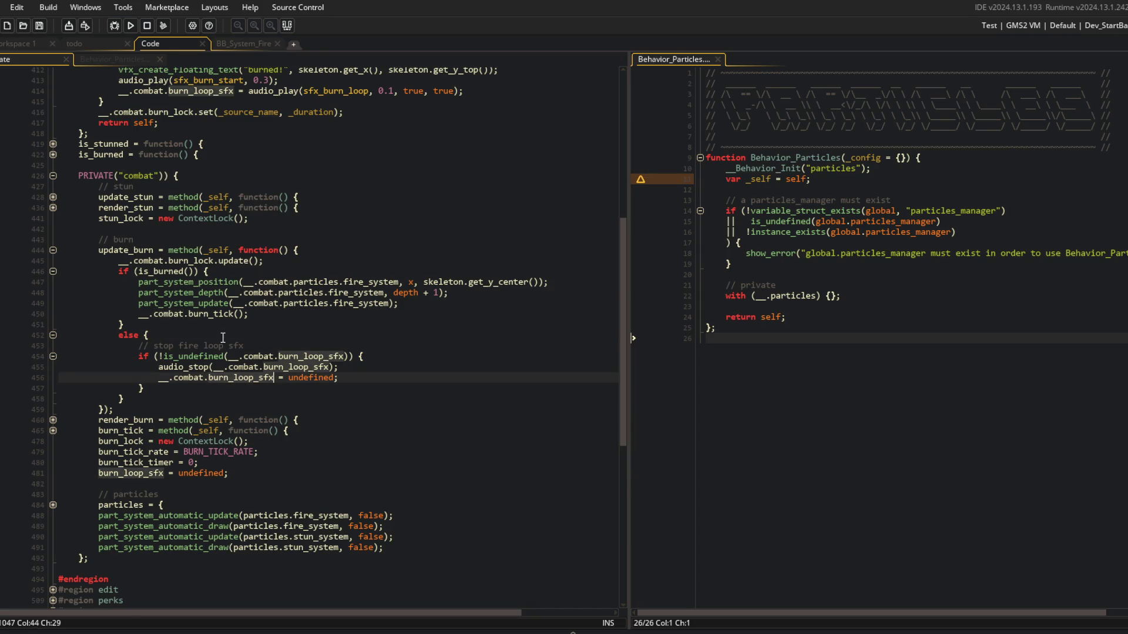
scroll(223, 338, "up", 2)
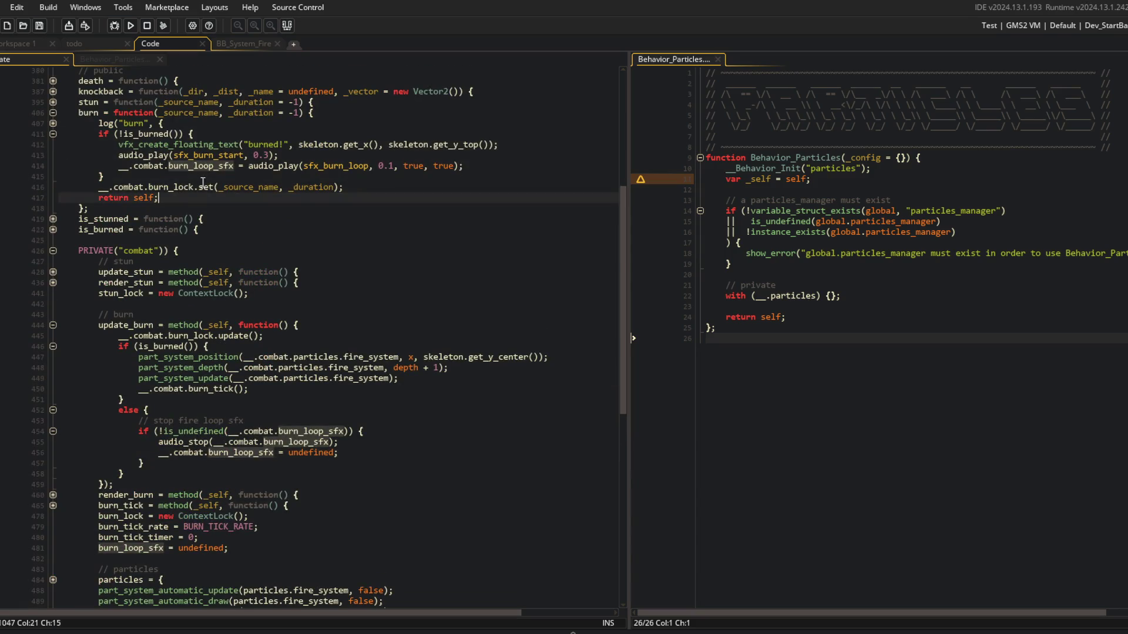
left_click(235, 165)
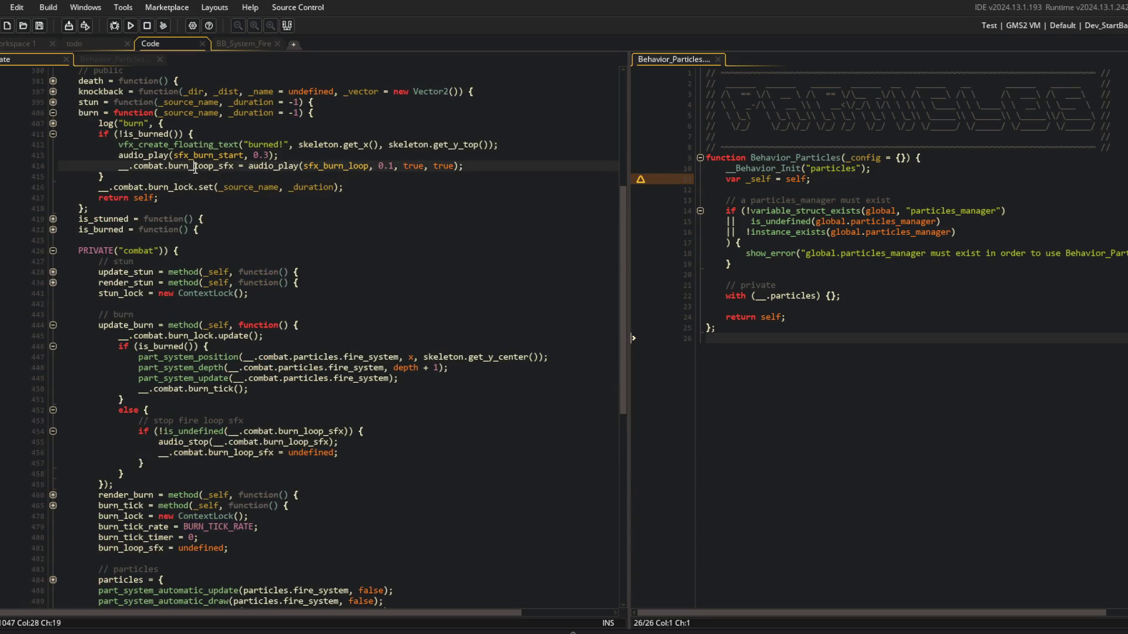
left_click(174, 134)
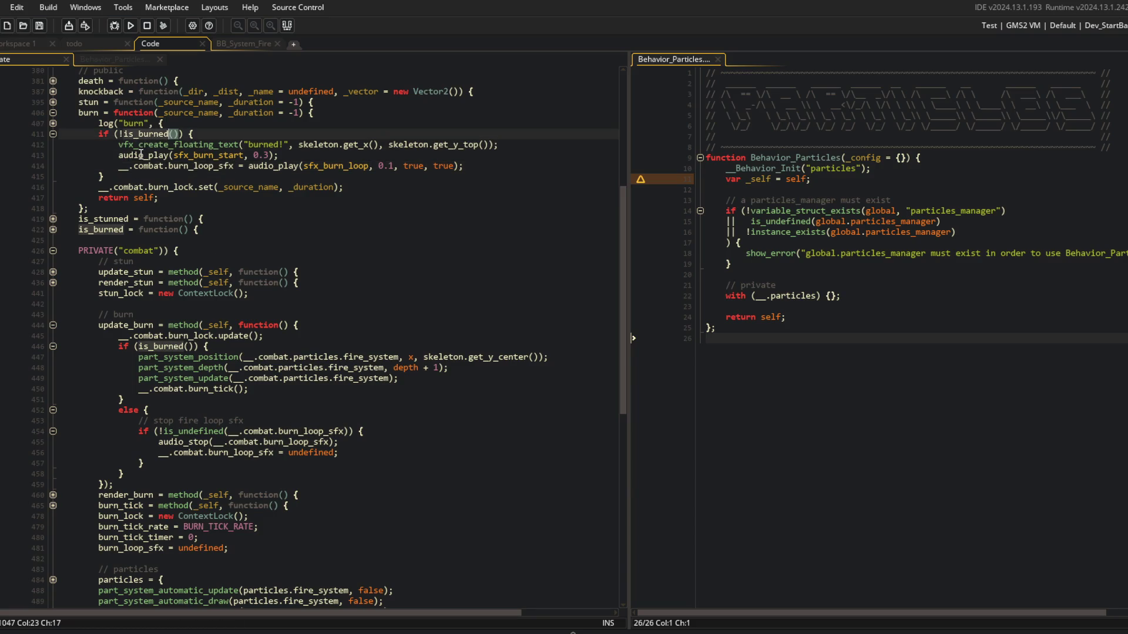
left_click(53, 124)
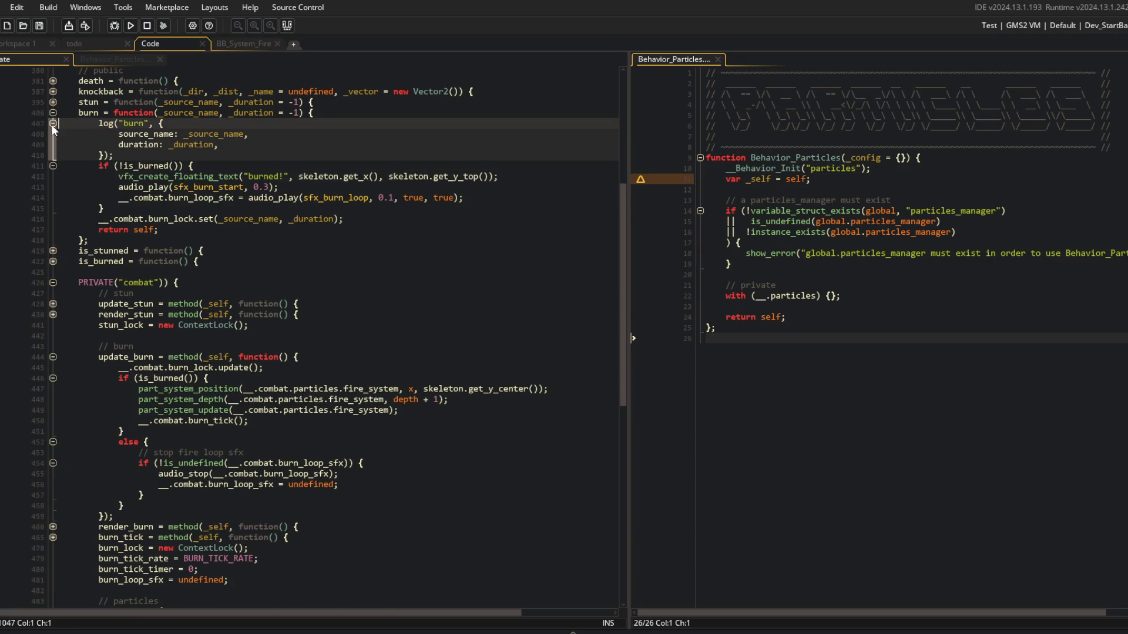
left_click(53, 124)
left_click(98, 112)
scroll(126, 157, "up", 2)
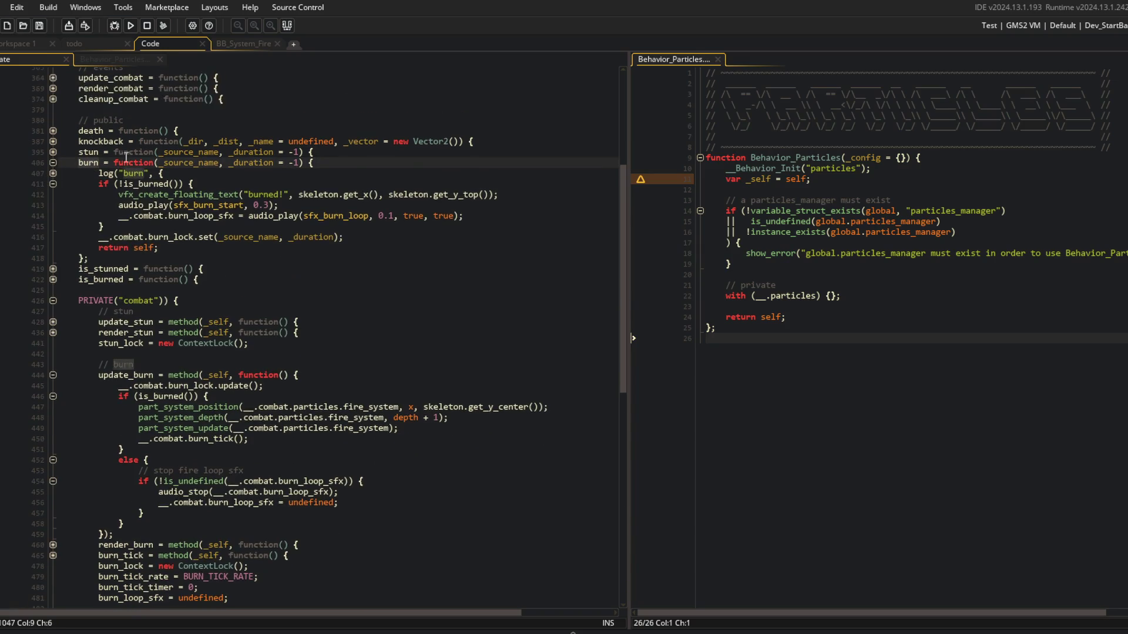
left_click(219, 163)
scroll(211, 176, "up", 3)
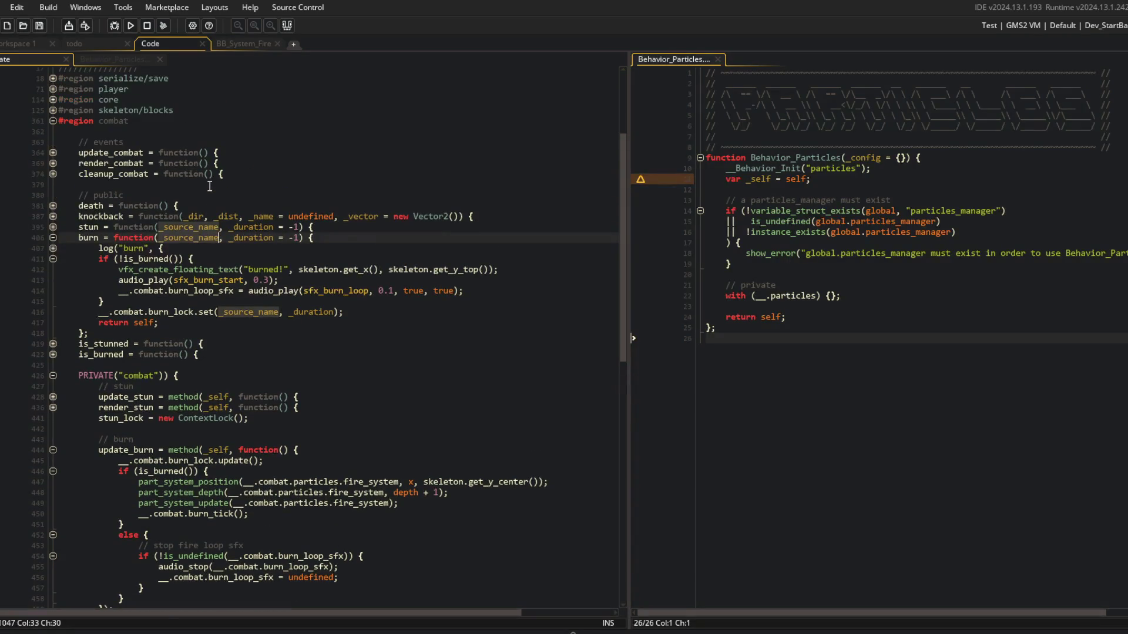
double_click(236, 237)
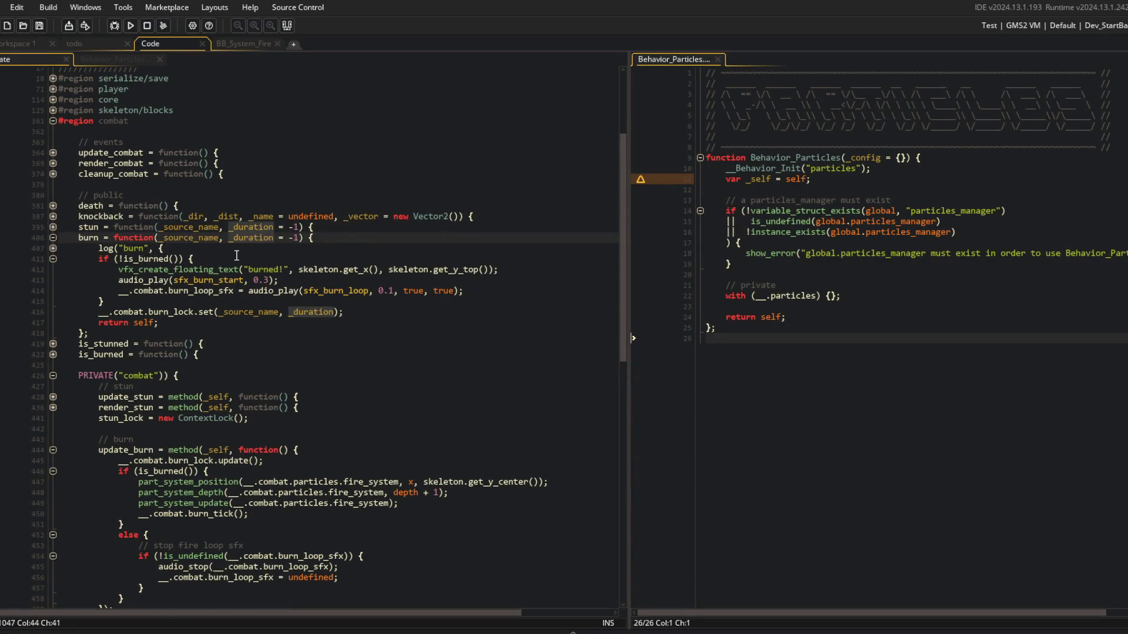
left_click(152, 296)
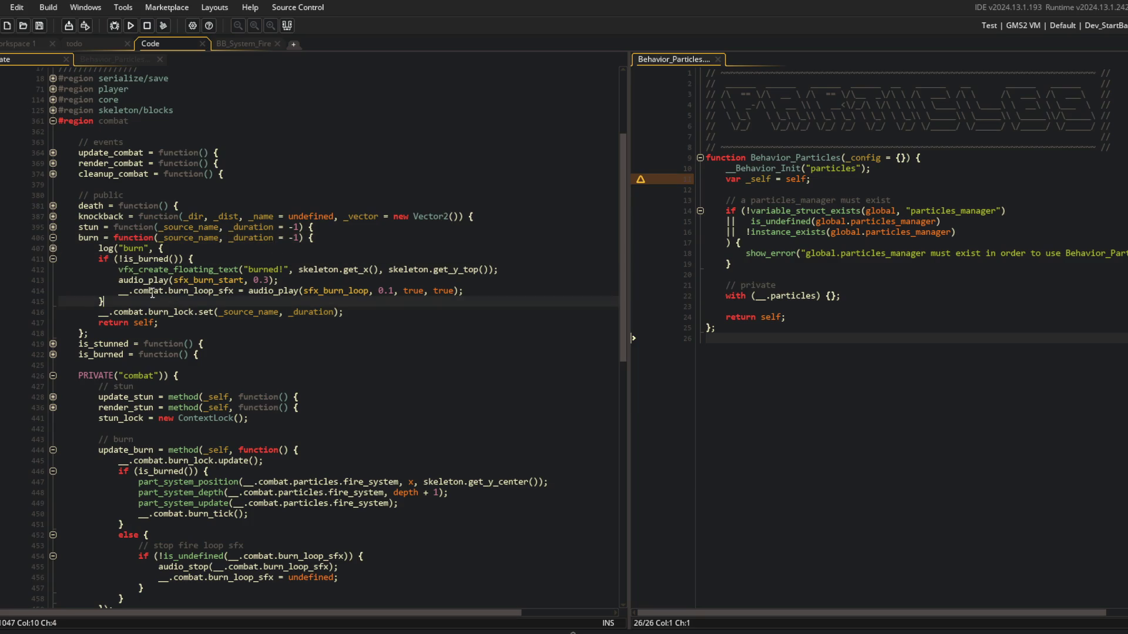
left_click_drag(106, 259, 188, 298)
left_click(146, 269)
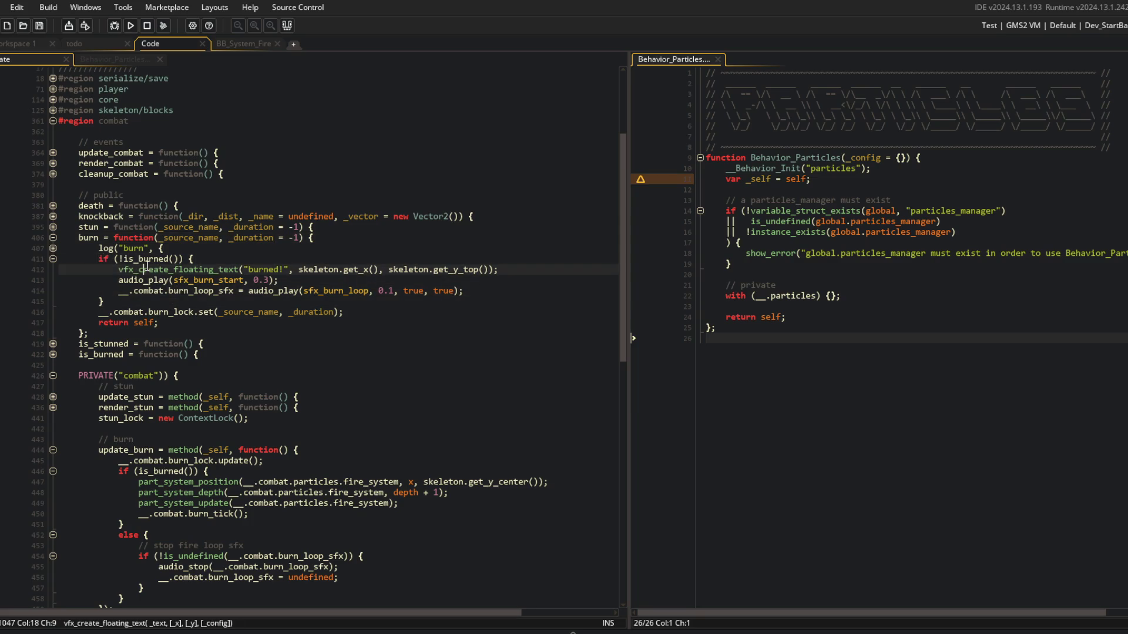
left_click(235, 291)
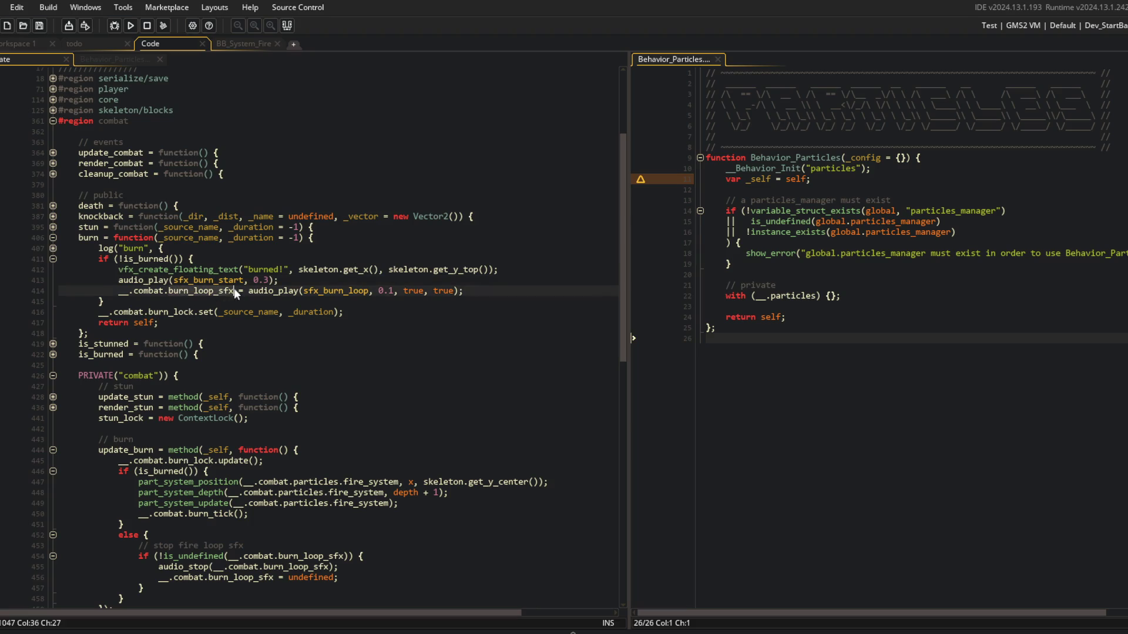
left_click(214, 312)
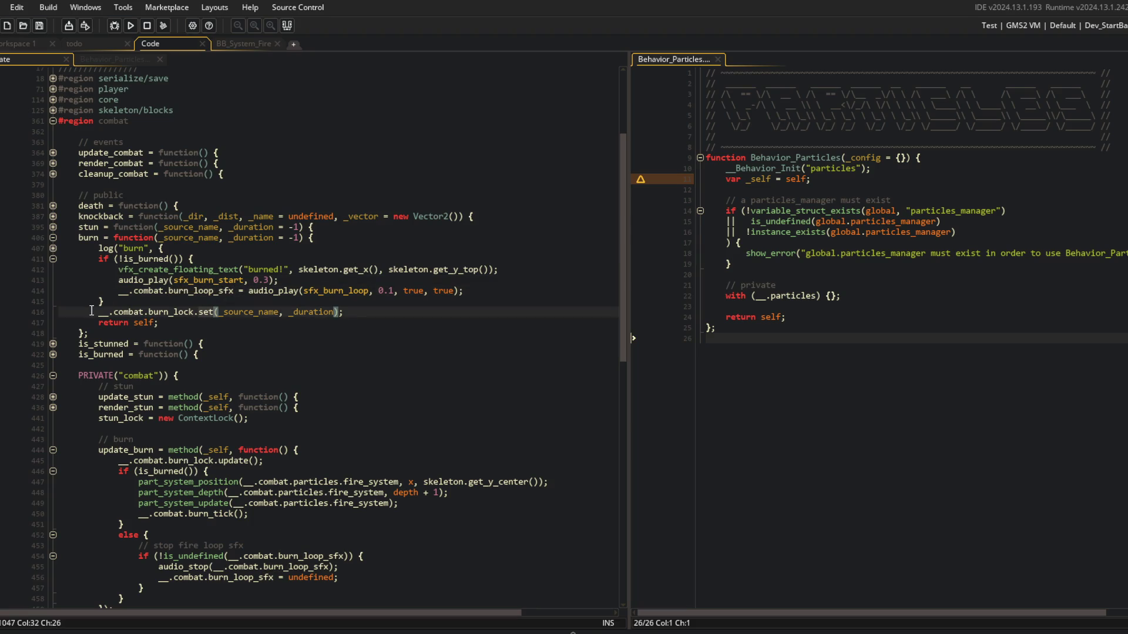
left_click_drag(91, 311, 343, 312)
left_click(178, 311)
double_click(171, 312)
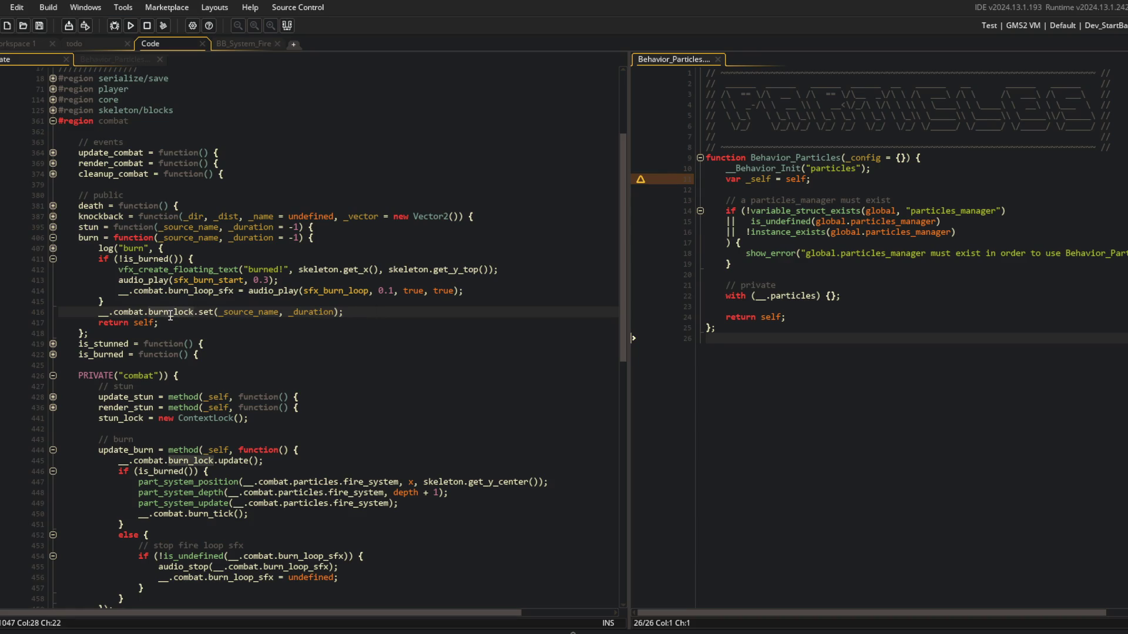
left_click(385, 298)
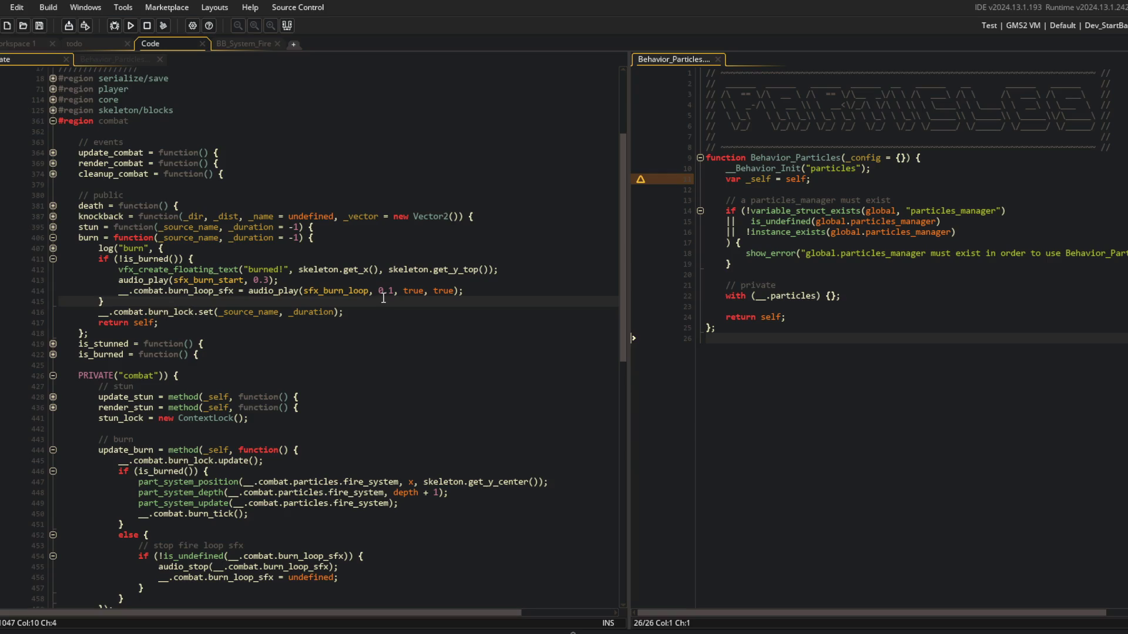
left_click(141, 354)
scroll(172, 325, "down", 2)
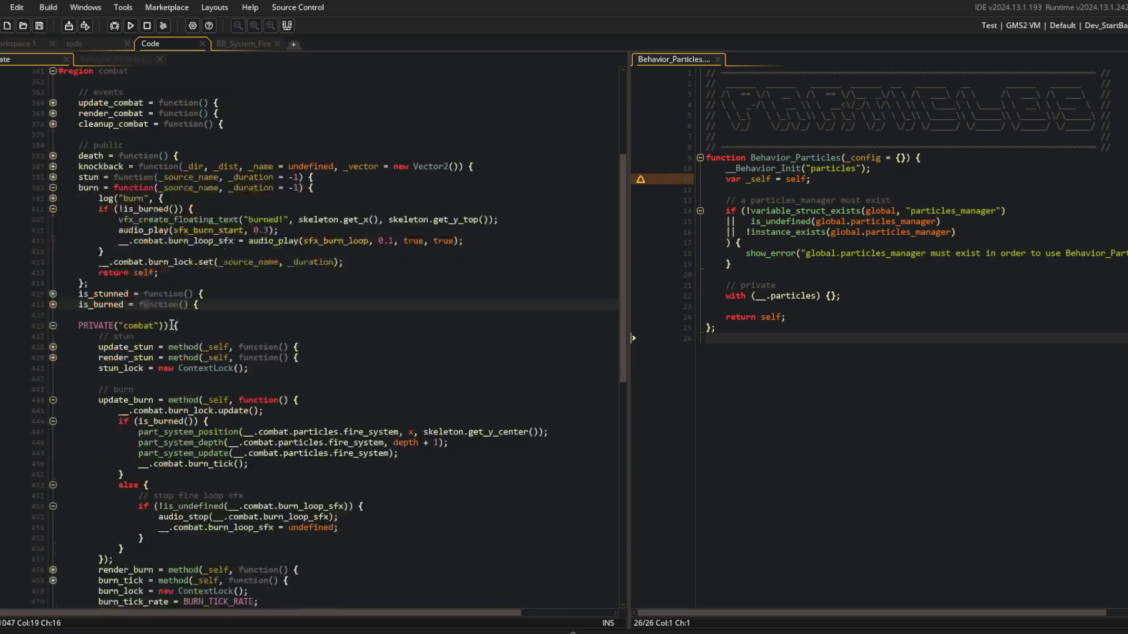
left_click(196, 368)
middle_click(196, 368)
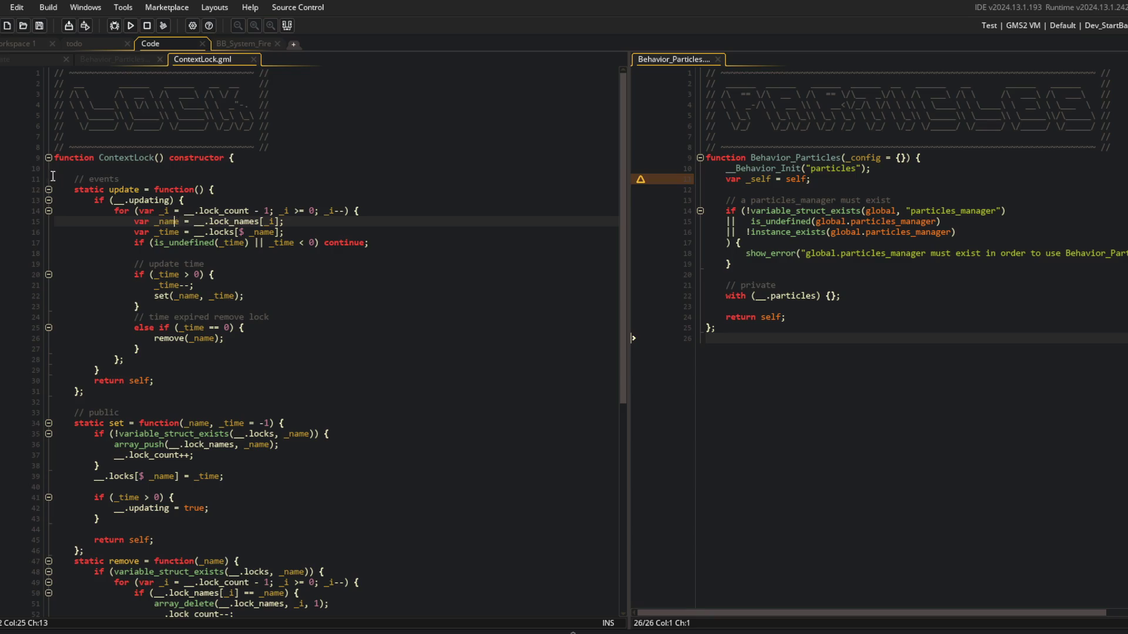
scroll(79, 172, "down", 6)
scroll(78, 172, "up", 6)
scroll(222, 112, "down", 4)
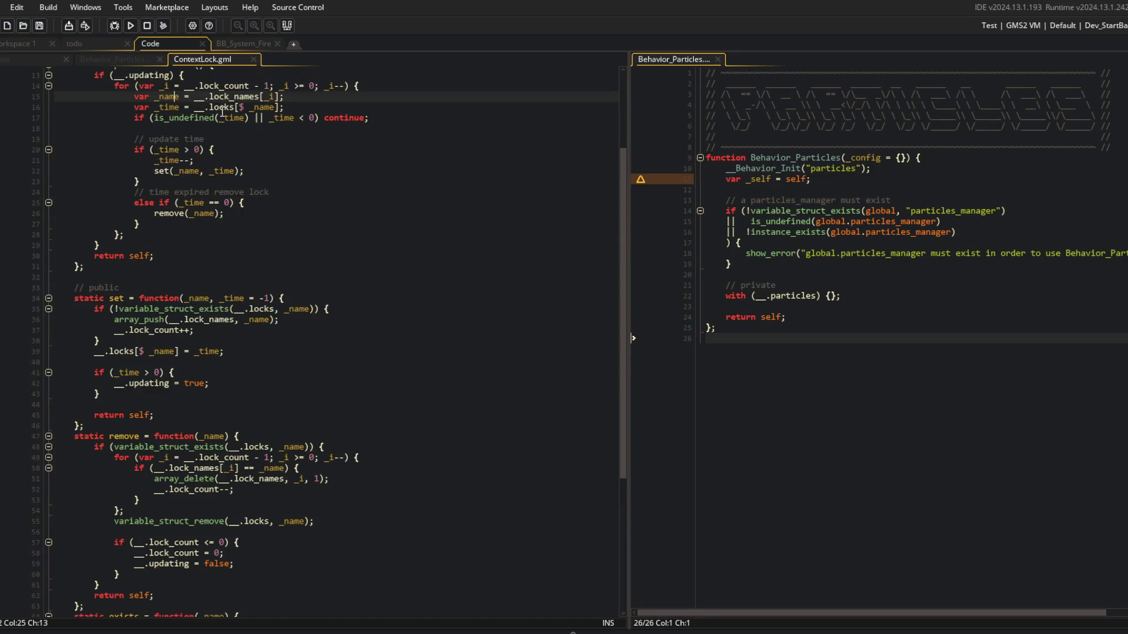
scroll(224, 241, "down", 5)
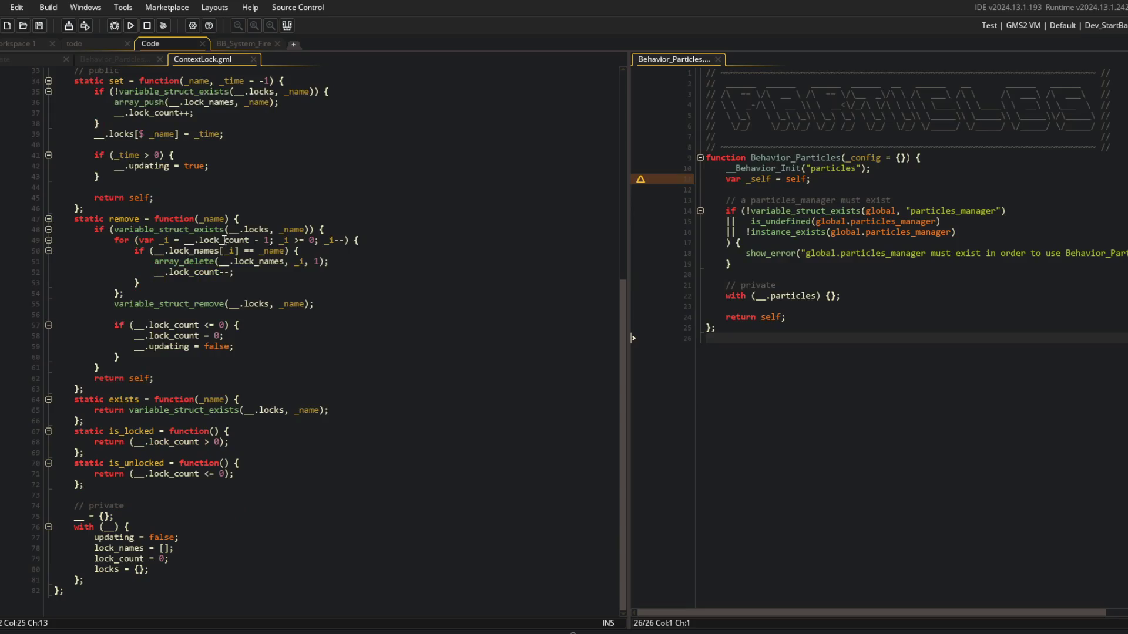
left_click(263, 295)
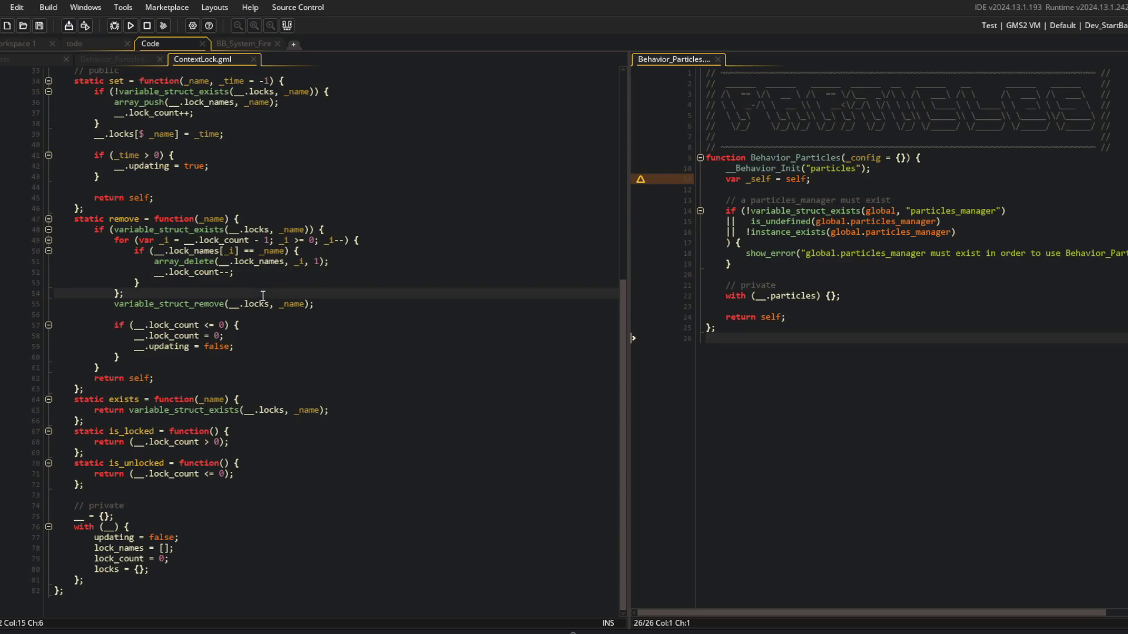
key("ctrl+m")
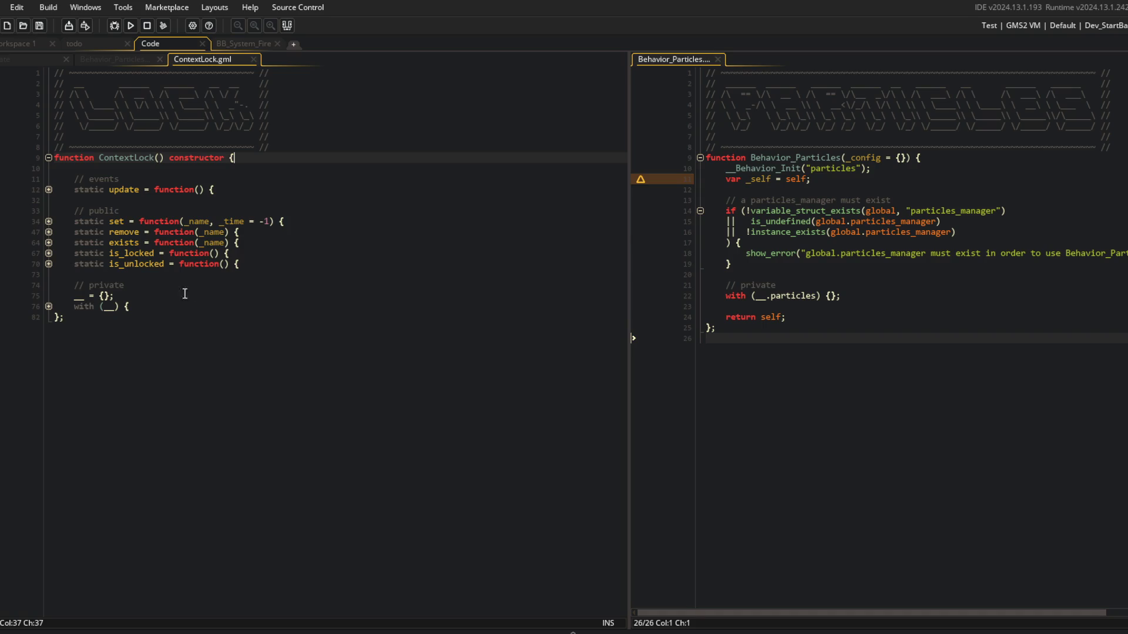
middle_click(209, 61)
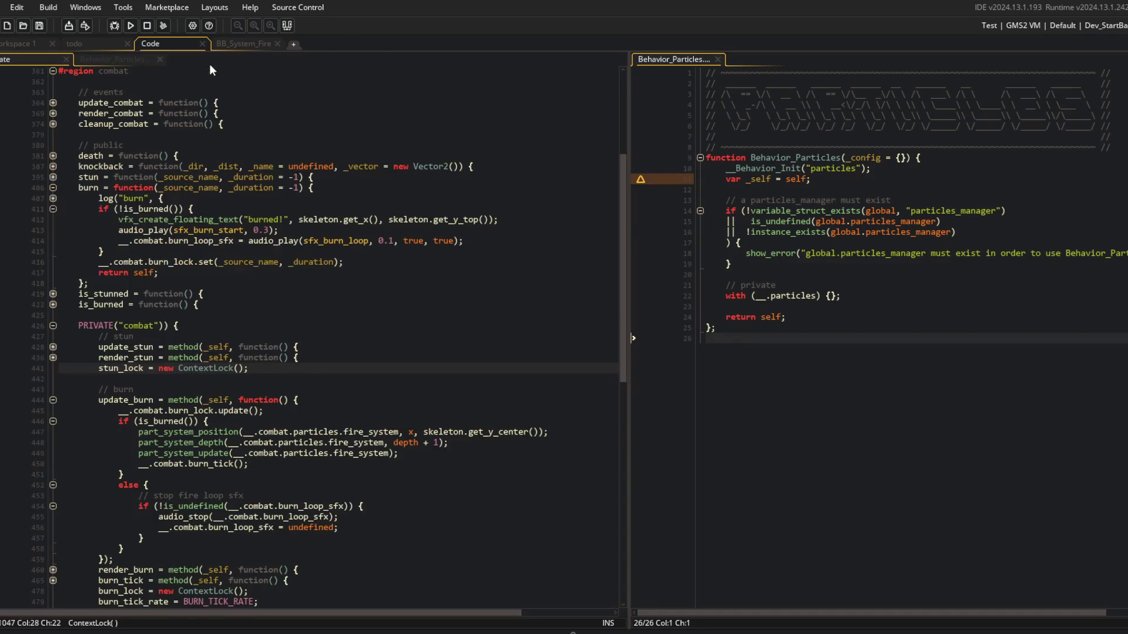
Collapse the burn function and highlight its part_system_position call in the combat script.
left_click(119, 59)
left_click(18, 58)
left_click(315, 137)
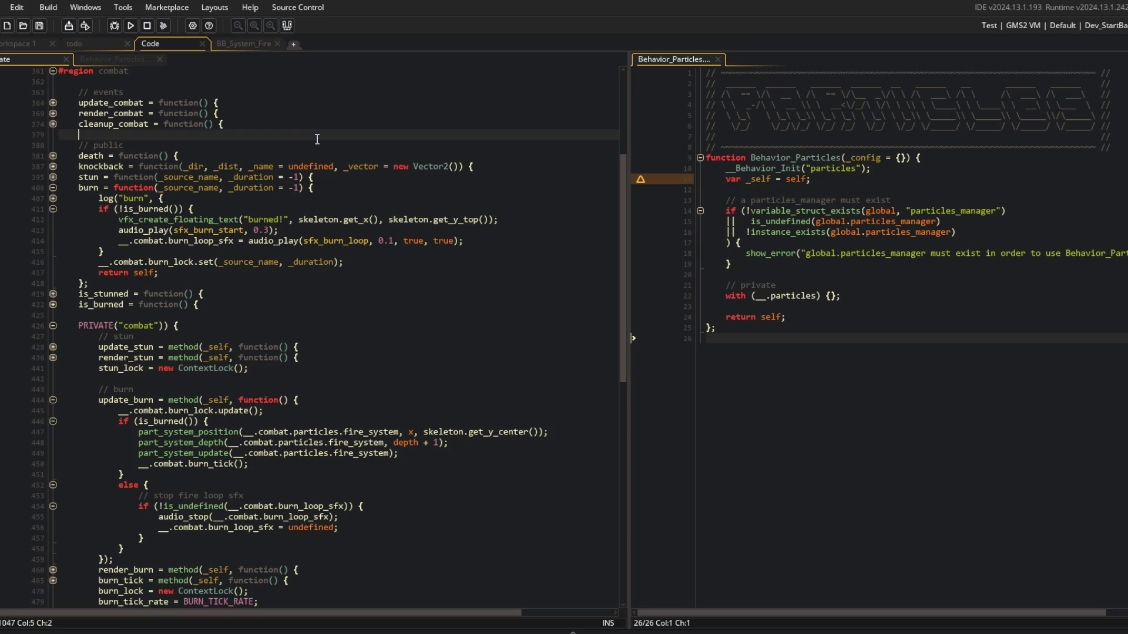
left_click(53, 188)
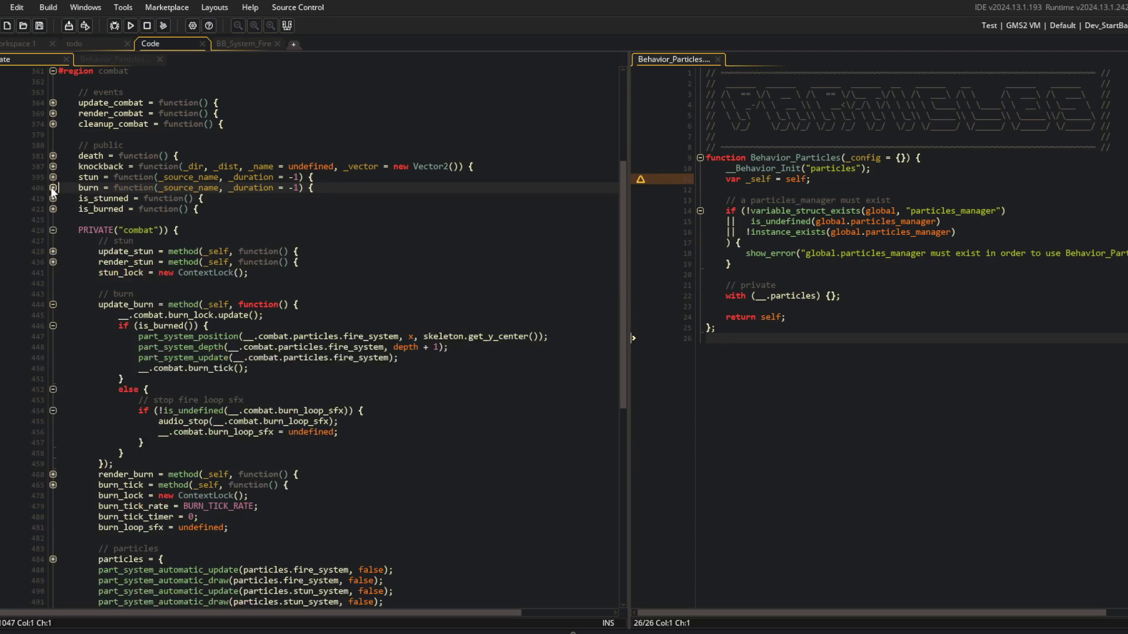
left_click(53, 187)
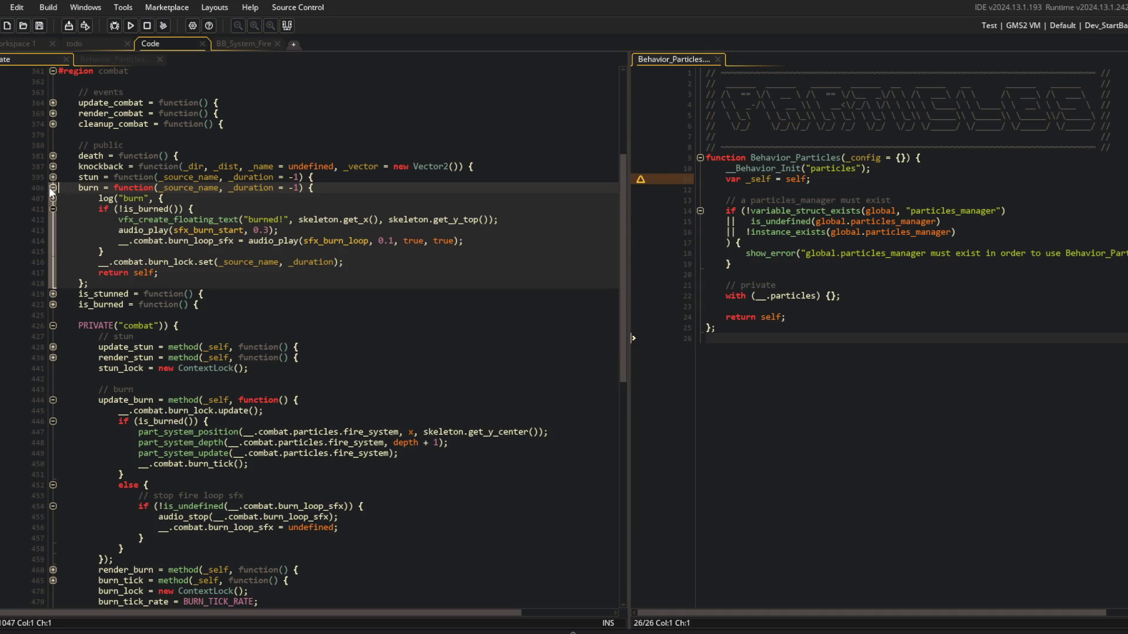
left_click(52, 188)
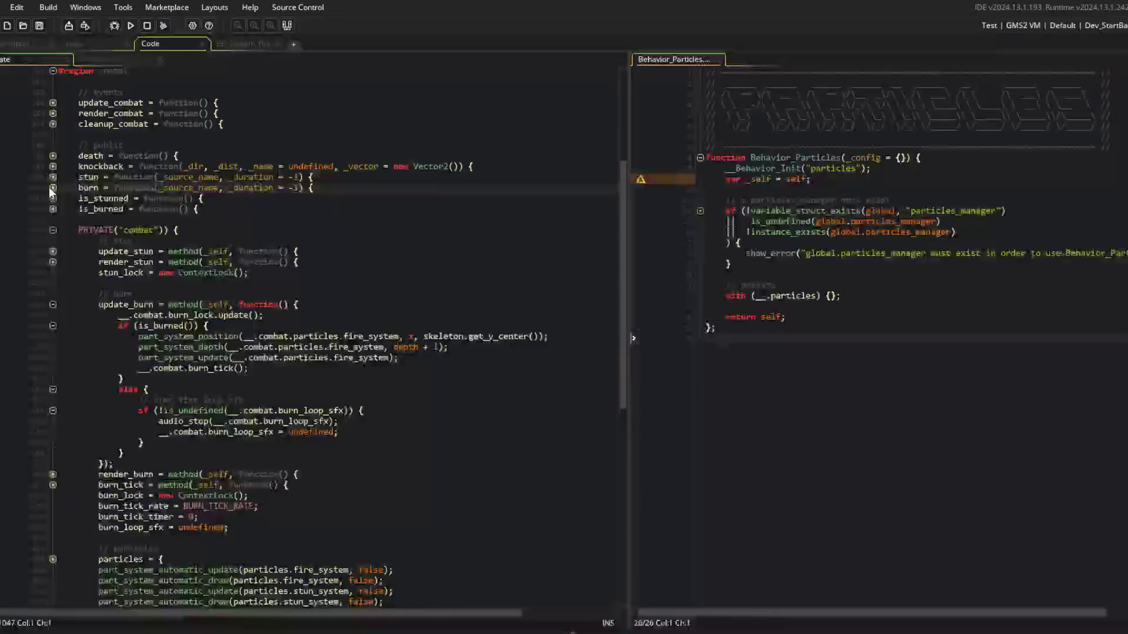
left_click(108, 293)
scroll(219, 266, "down", 2)
double_click(219, 263)
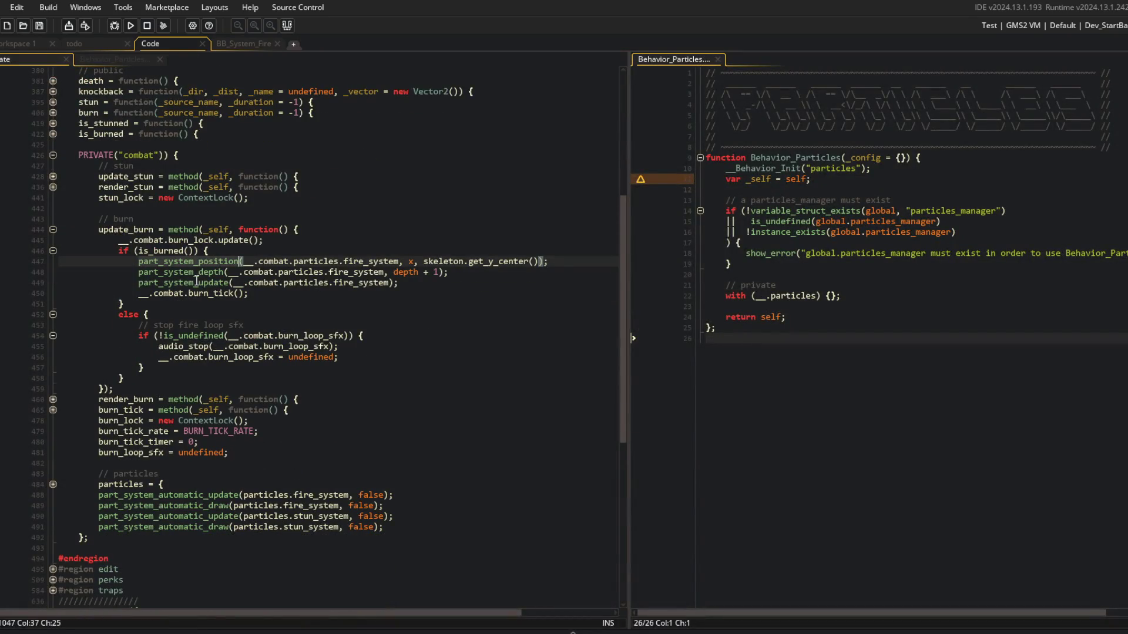
Expand the particles setup block and select its fire_system and stun_system lines.
left_click(52, 484)
scroll(176, 411, "down", 4)
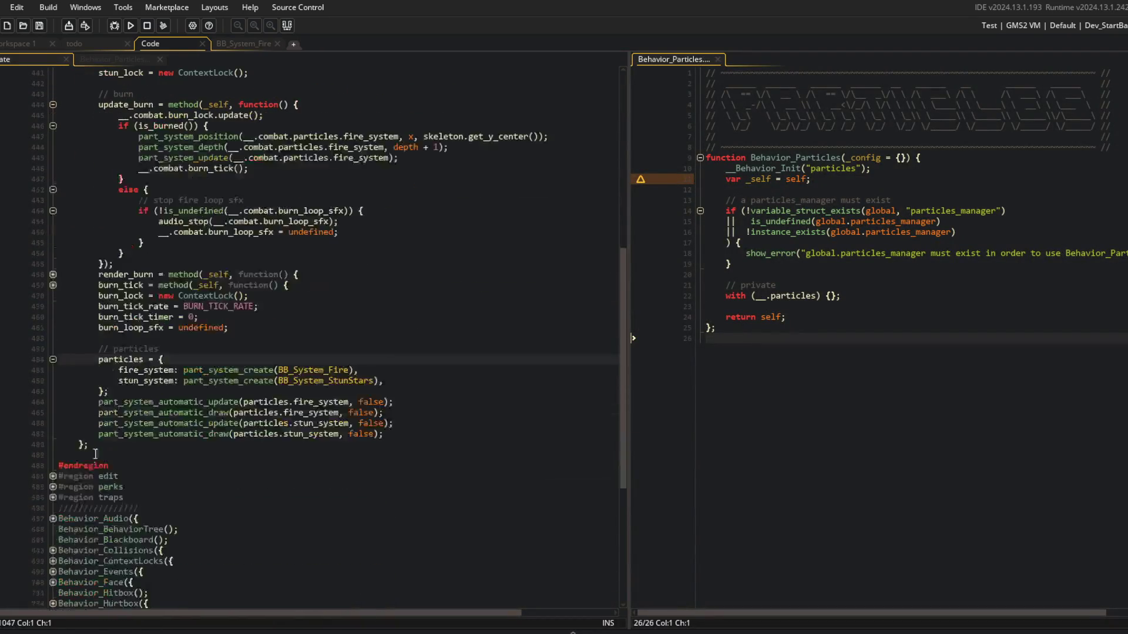
left_click(201, 424)
left_click_drag(80, 360, 192, 432)
left_click(192, 433)
left_click(120, 360)
left_click(174, 370)
left_click(238, 370)
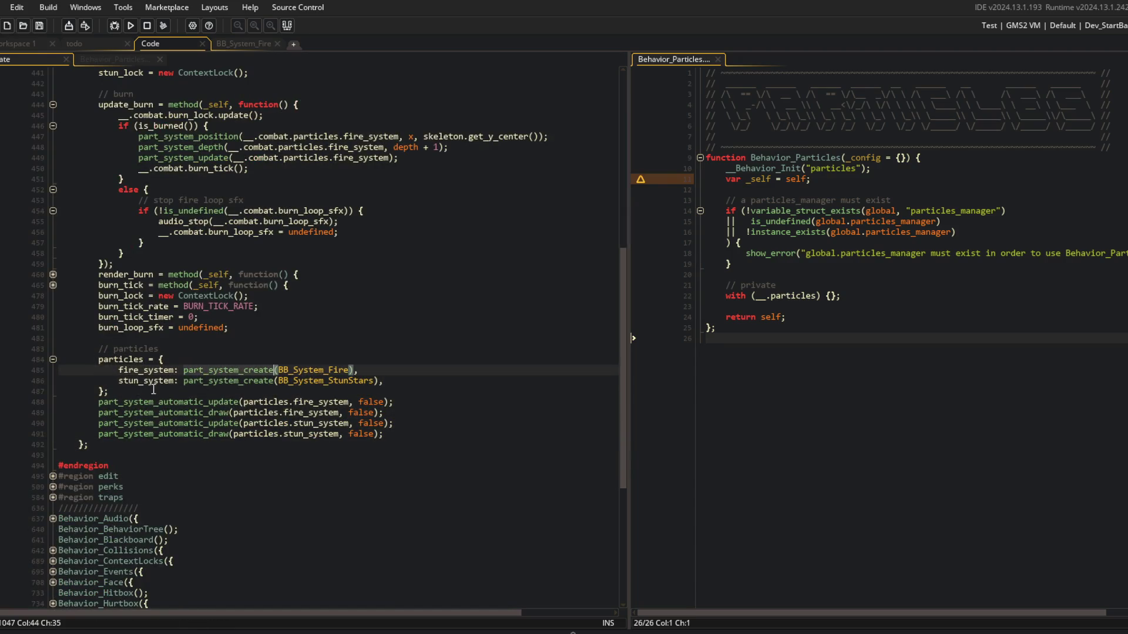
key("Down")
key("Down")
key("Down")
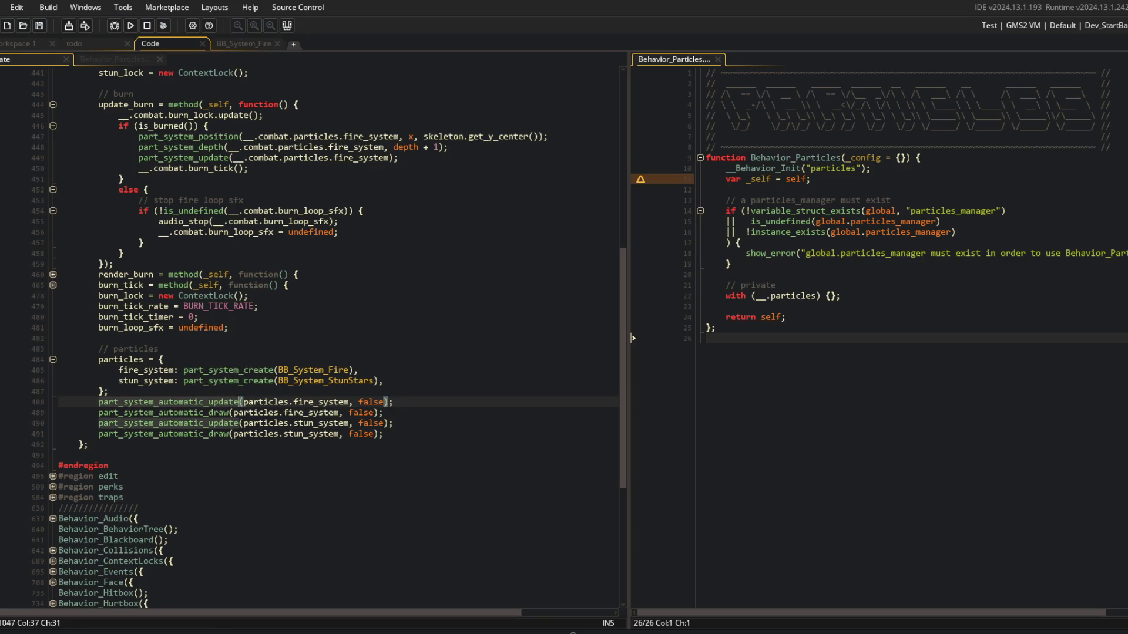
left_click_drag(98, 348, 399, 424)
Add a // public comment with an empty particles_create_system function below it, and save.
left_click(841, 275)
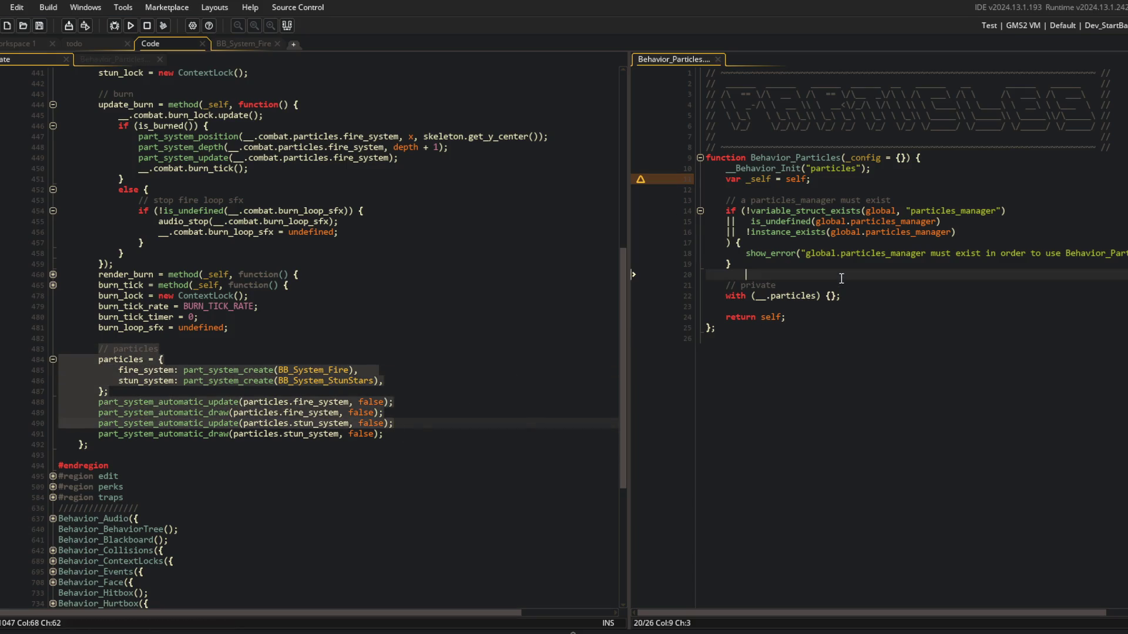
key("Return")
key("Return")
key("Up")
type("// public")
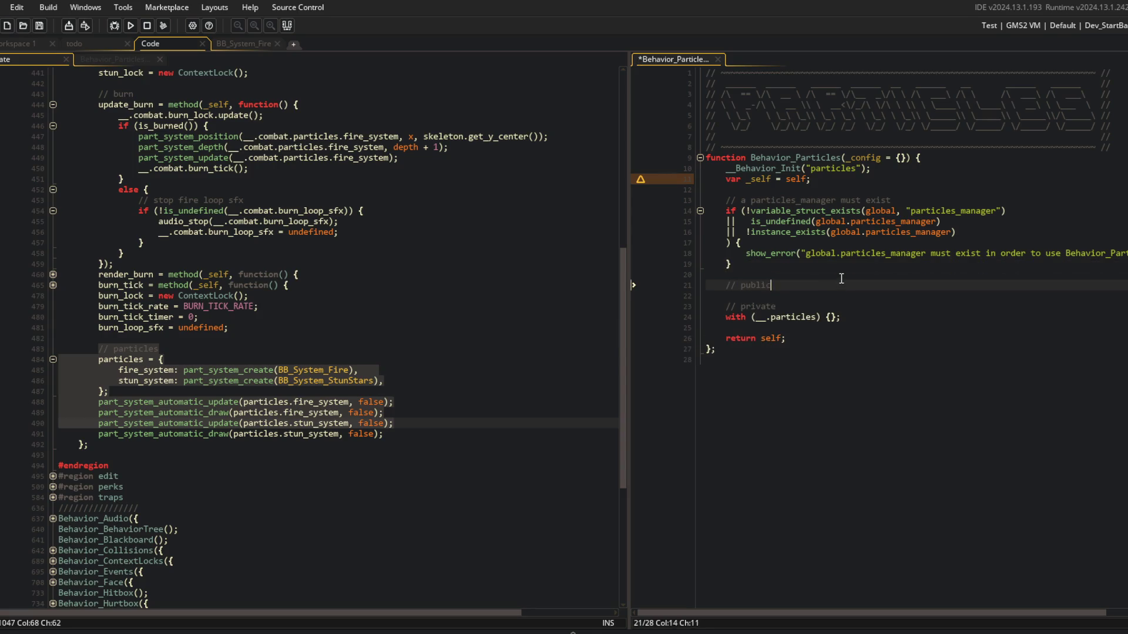
key("Return")
type("par")
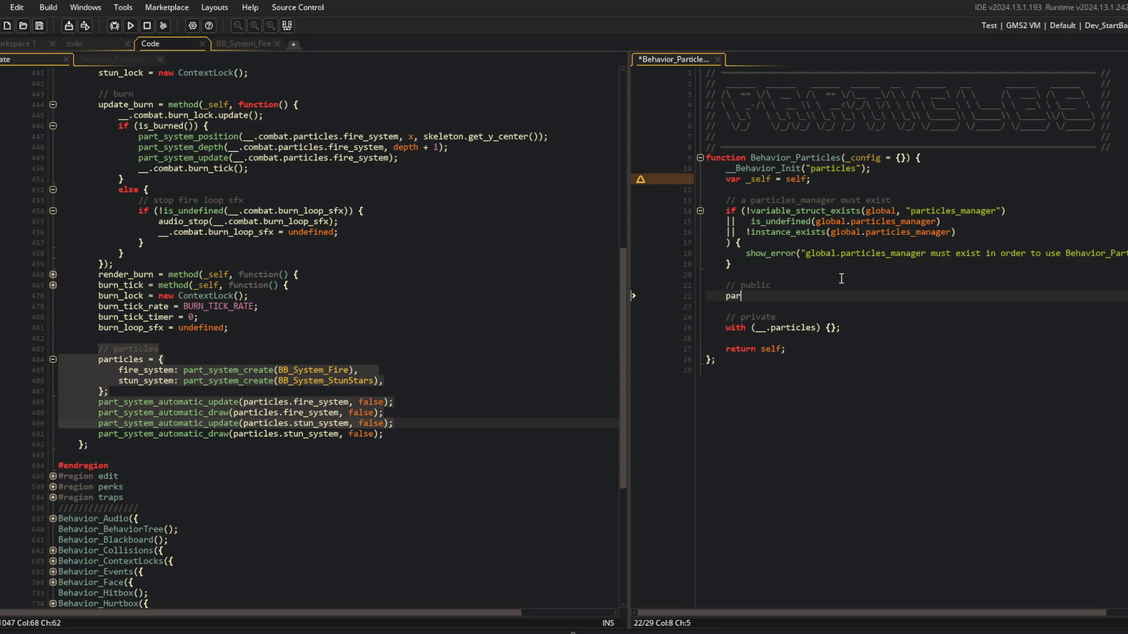
type("ticles_")
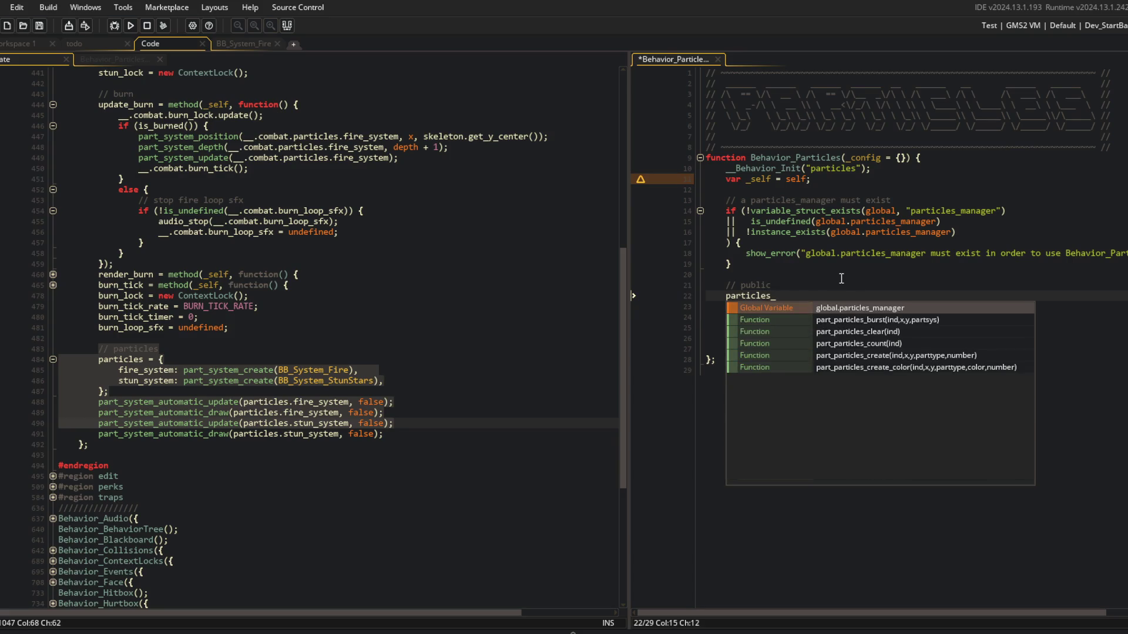
type("create_s")
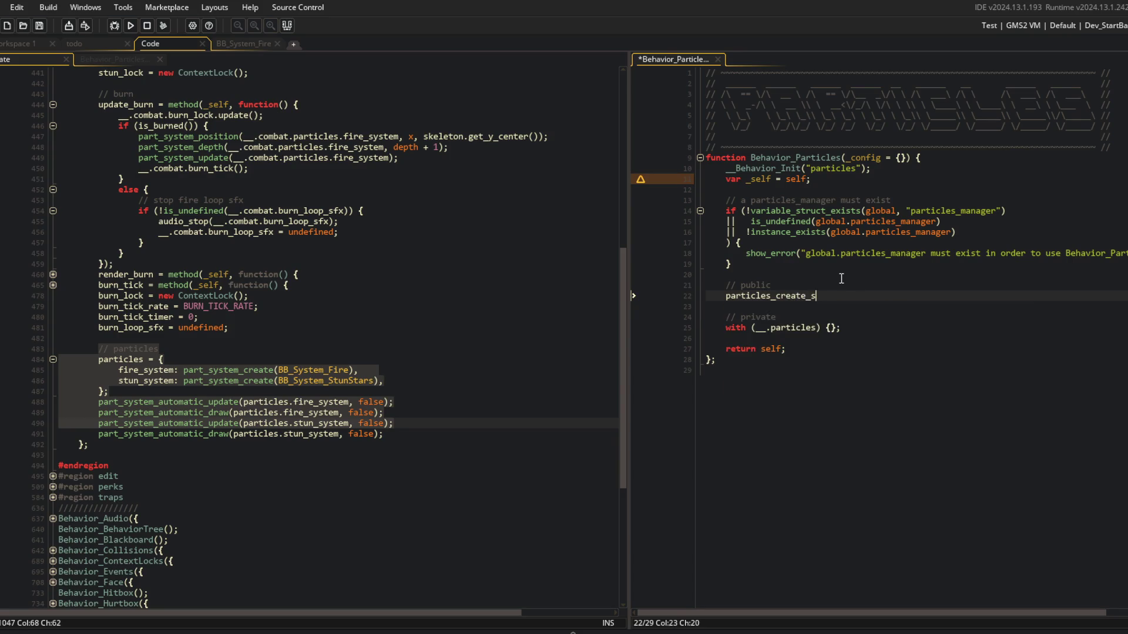
type("ystem = function() {")
key("Return")
key("Return")
type("};")
key("ctrl+s")
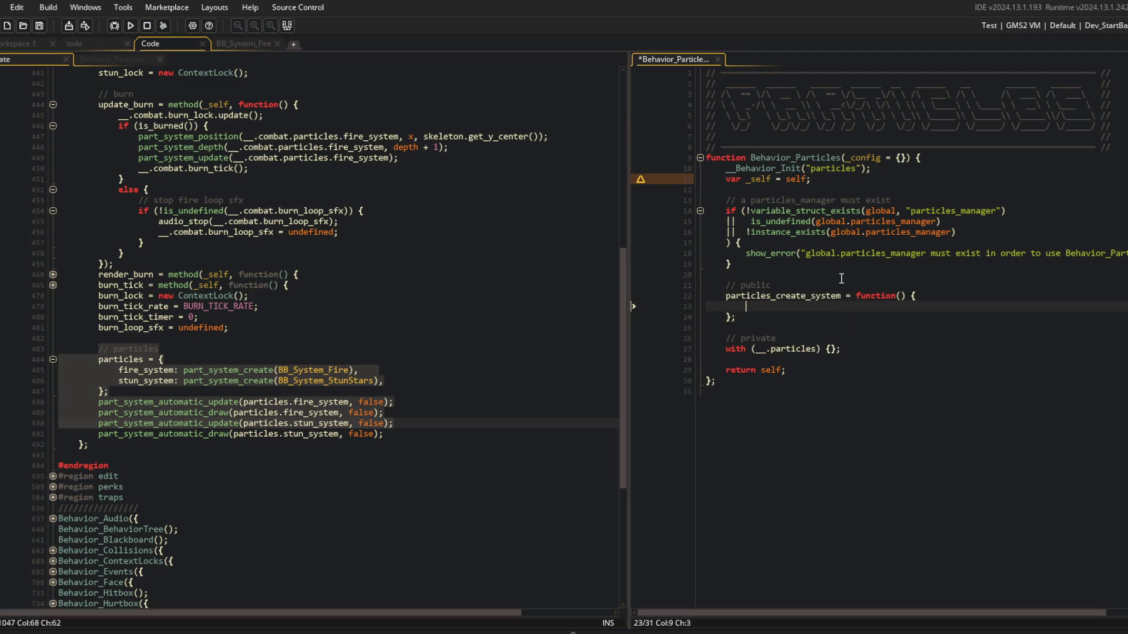
Give particles_create_system the parameters _name and _system_index.
key("Up")
key("Up")
key("End")
key("Left")
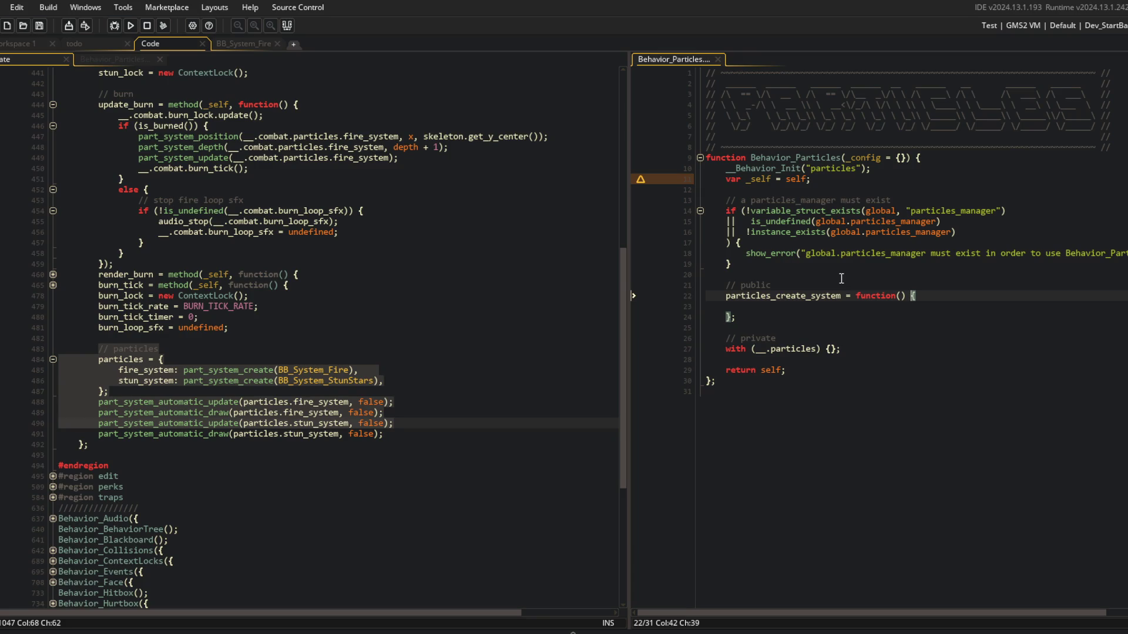
key("Left")
key("Left")
type("_n")
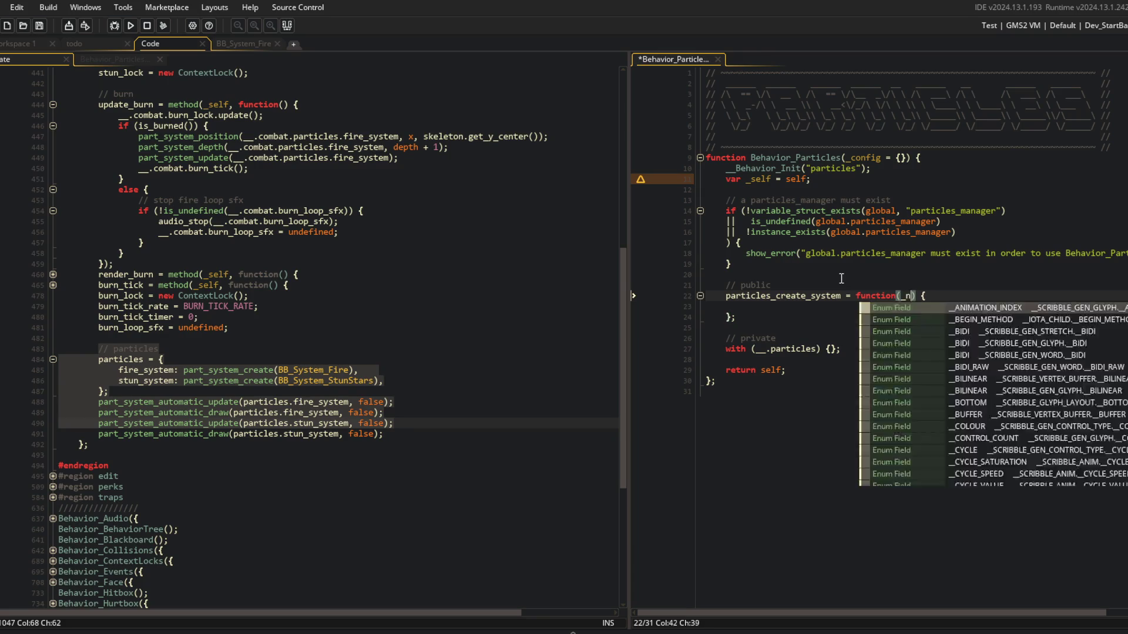
type("ame, _system_index")
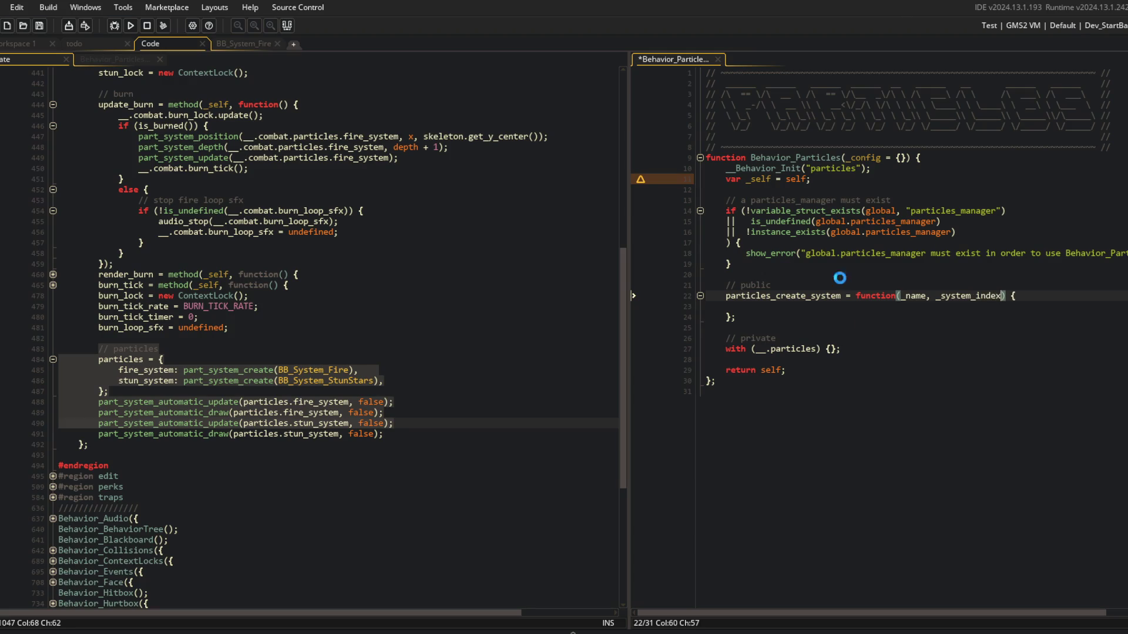
key("Down")
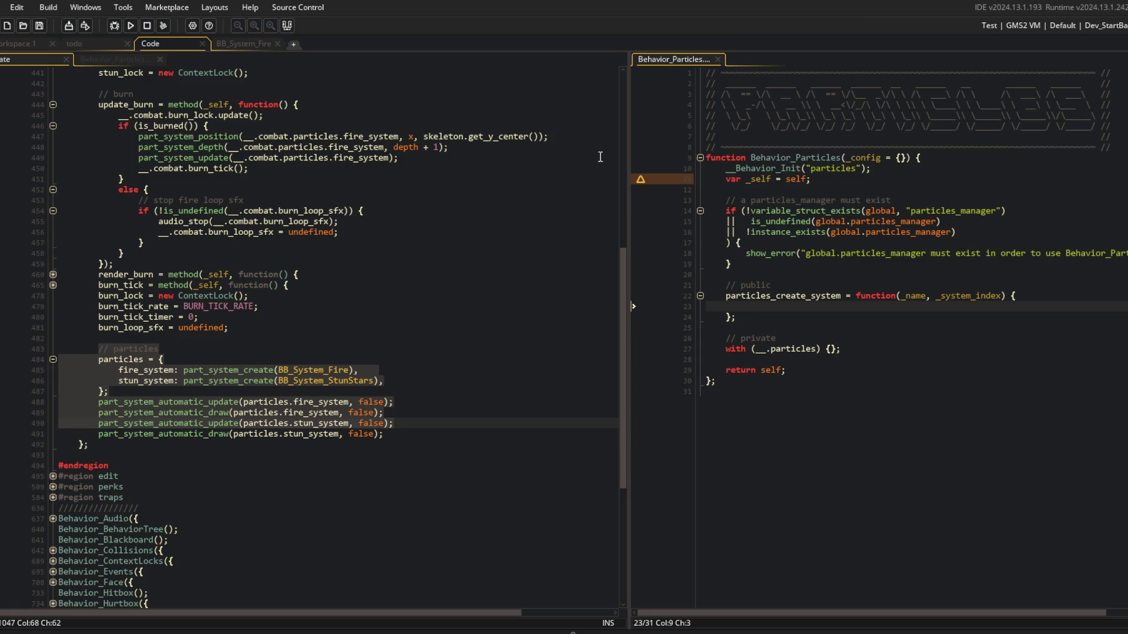
Move the editor splitter left so the Behavior_Particles pane is wider, then scroll up.
left_click_drag(630, 149, 527, 152)
scroll(448, 232, "up", 3)
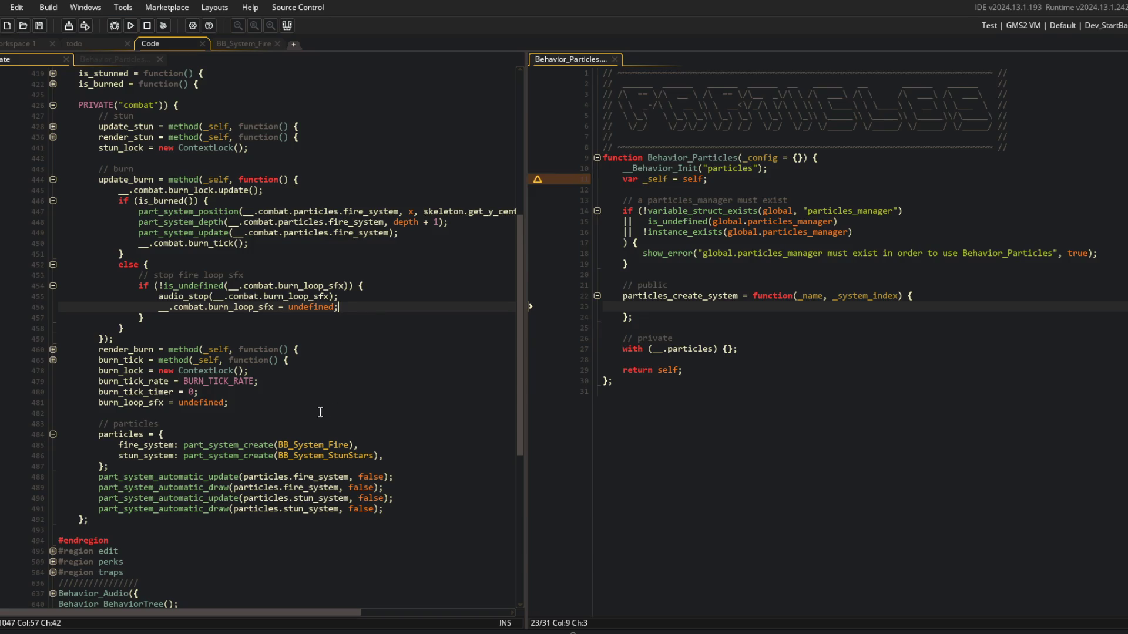
Add systems = {}; inside the private with block and save.
left_click(374, 299)
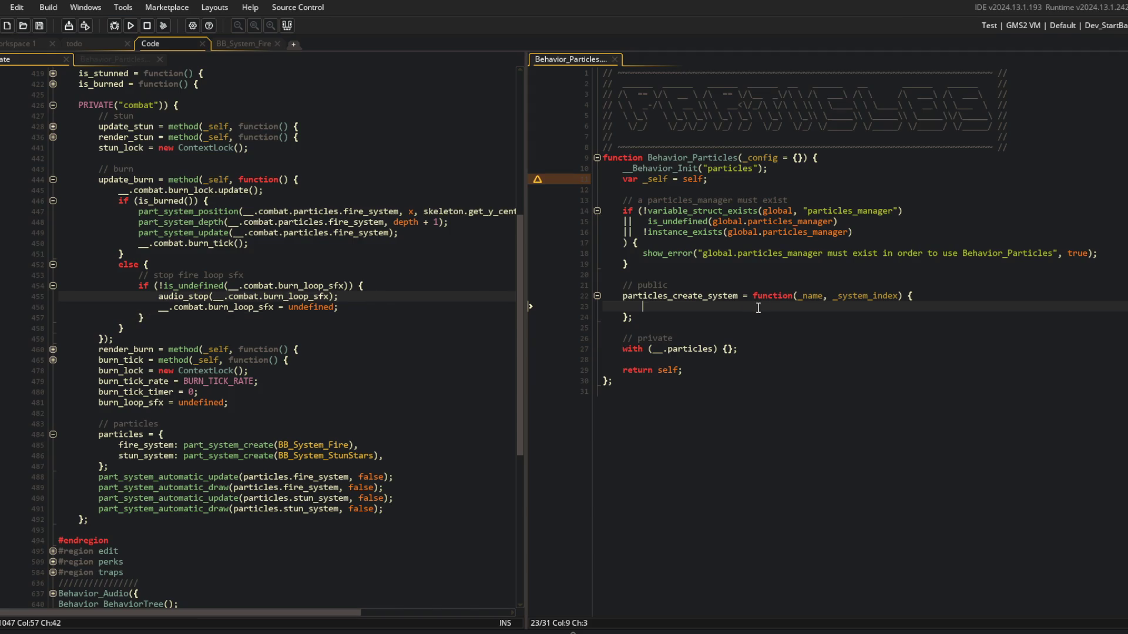
left_click(123, 339)
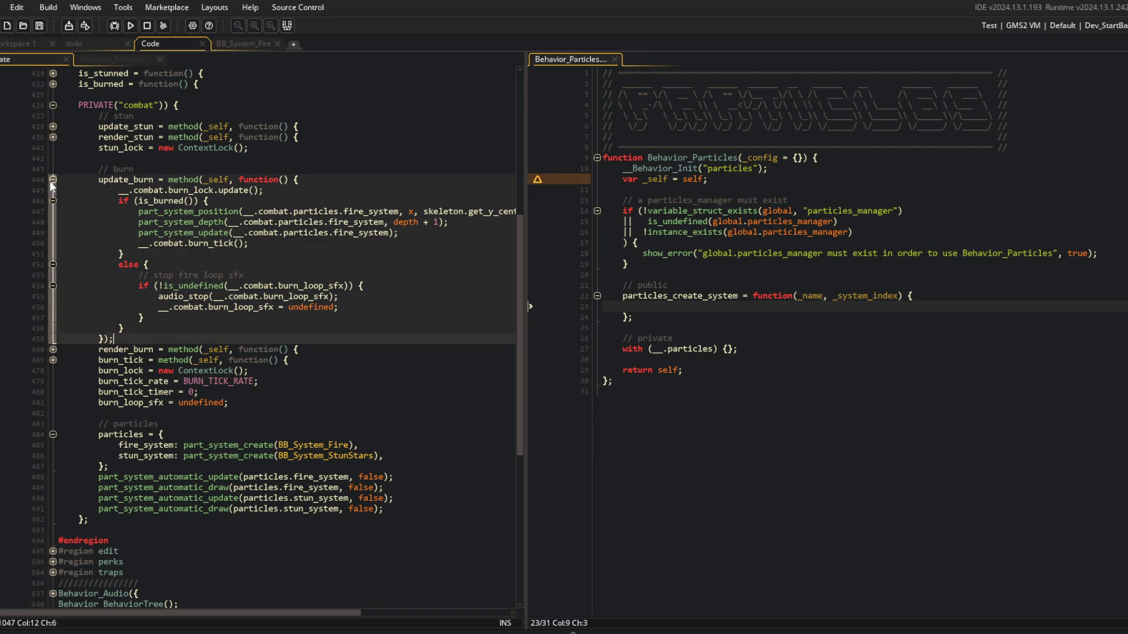
left_click(266, 201)
left_click(790, 360)
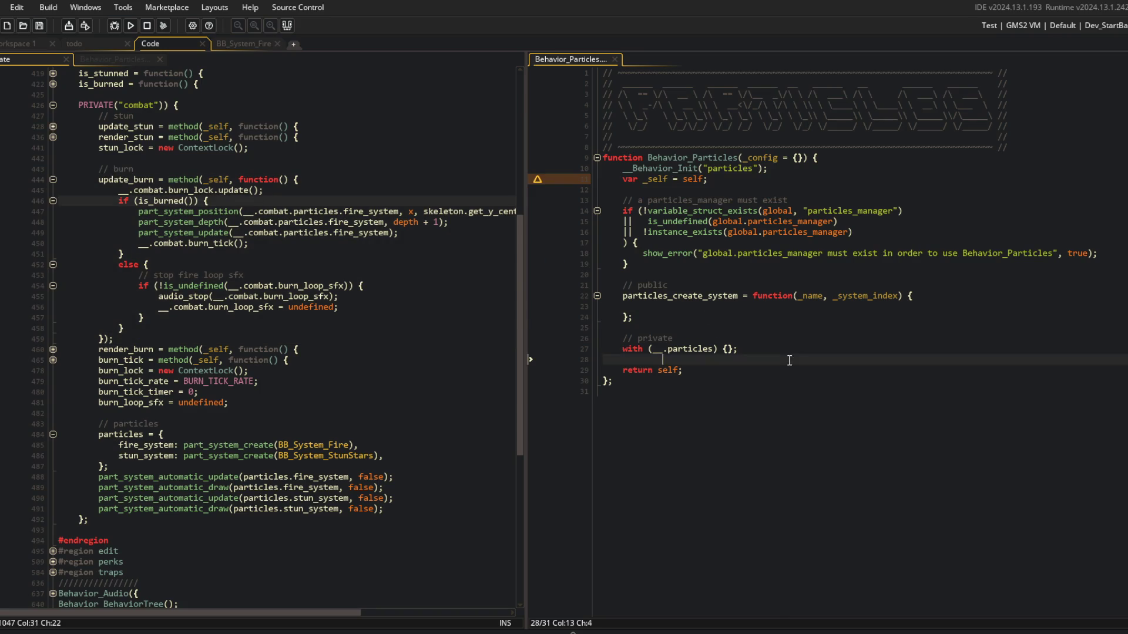
key("Up")
key("End")
key("Left")
key("Left")
key("Return")
type("syst")
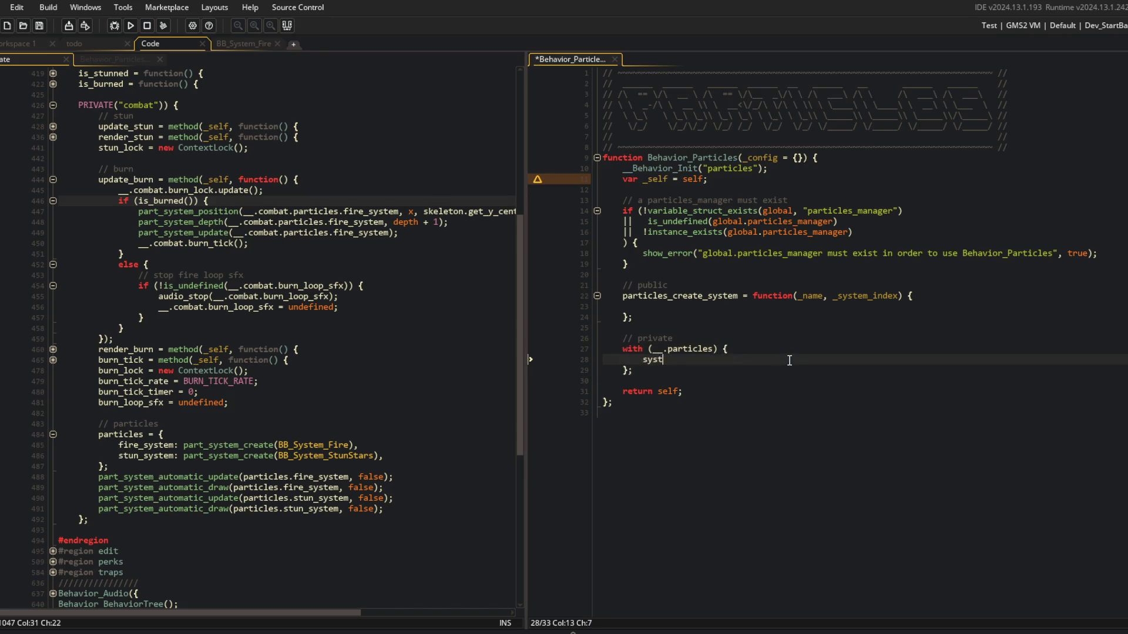
type("ems = {};")
key("ctrl+s")
Create _system with part_system_create(_system_index), store it in __.particles.systems[$ _name], and return it.
key("Up")
key("Up")
key("Up")
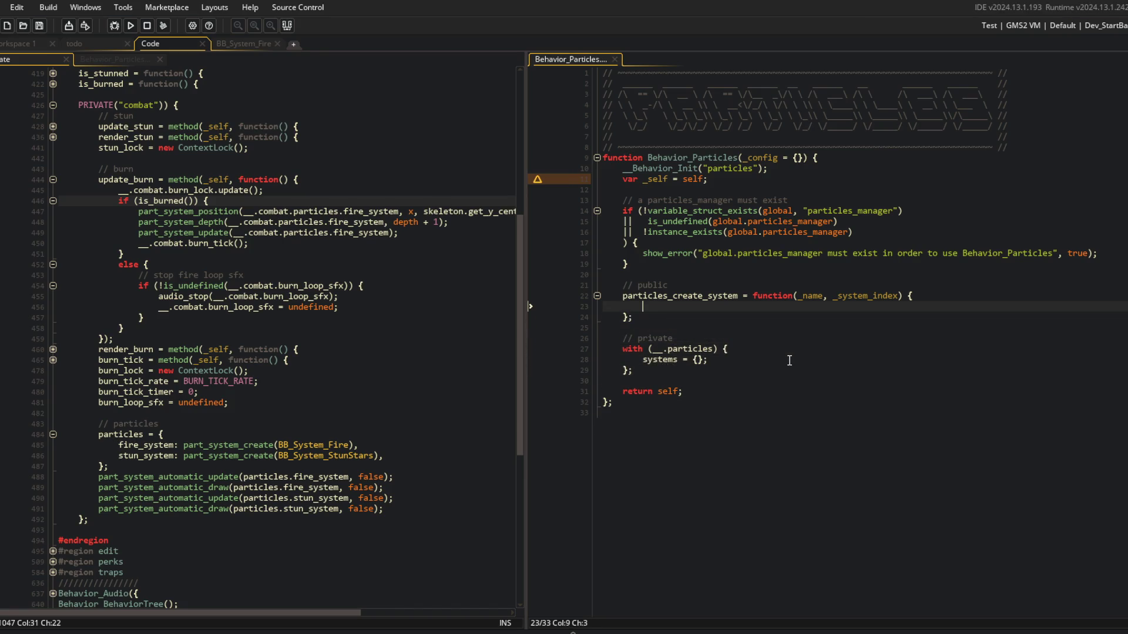
type("var systems")
key("ctrl+BackSpace")
type("s-")
key("BackSpace")
key("BackSpace")
type("_system = pa")
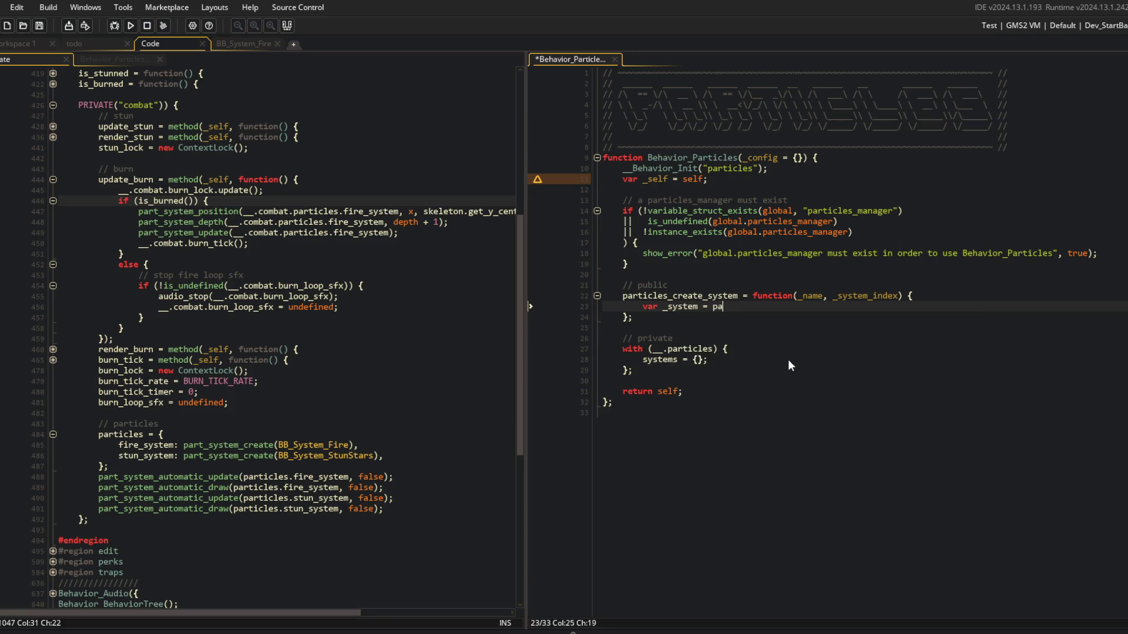
type("rt_system_cr")
key("Return")
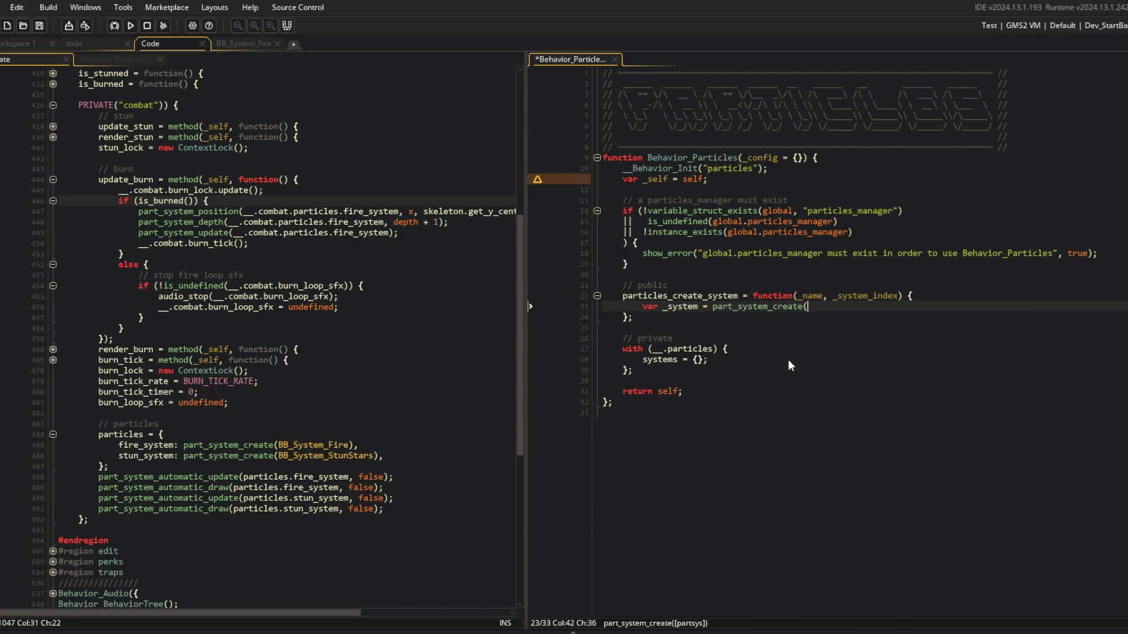
type("_system_index")
type(");")
key("Return")
type("__.parti")
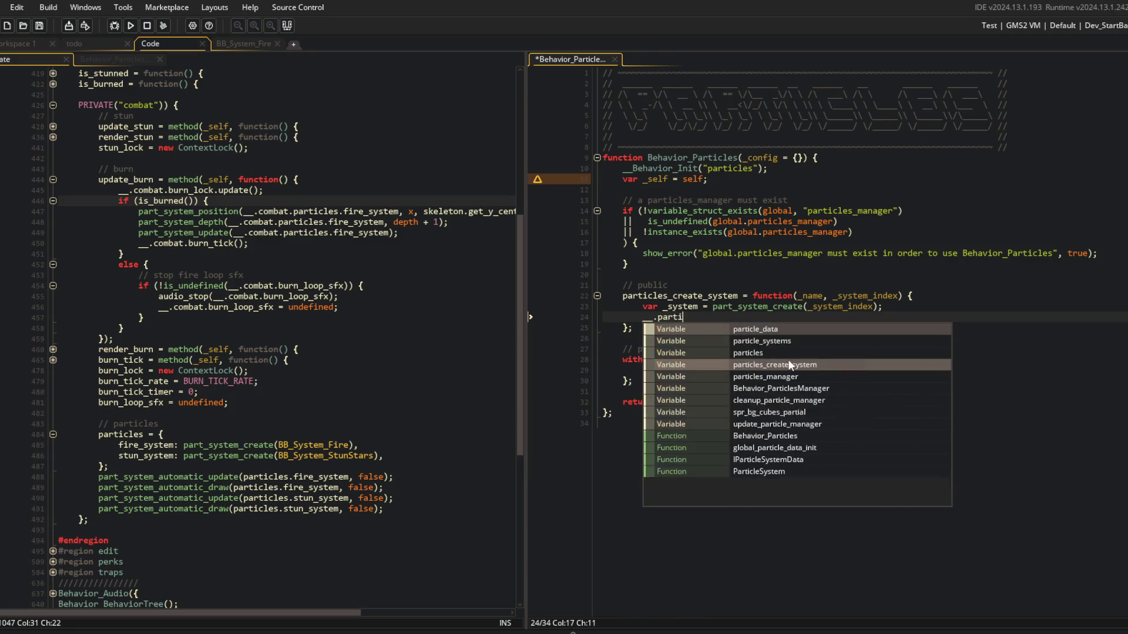
type("cles.systems[")
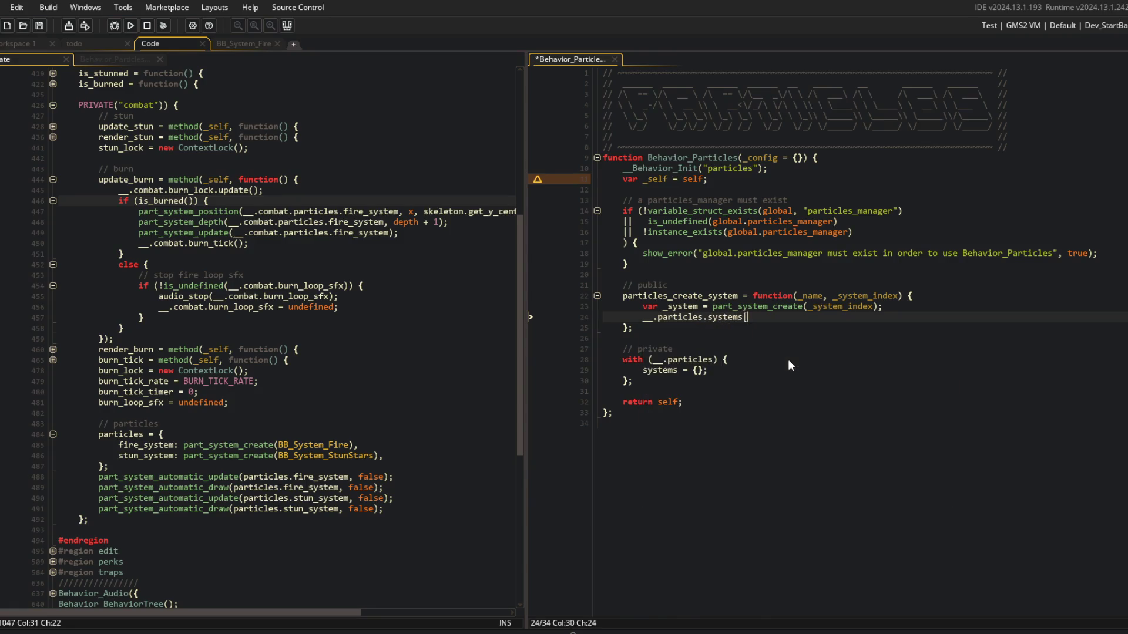
type("$ _name] = _syst")
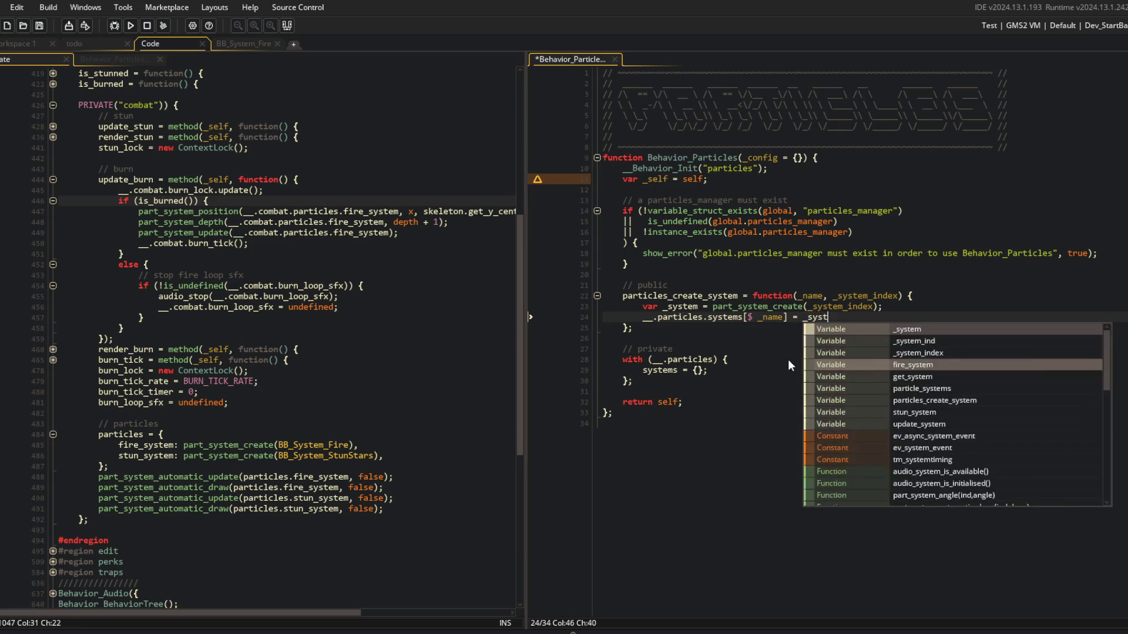
type("em;")
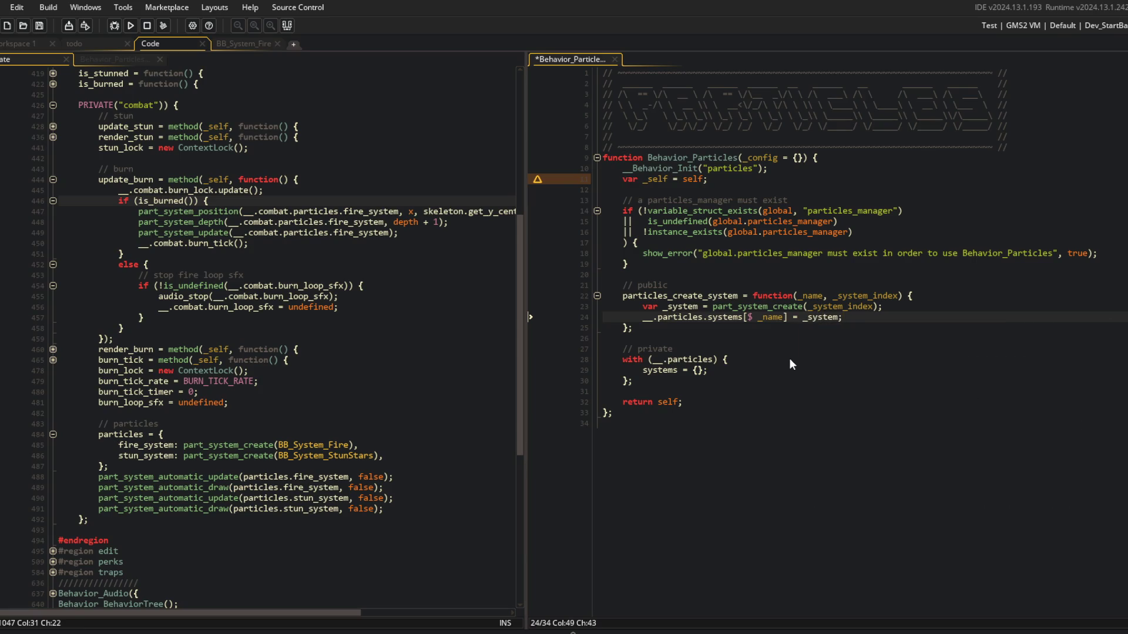
key("Return")
type("return ")
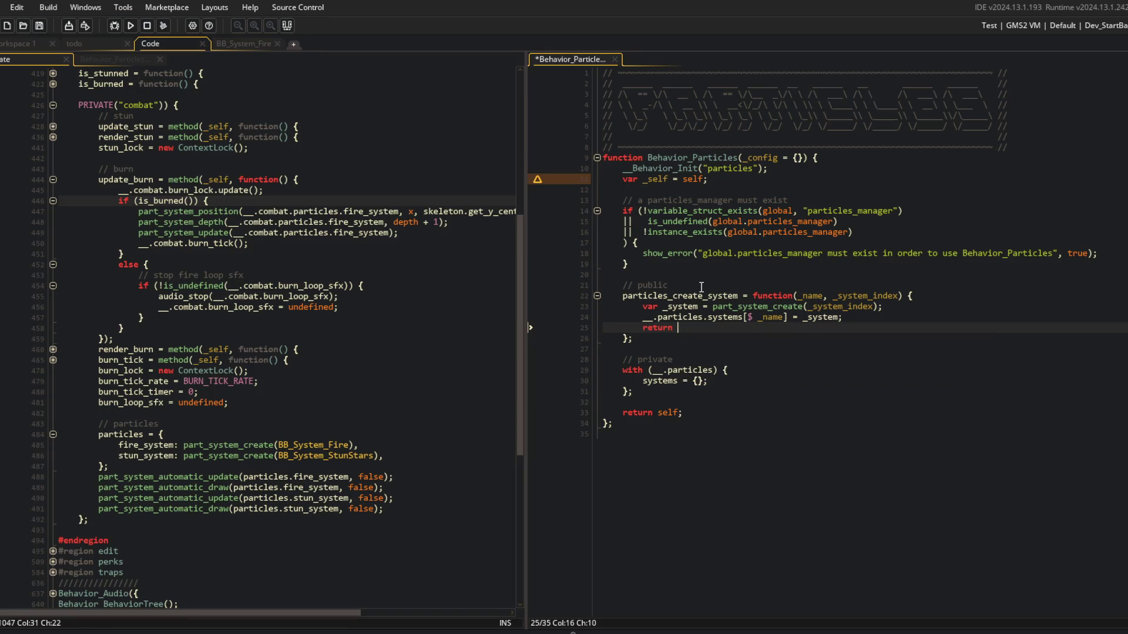
type("_system;")
key("ctrl+s")
Add an if block checking particles_system_exists(_name) after the system creation line.
key("Up")
key("Up")
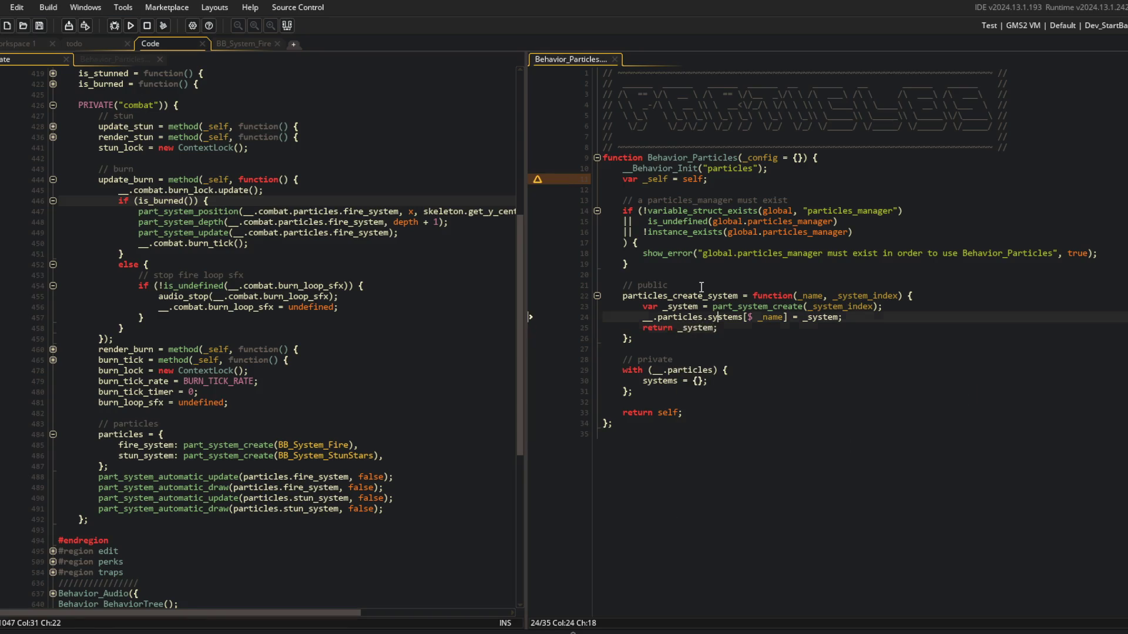
key("End")
key("Return")
type("if (!is_undefin")
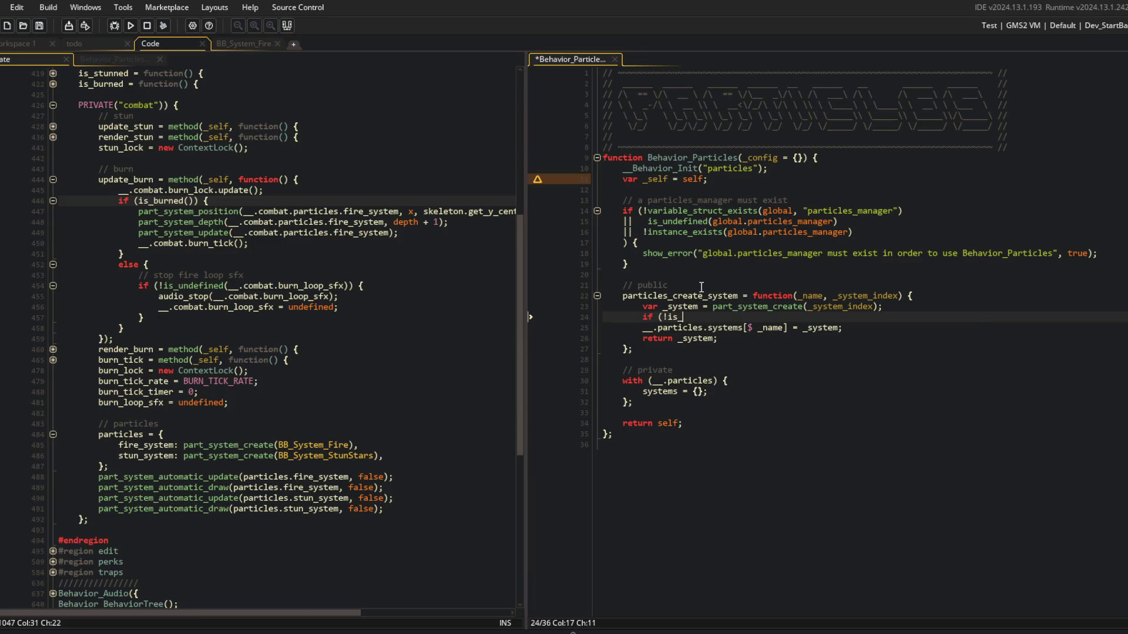
key("Escape")
key("BackSpace")
key("BackSpace")
key("BackSpace")
type("particles_systen")
key("BackSpace")
type("m_exists")
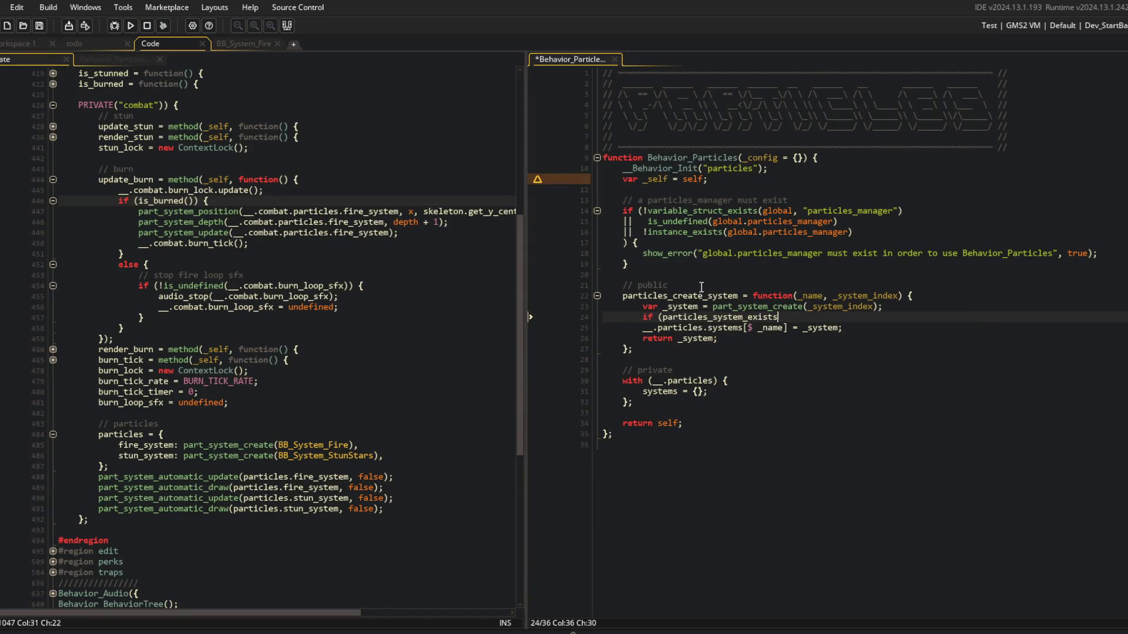
type("(_name)) {")
key("Return")
key("Return")
type("}")
key("ctrl+s")
key("Up")
key("Up")
key("Up")
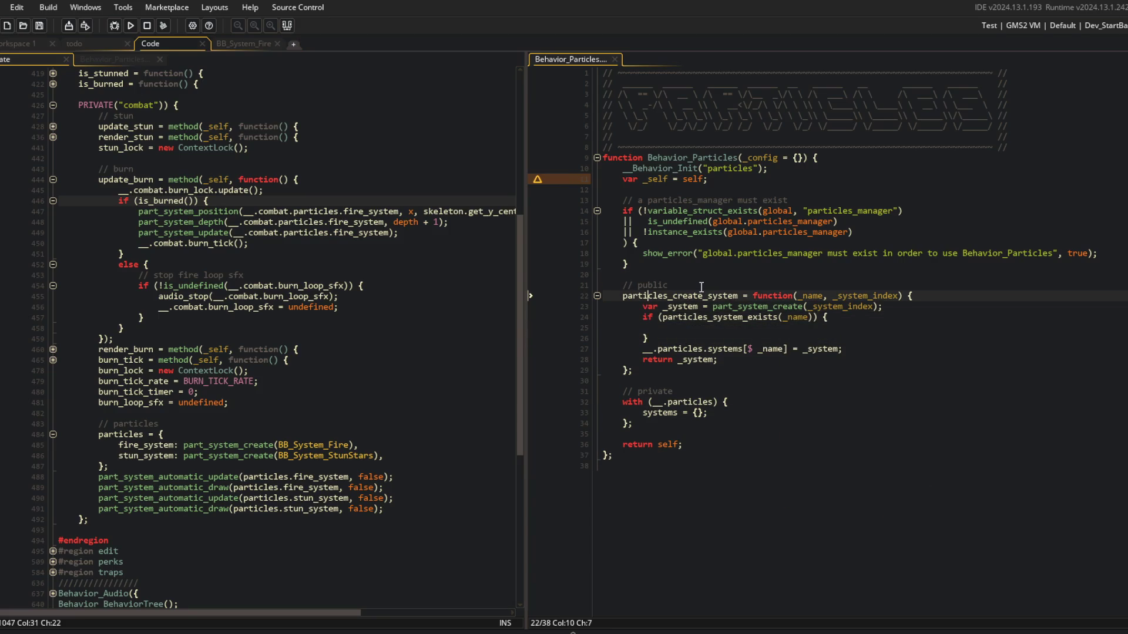
Rename the function to particles_system_create, save, and begin a particles_system_exists declaration.
key("BackSpace")
key("BackSpace")
key("BackSpace")
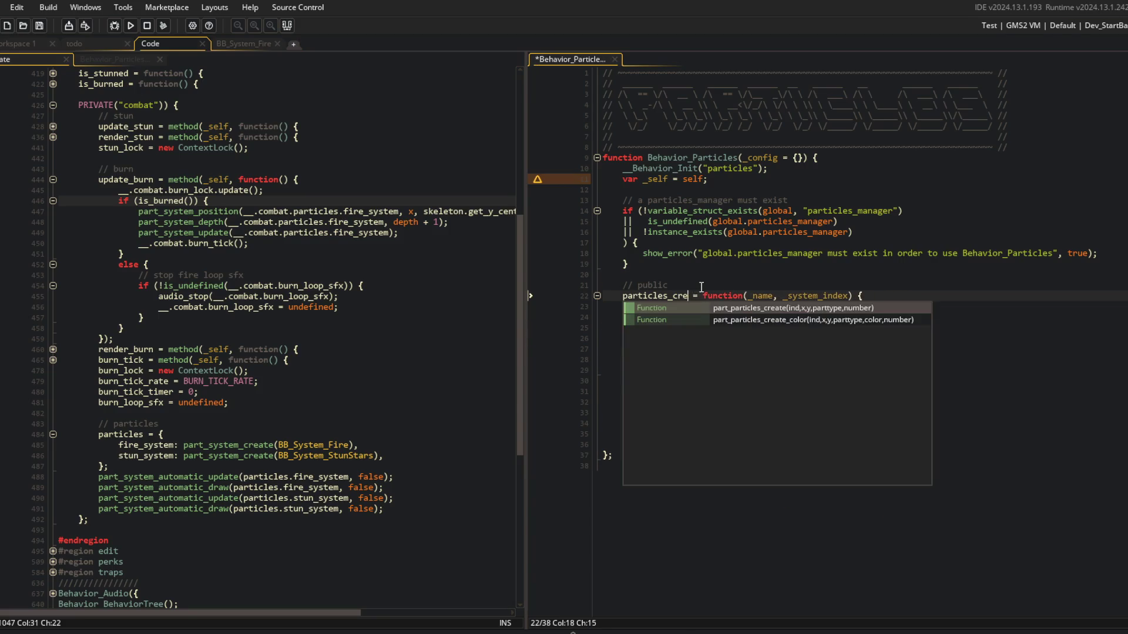
key("BackSpace")
type("system_)cre")
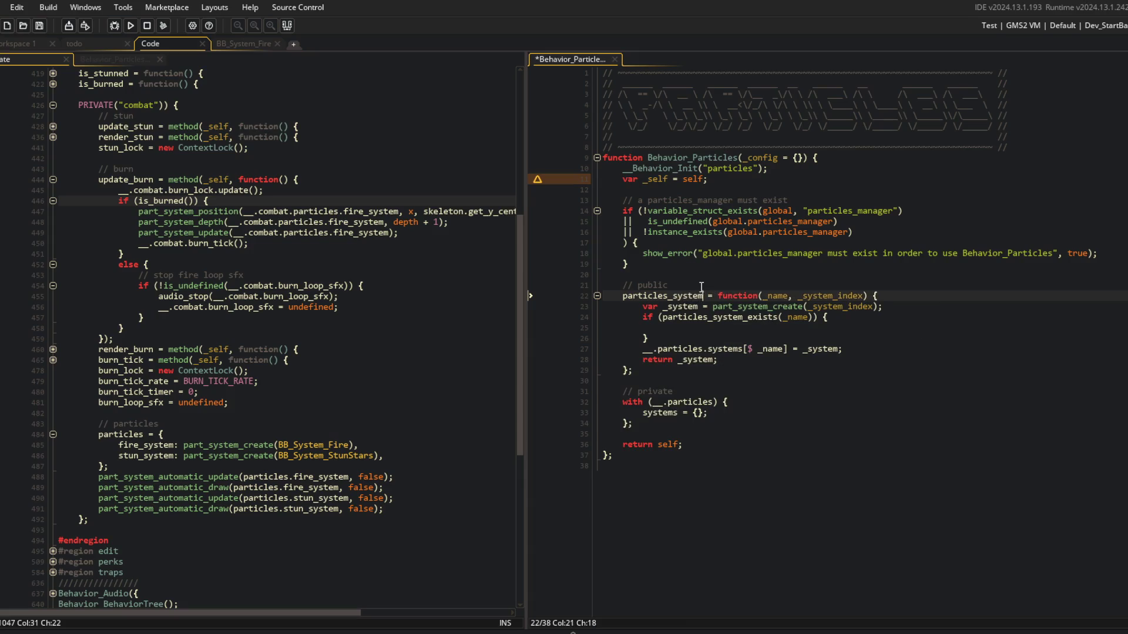
key("Left")
key("Left")
key("Left")
key("BackSpace")
key("End")
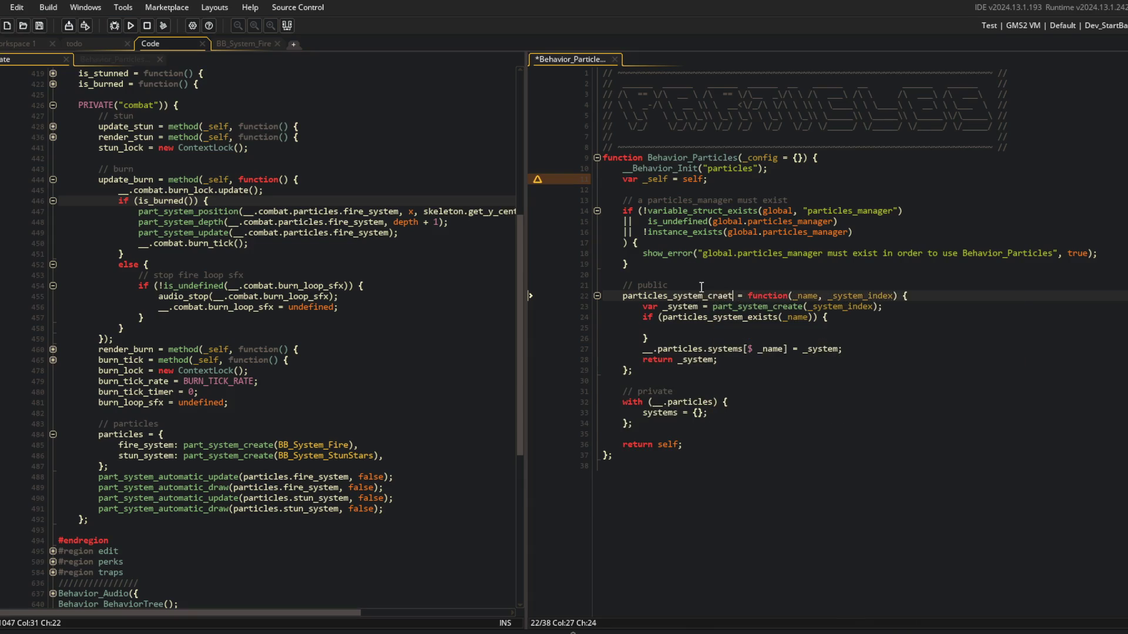
type("ate")
key("ctrl+s")
key("Down")
key("Down")
key("Down")
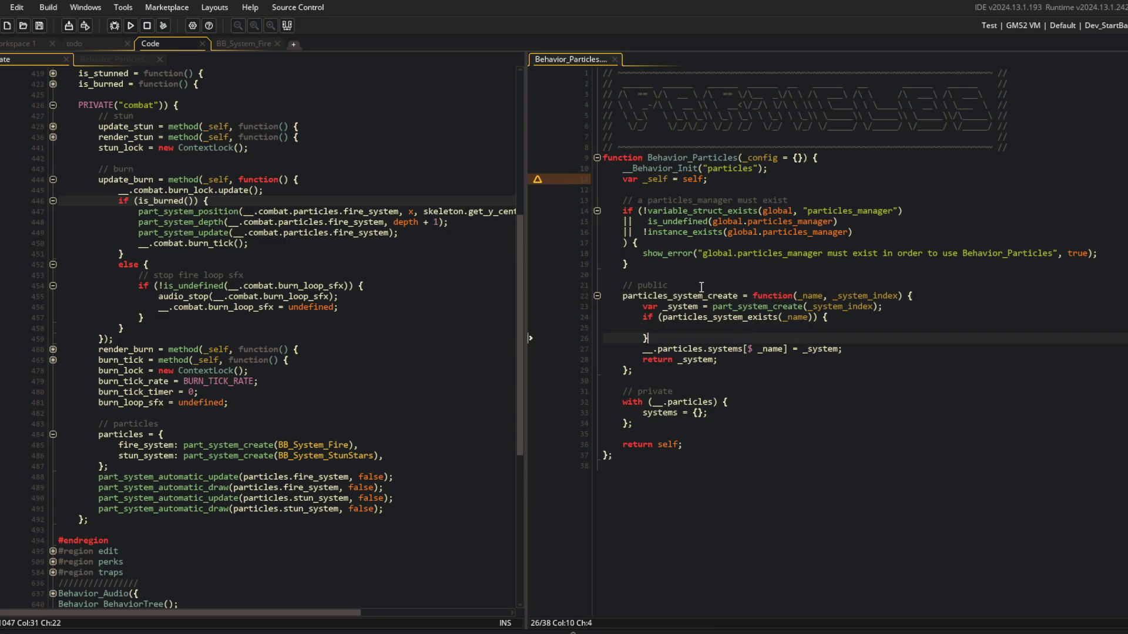
key("Return")
type("partiles")
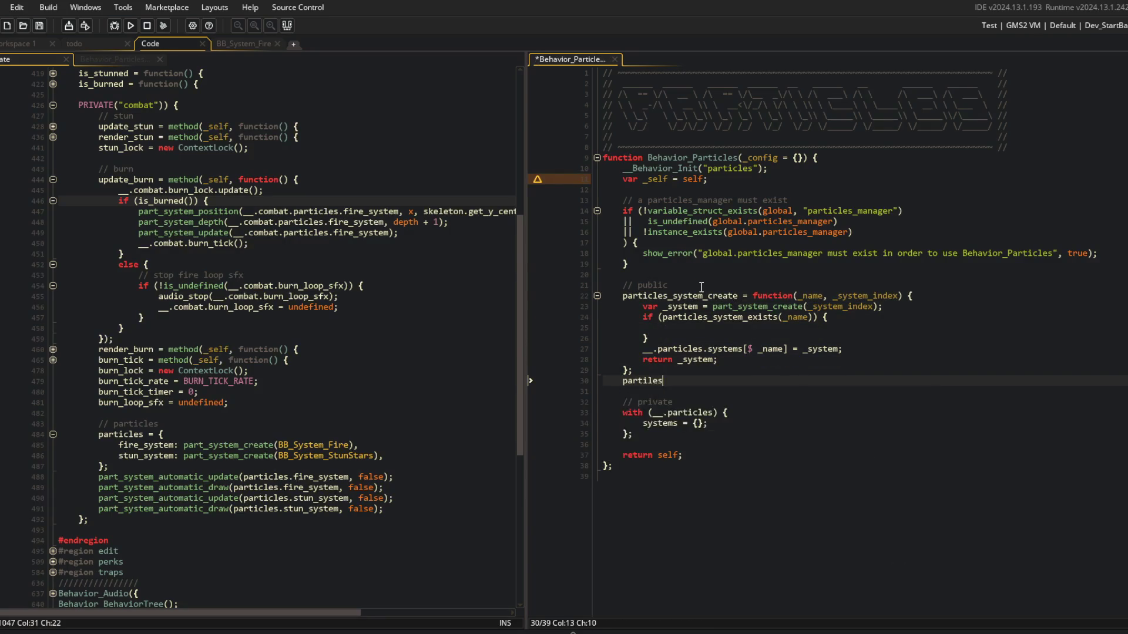
key("BackSpace")
key("BackSpace")
key("BackSpace")
type("cles_system_exis")
type("t =")
Finish the particles_system_exists(_name) stub and add an empty particles_system_destroy(_name) function.
key("BackSpace")
key("BackSpace")
type("s = func")
type("tion(_name) {")
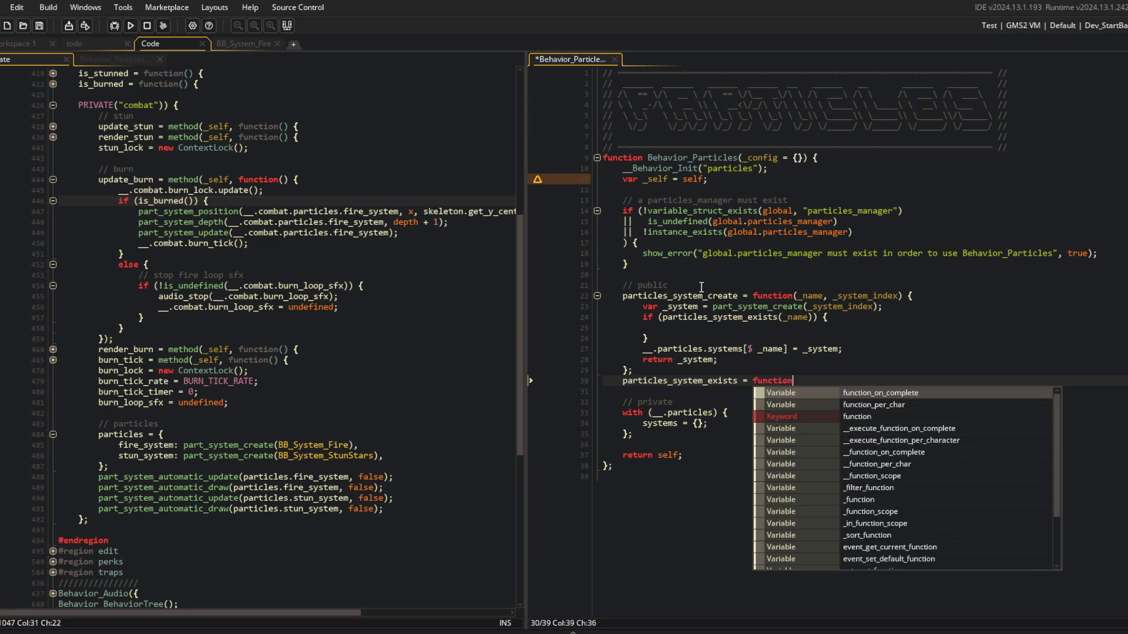
key("Return")
key("Return")
type("};")
key("Return")
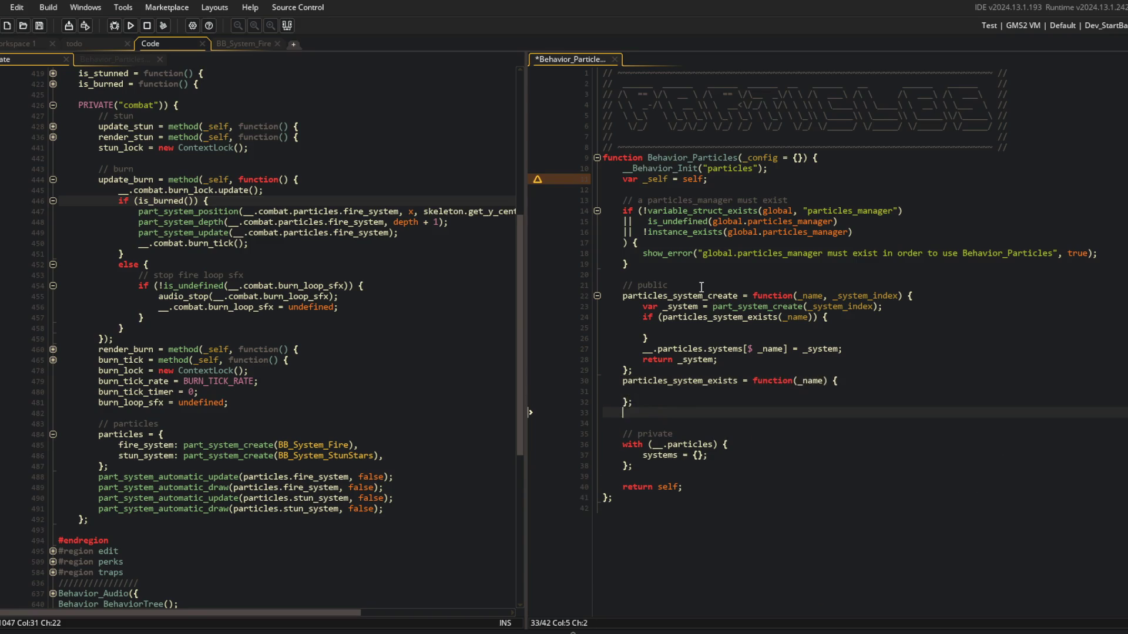
type("particles_system_destroy = fun")
type("ction(_name) {")
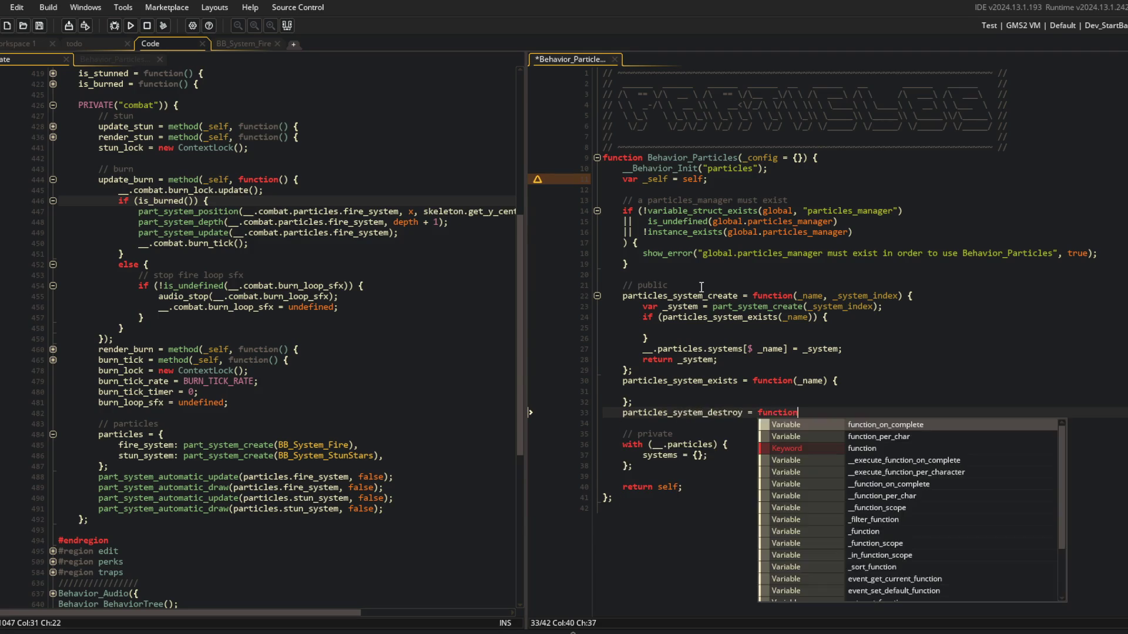
key("Return")
key("Return")
type("};")
key("ctrl+s")
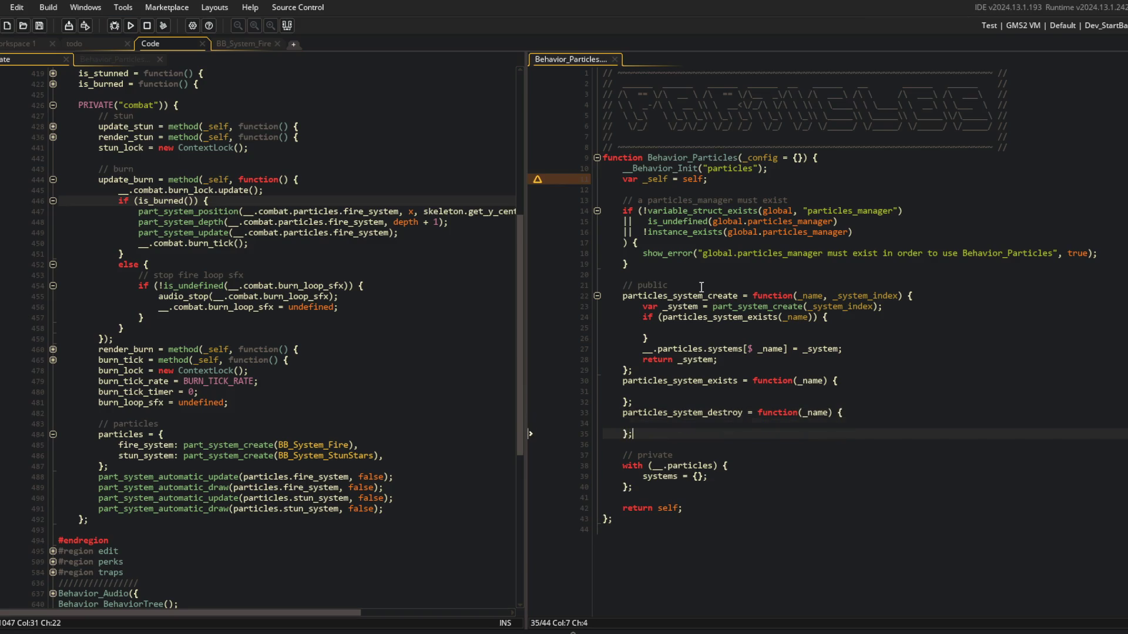
key("Up")
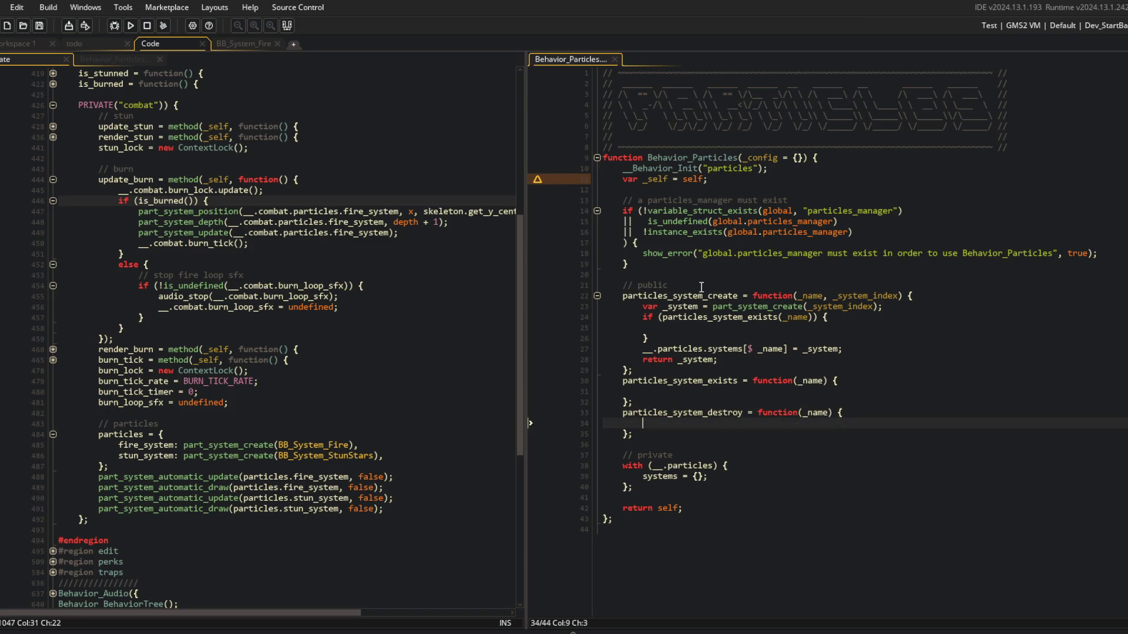
Fill particles_system_destroy with an if particles_system_exists(_name) block followed by return self.
type("if (particles_syste")
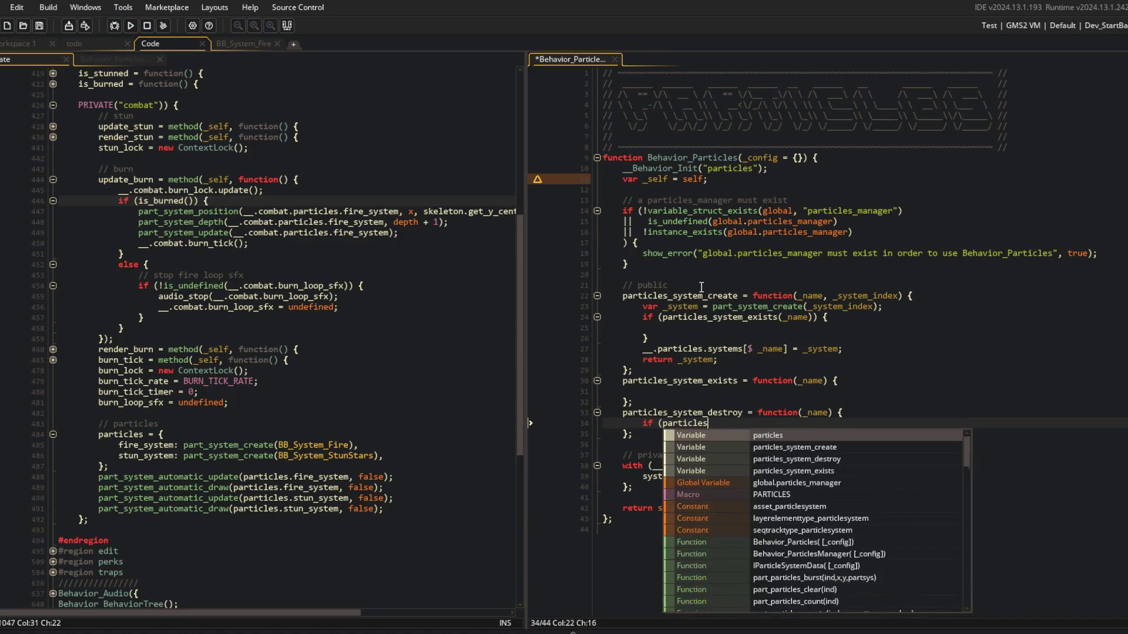
key("Down")
key("Down")
key("Return")
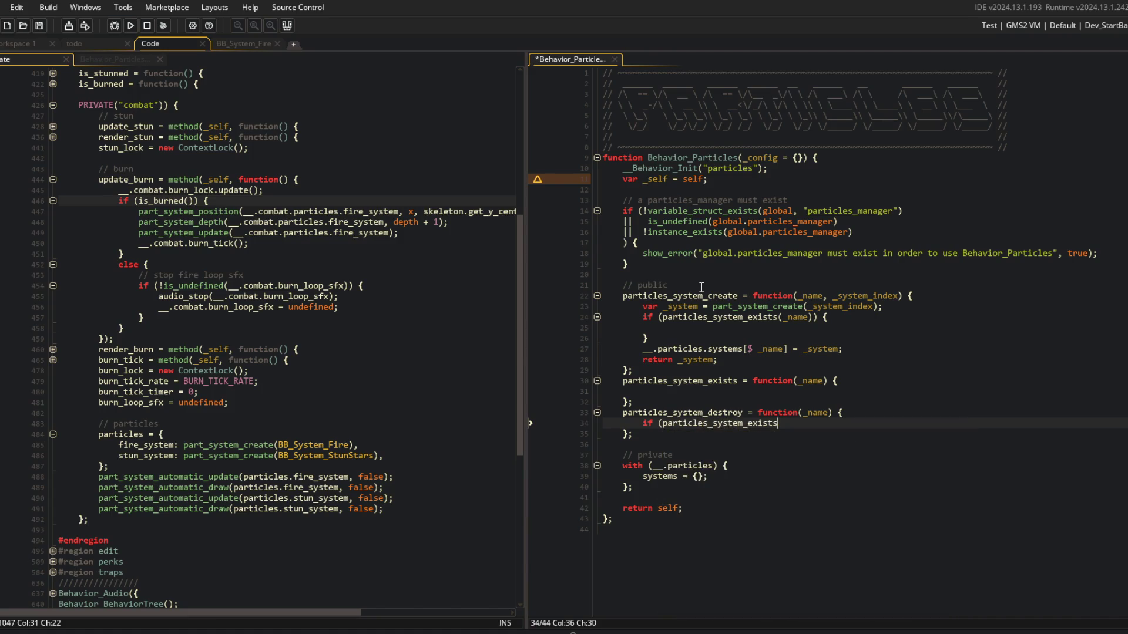
type("(_name)) {")
key("Return")
key("Return")
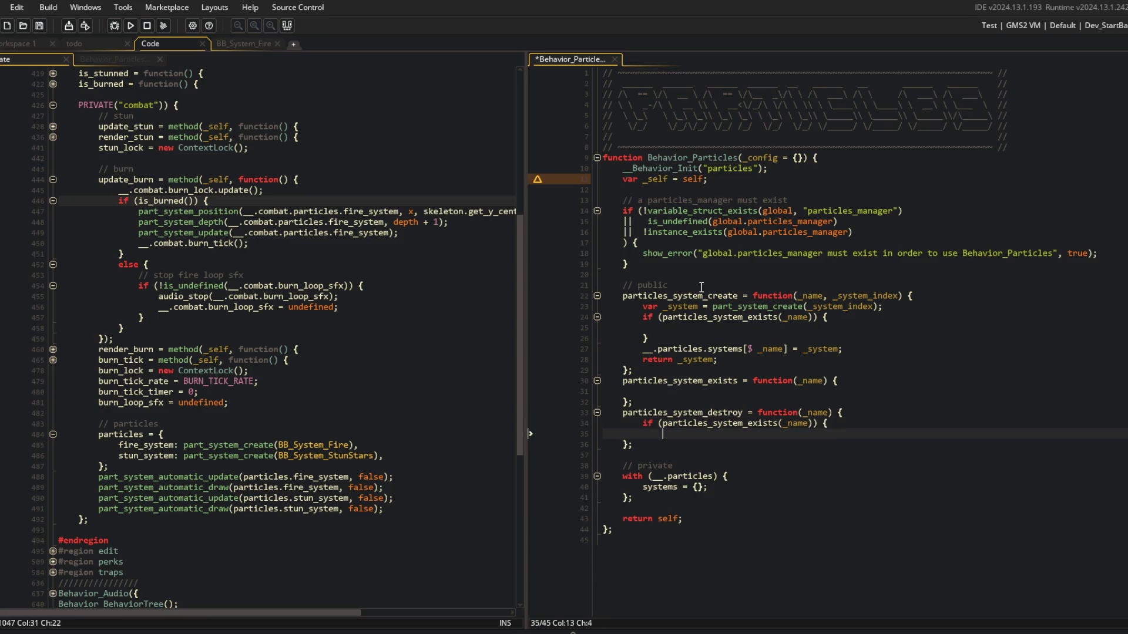
type("}")
key("Return")
type("return self;")
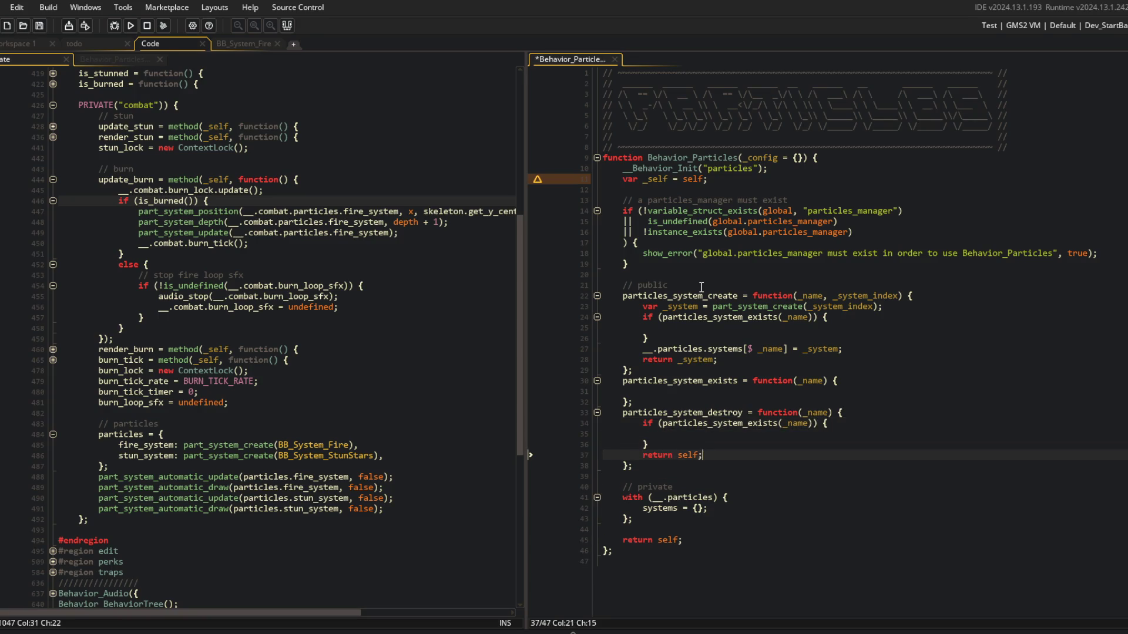
key("Home")
key("Up")
key("Up")
key("Up")
key("Up")
key("Up")
Put return self; in the particles_system_exists body and save Behavior_Particles.
type("return self;")
key("ctrl+s")
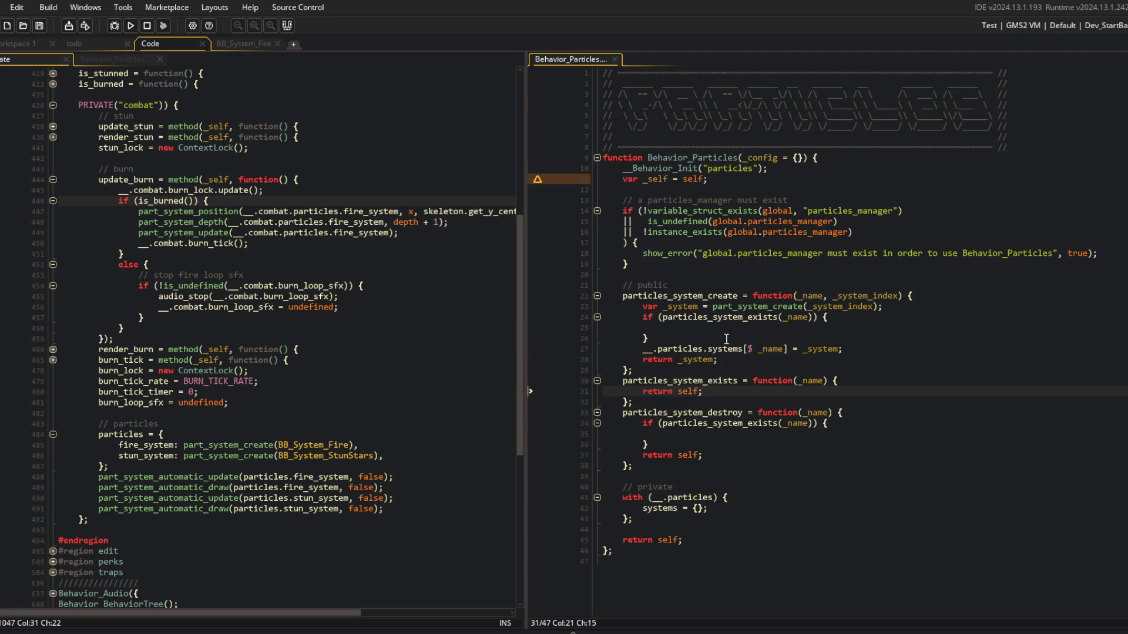
Have particles_system_exists return variable_struct_exists(__.particles.systems, _name), replacing return self, and save.
left_click(849, 379)
key("Return")
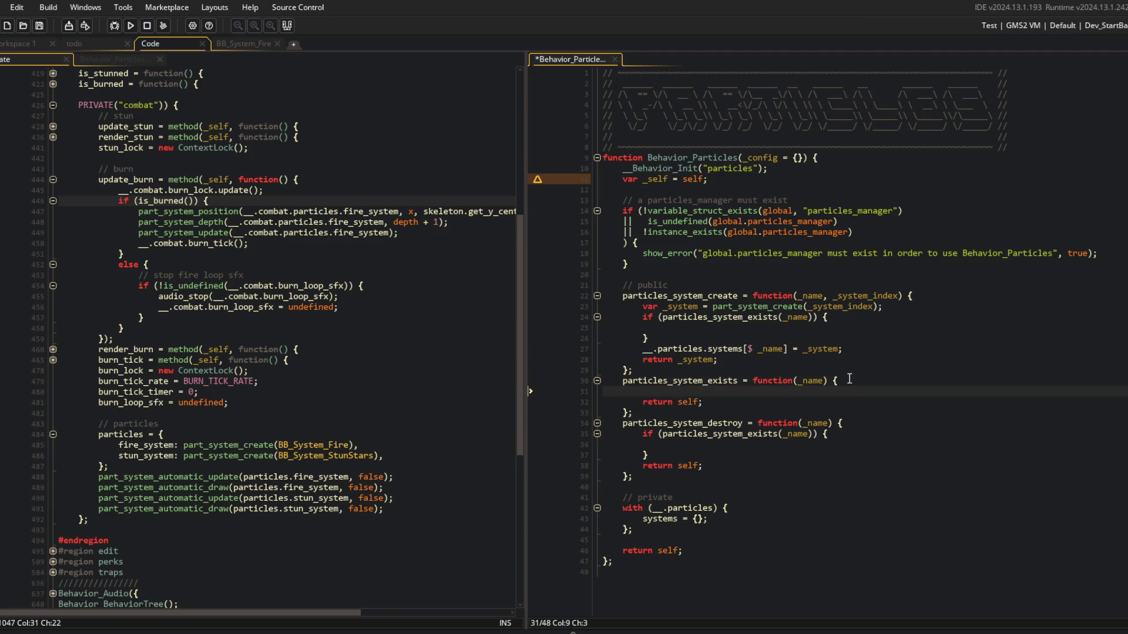
type("return ")
type("variable_struct_e")
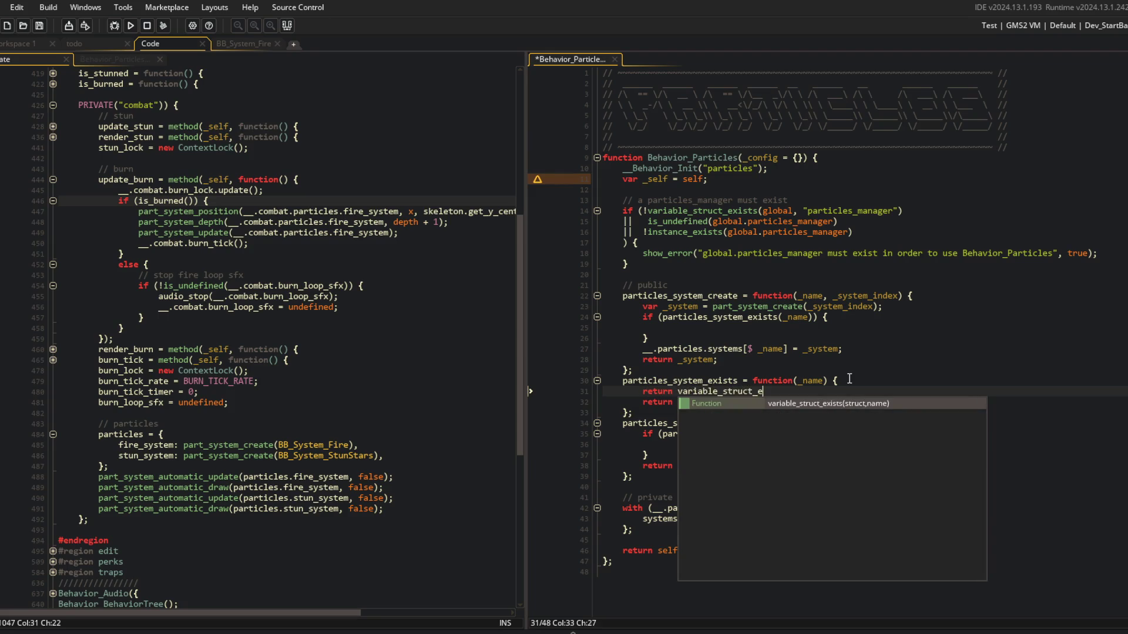
key("Return")
type("(__.particle")
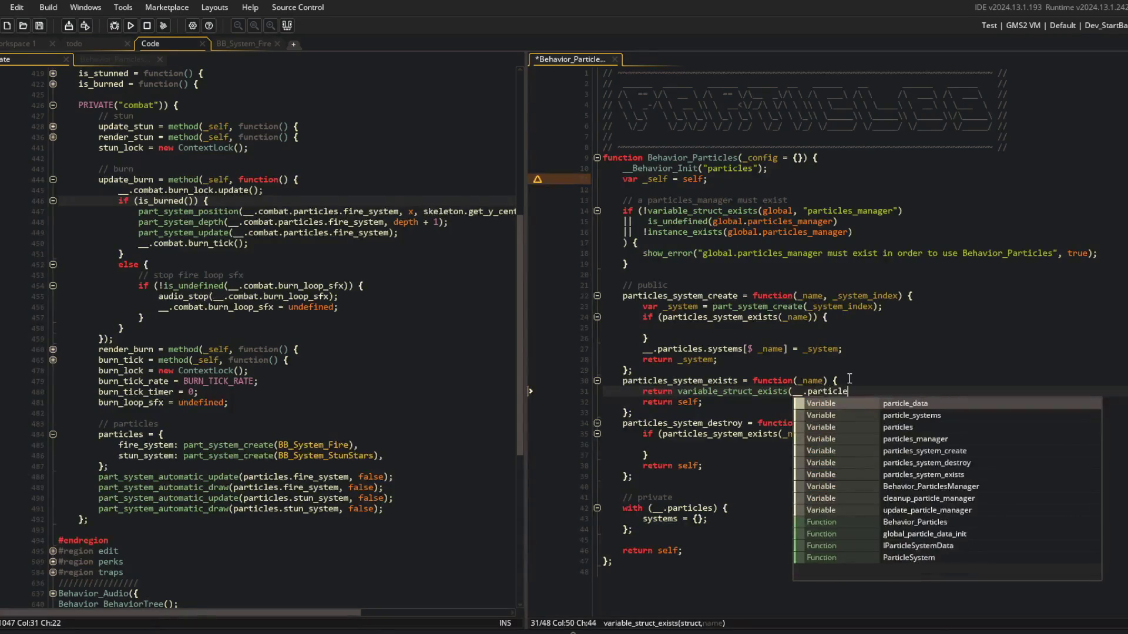
type("s.systems, _name)")
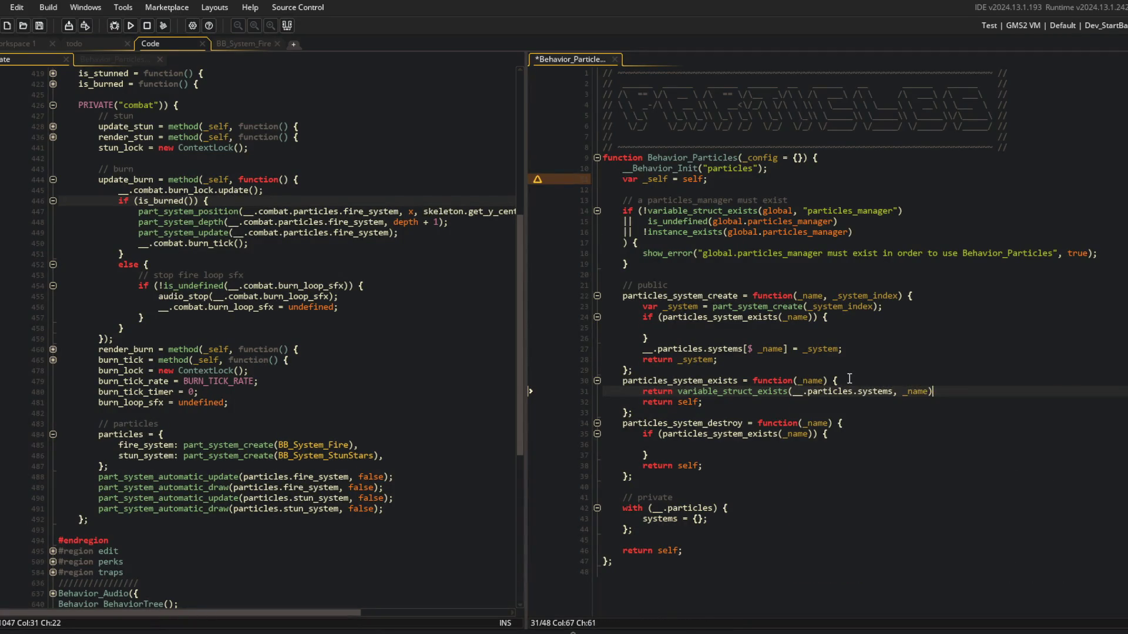
type(";")
key("Down")
key("ctrl+d")
key("ctrl+s")
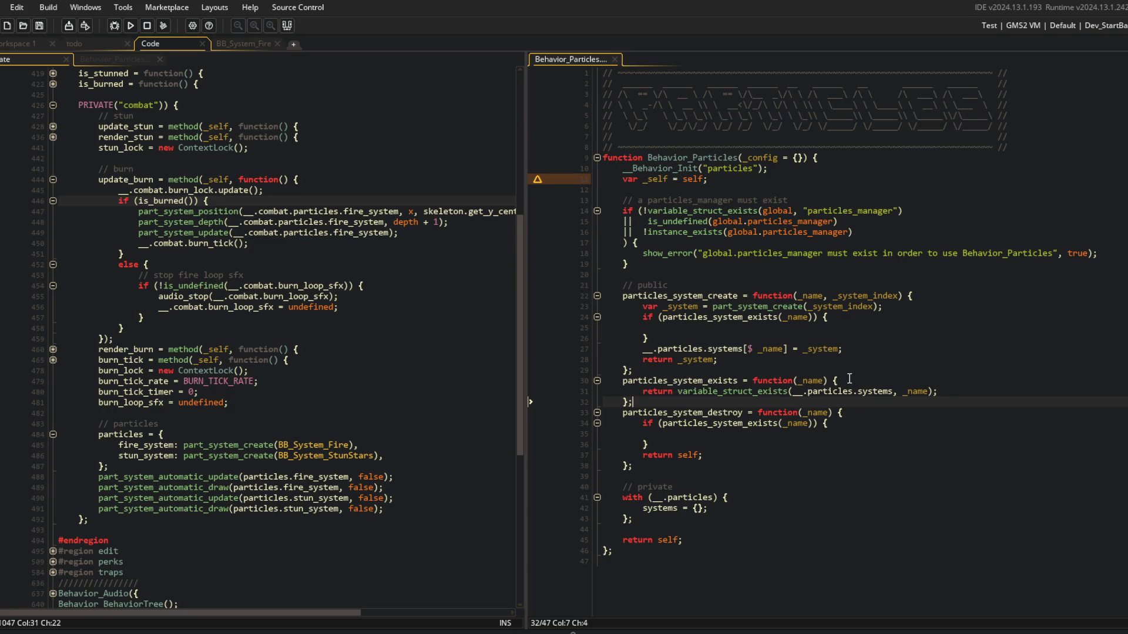
left_click(842, 392)
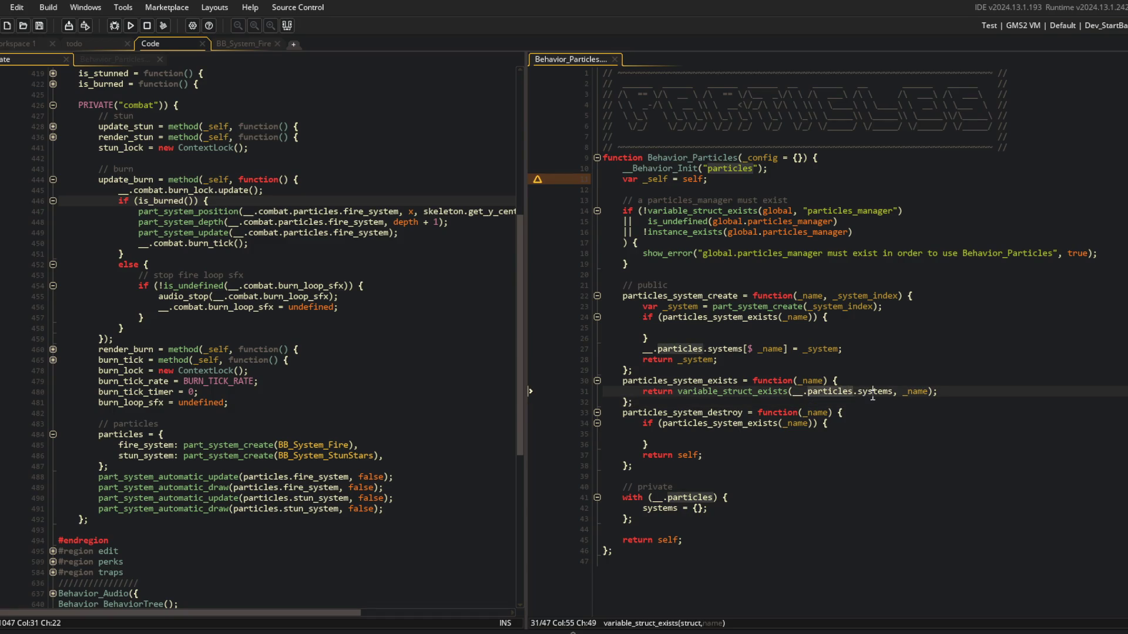
key("Down")
key("Down")
key("Down")
key("Up")
left_click(916, 392)
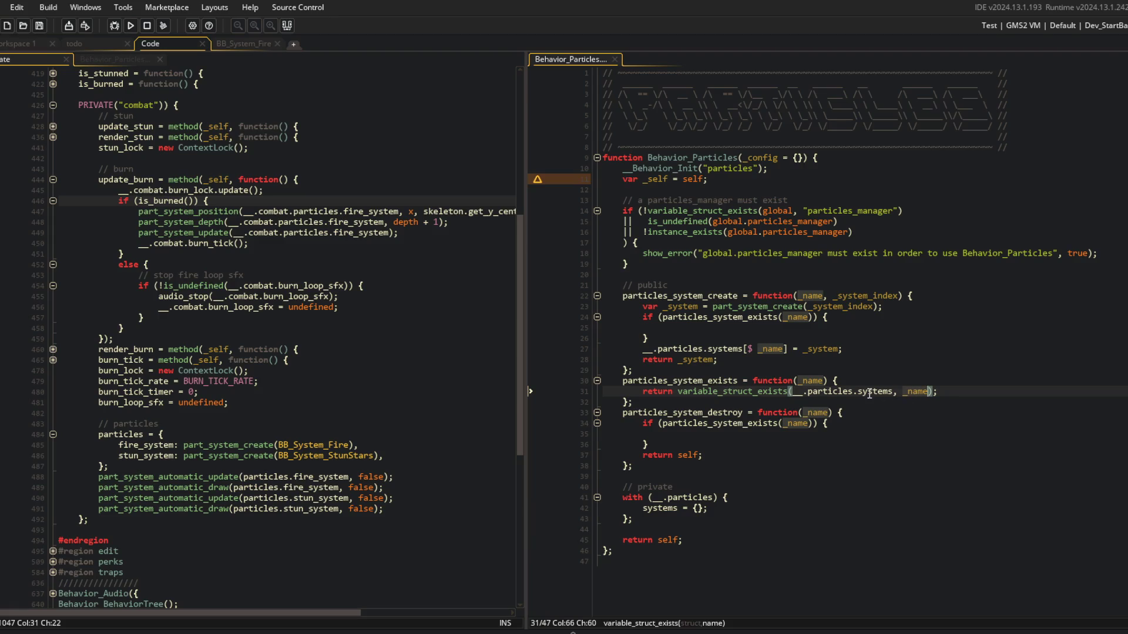
left_click(699, 413)
Check how part_system_create and part_system_destroy are used in cleanup_combat for reference.
key("Down")
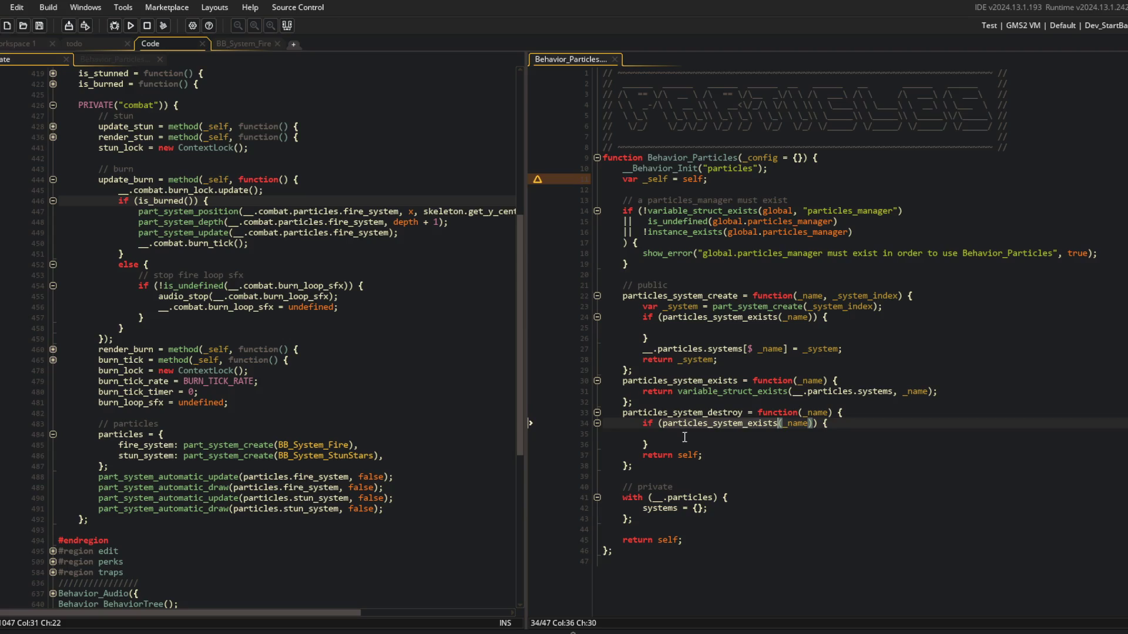
left_click(684, 437)
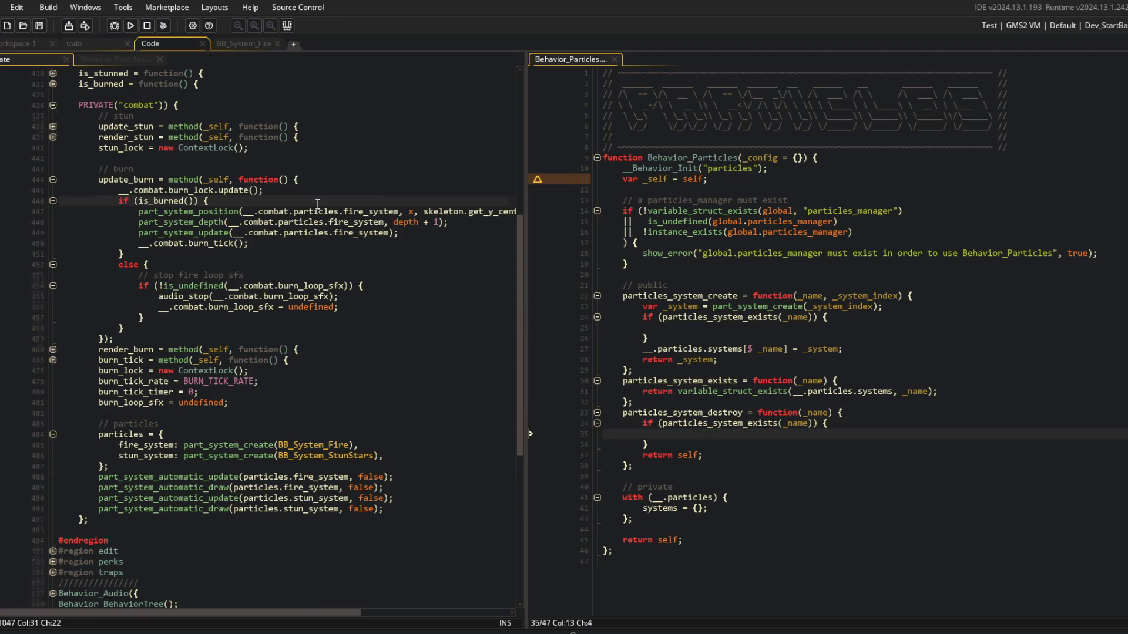
scroll(50, 374, "up", 2)
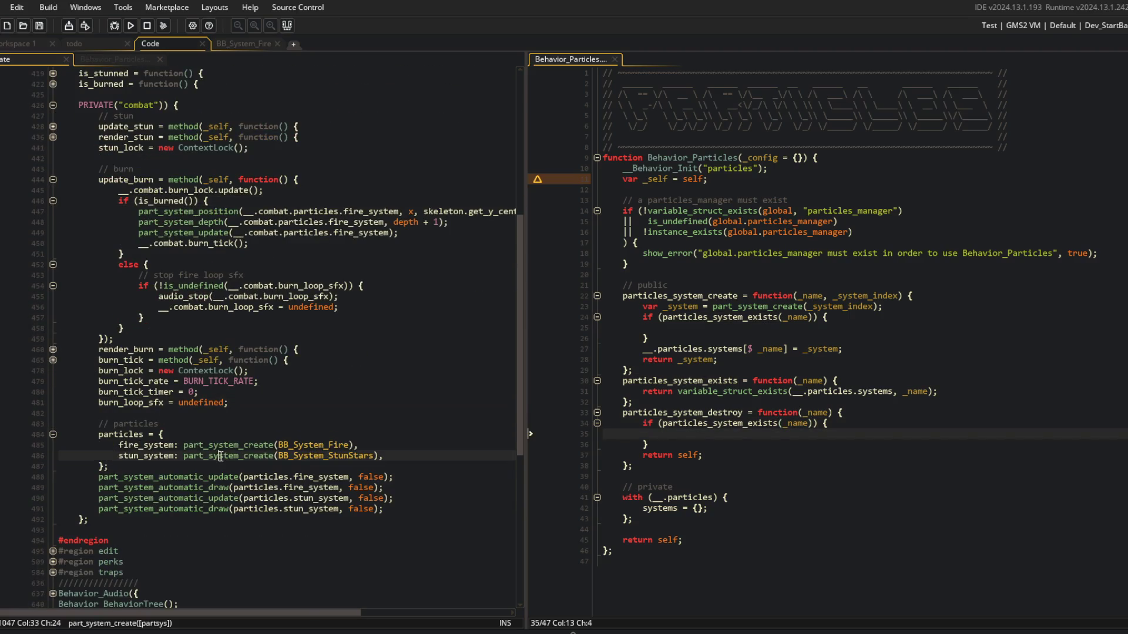
left_click(276, 520)
scroll(94, 290, "up", 2)
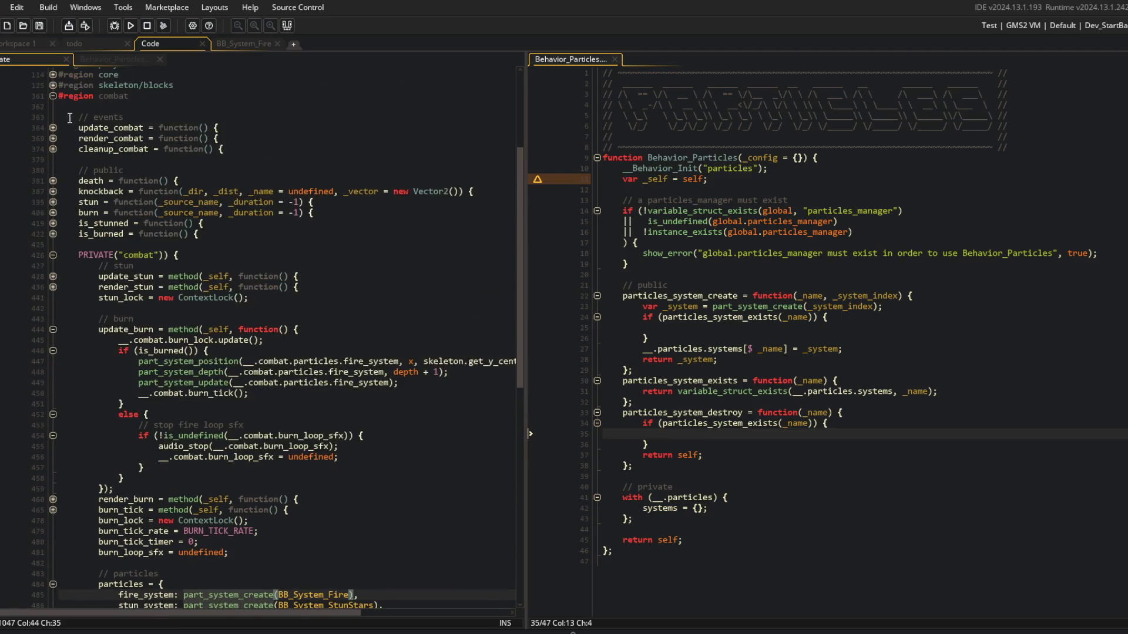
left_click(53, 149)
left_click(193, 160)
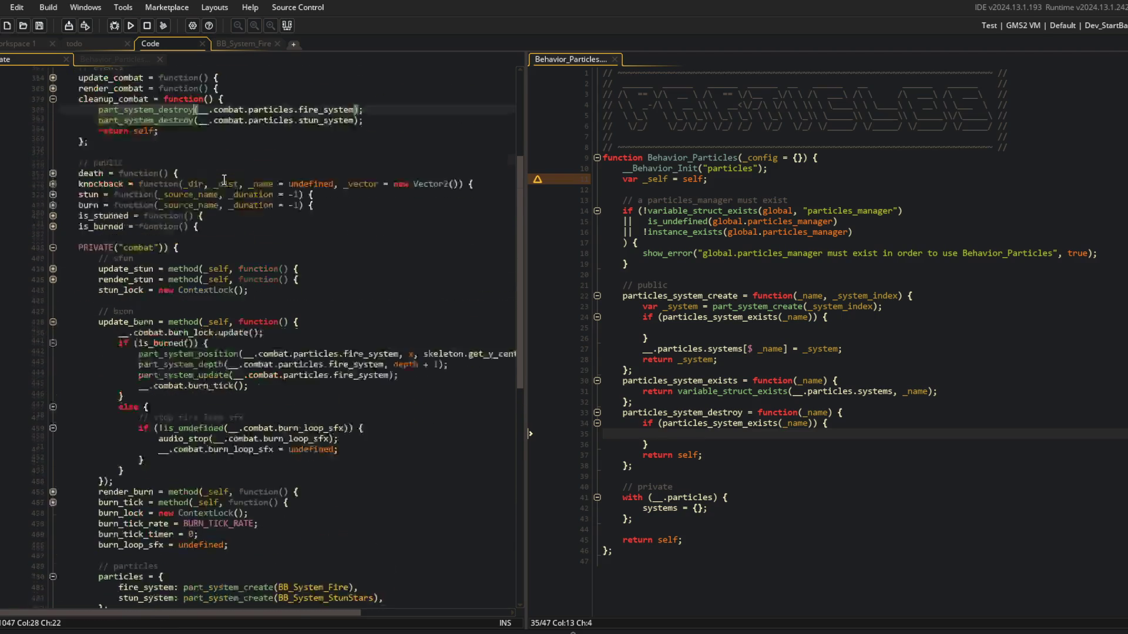
scroll(194, 235, "down", 2)
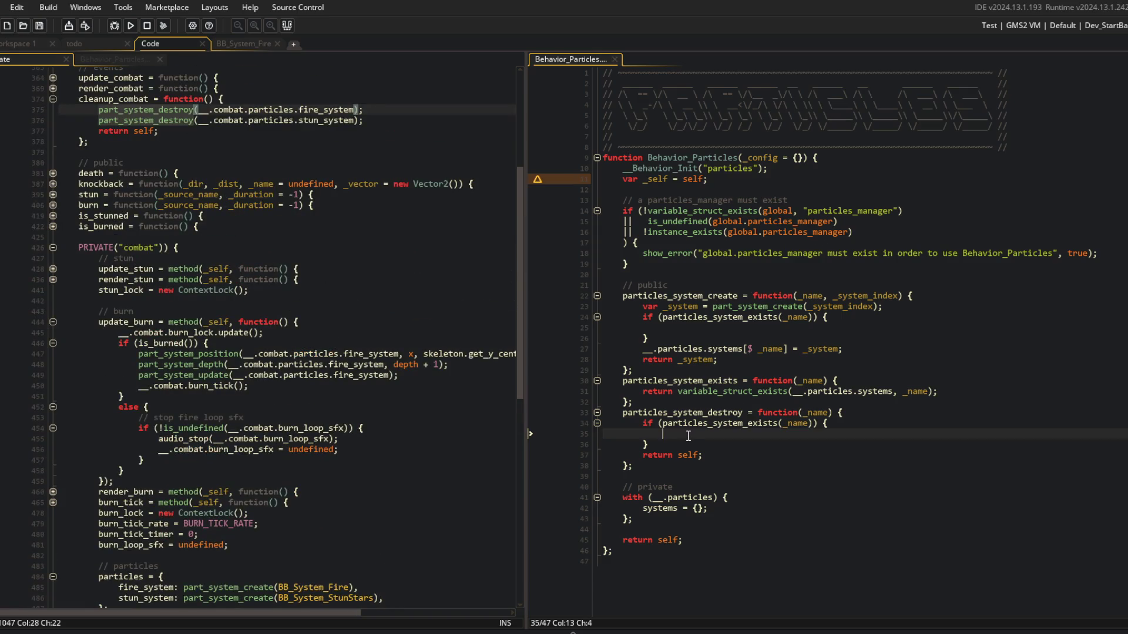
Inside the if block, add var _system = particles_system_get(_name); and part_system_destroy(_system);, then save.
type("par")
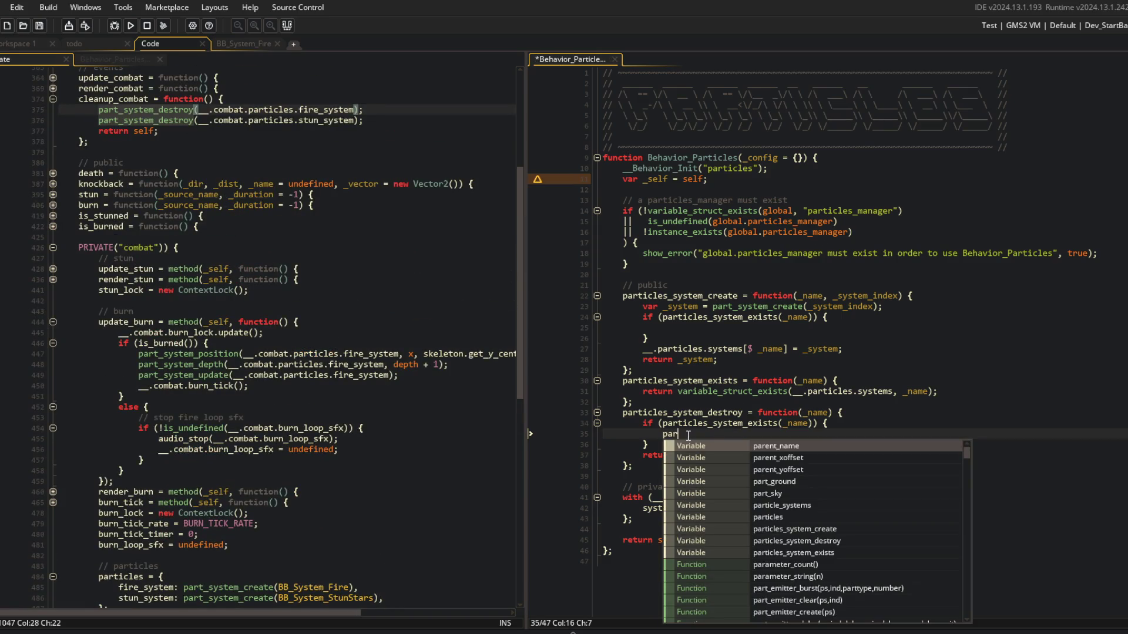
key("BackSpace")
key("BackSpace")
key("BackSpace")
type("var _sy")
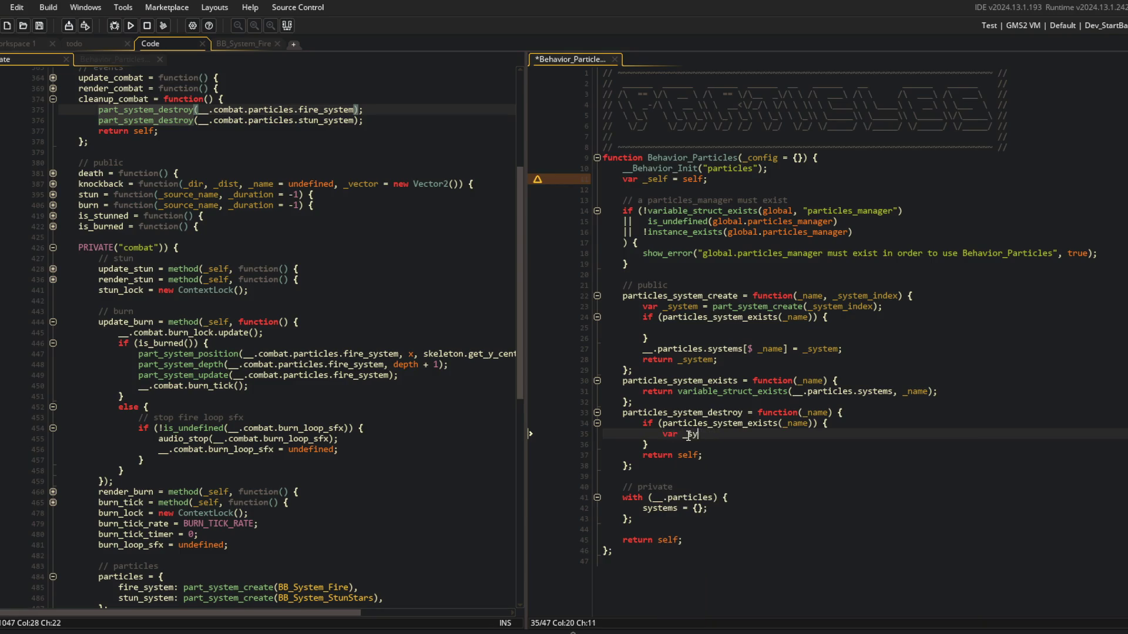
type("stem = ")
type("particles_system")
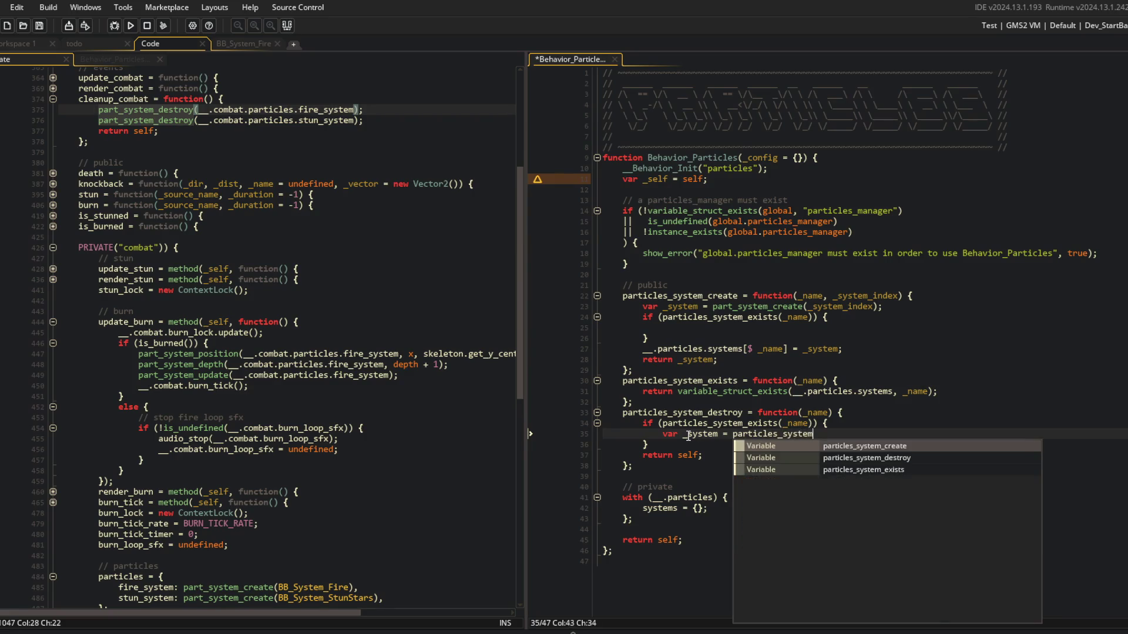
type("_get(_name)")
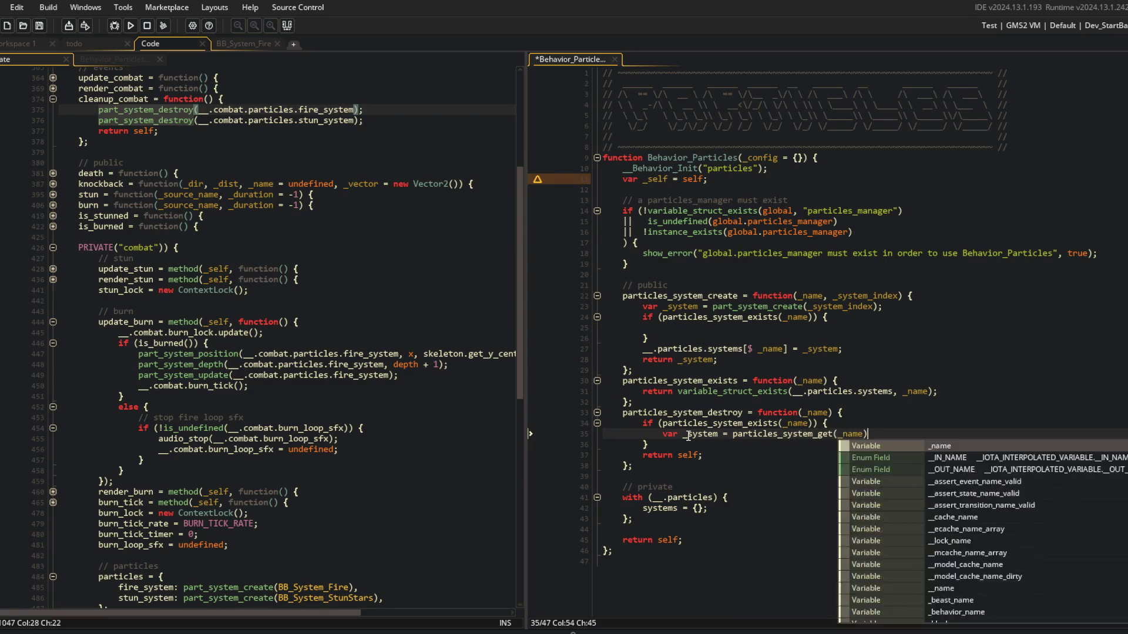
type(";")
key("Return")
type("part_syus")
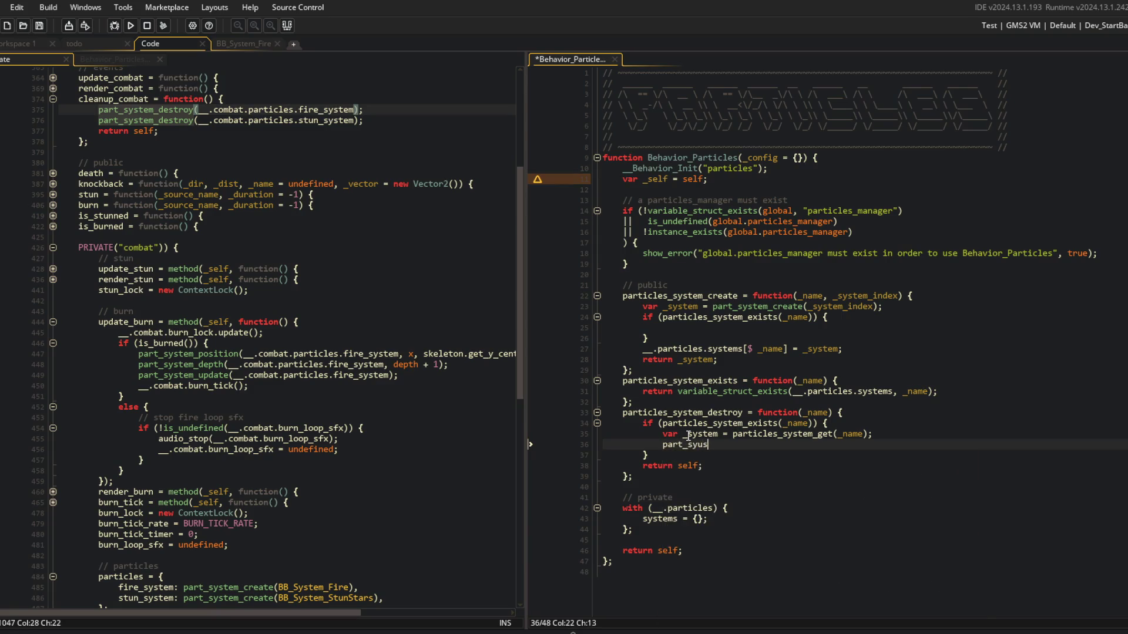
key("BackSpace")
key("BackSpace")
type("stem_dest")
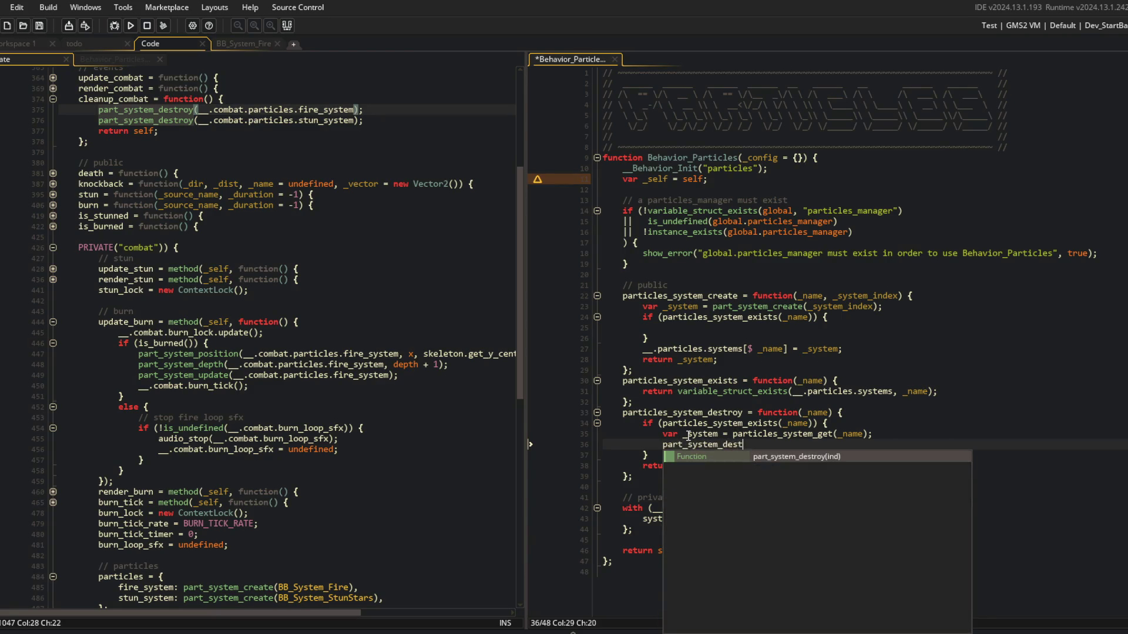
type("roy(_system);")
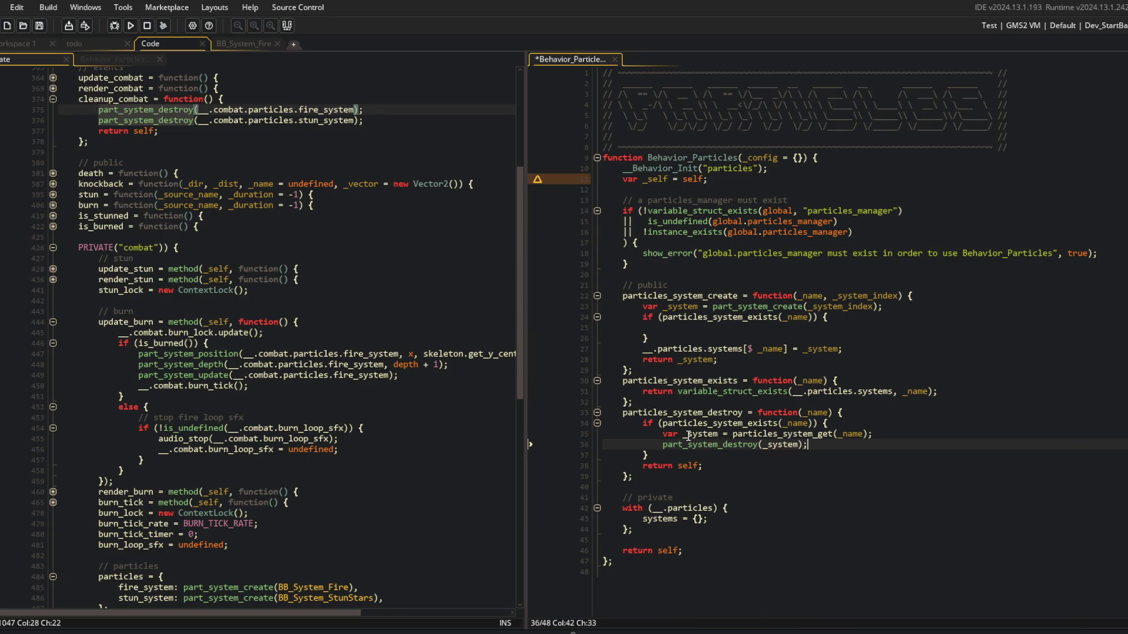
key("ctrl+s")
Insert a blank line above the particles_system_exists function.
key("Up")
key("Up")
key("Up")
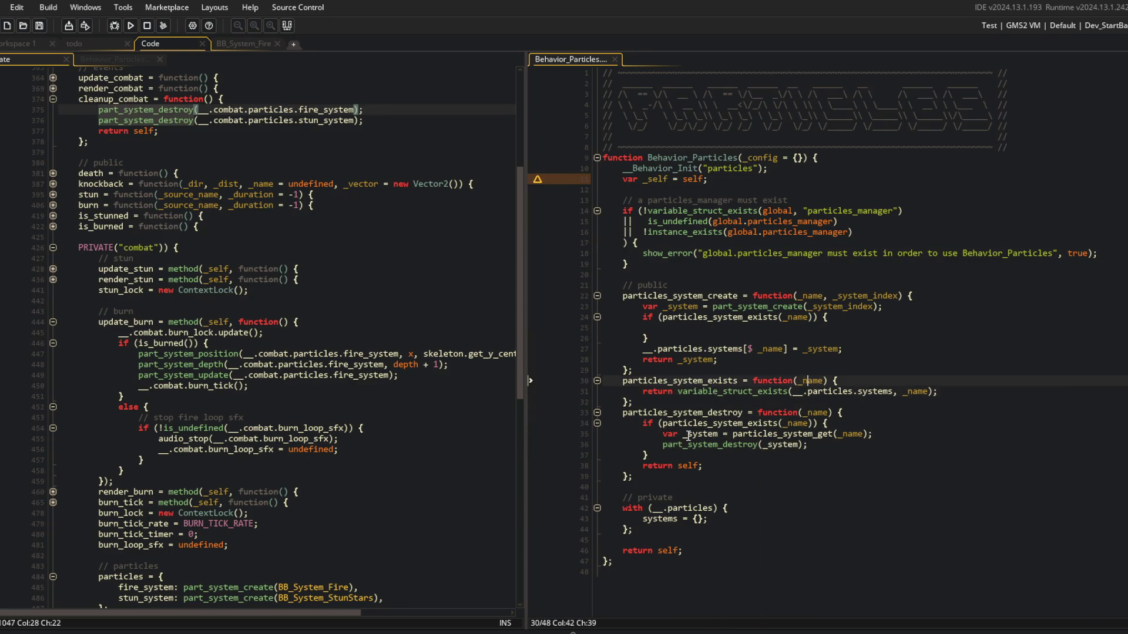
key("Home")
key("Return")
key("Up")
Write particles_system_get(_name) returning __.particles.systems[$ _name] and save the script.
type("particl")
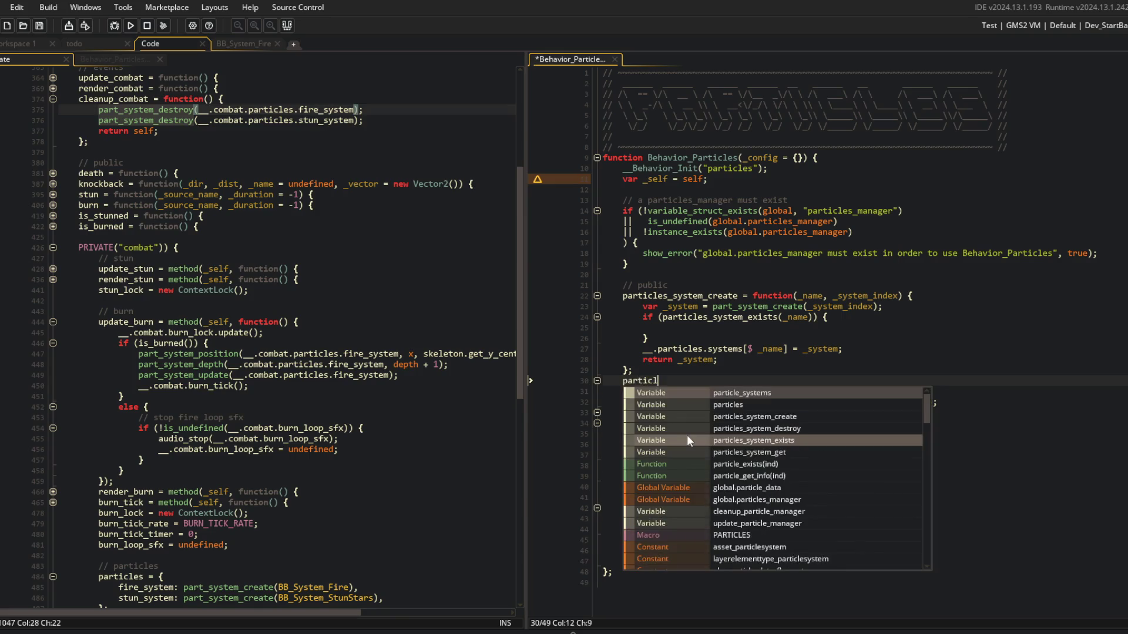
type("es_system_get =")
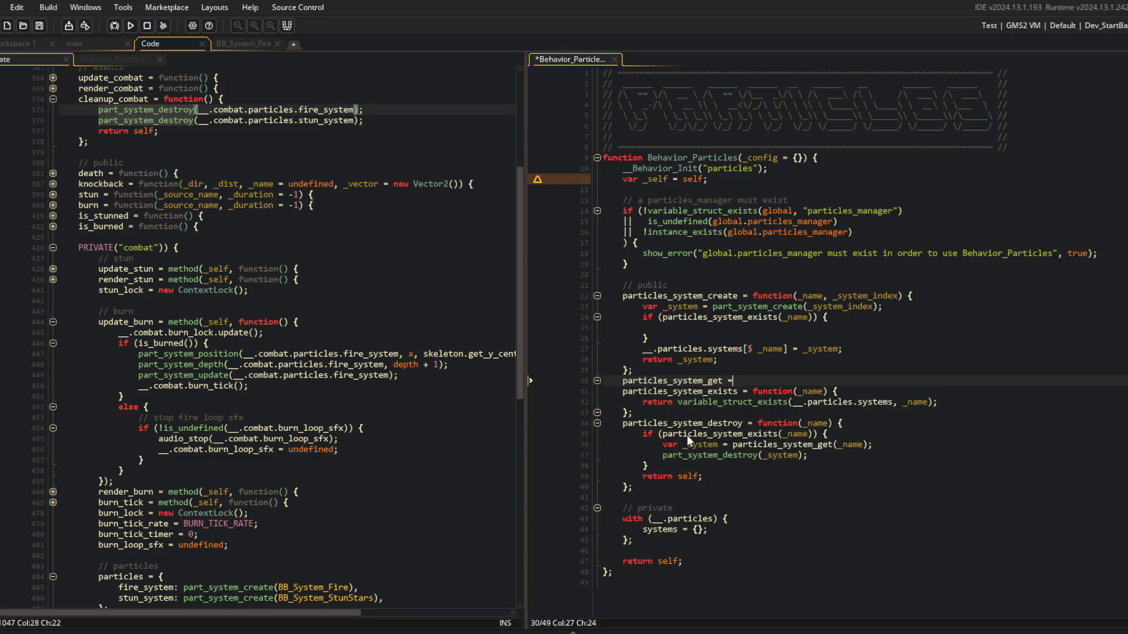
type(" function(_name) {")
key("Return")
type("return ")
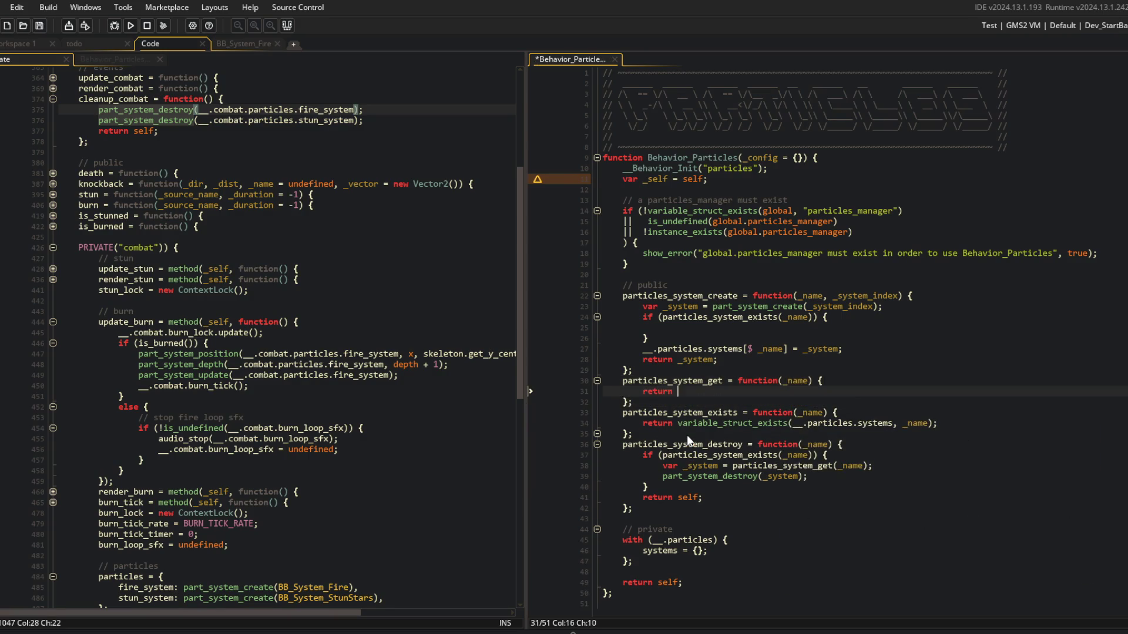
type("variable_")
key("ctrl+BackSpace")
type("__.particles.sy")
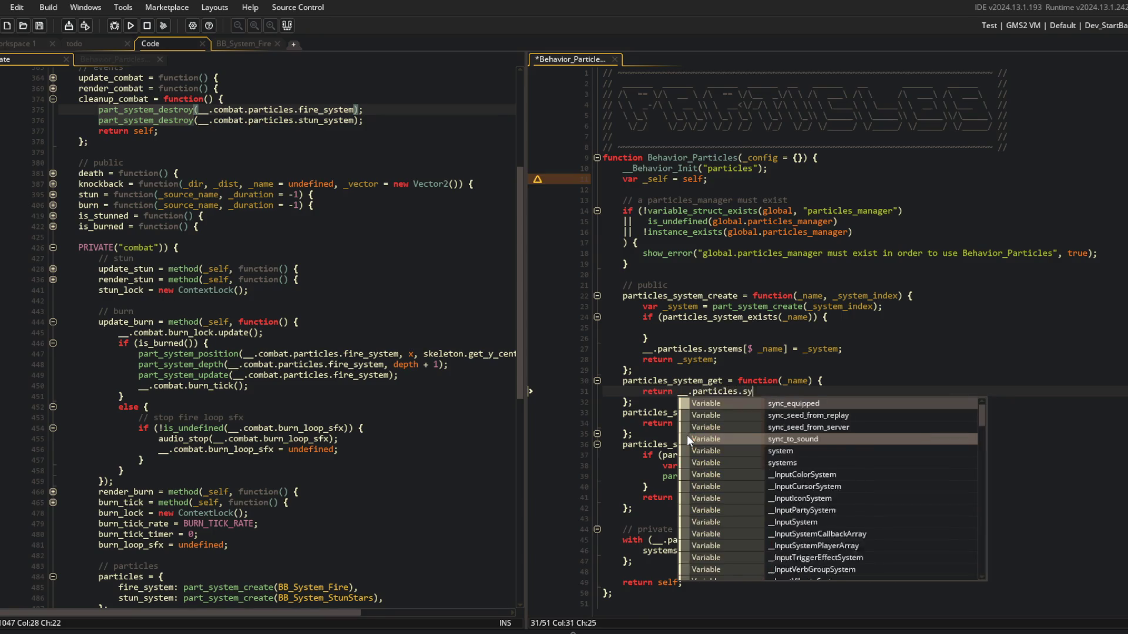
type("stems[$")
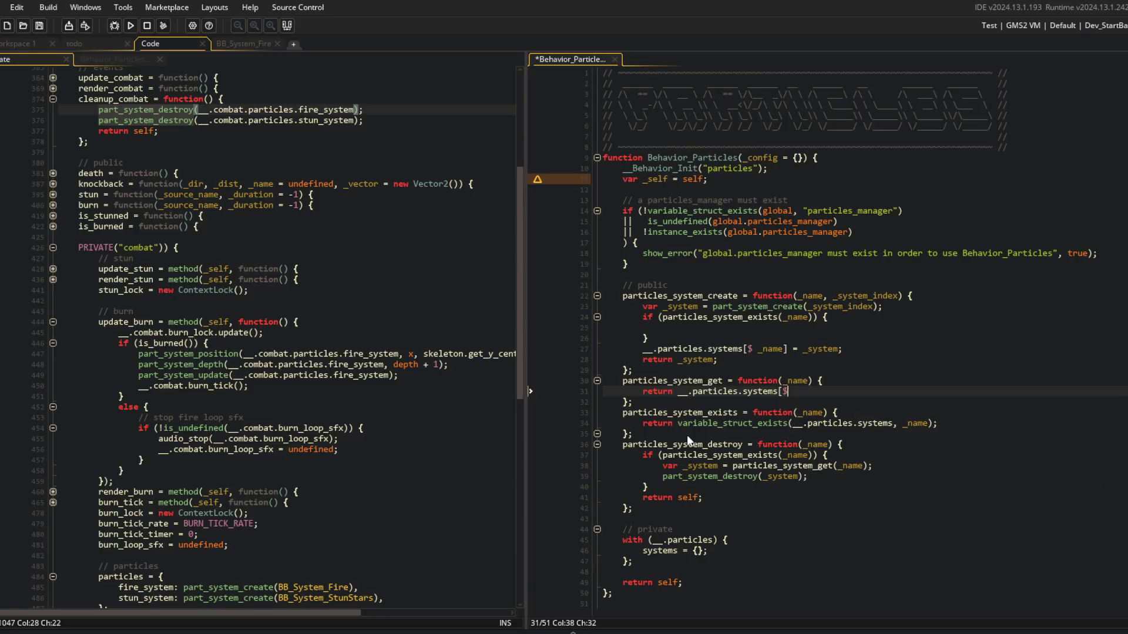
type(" _name];")
key("ctrl+s")
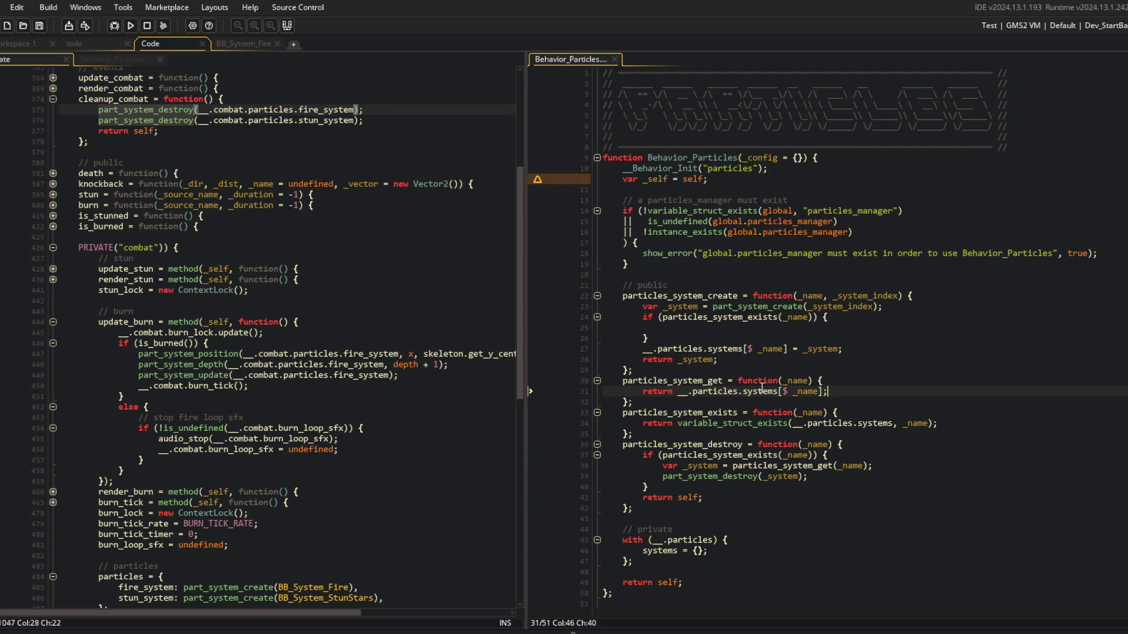
Move back up from the get function's header to the end of the manager check.
key("Up")
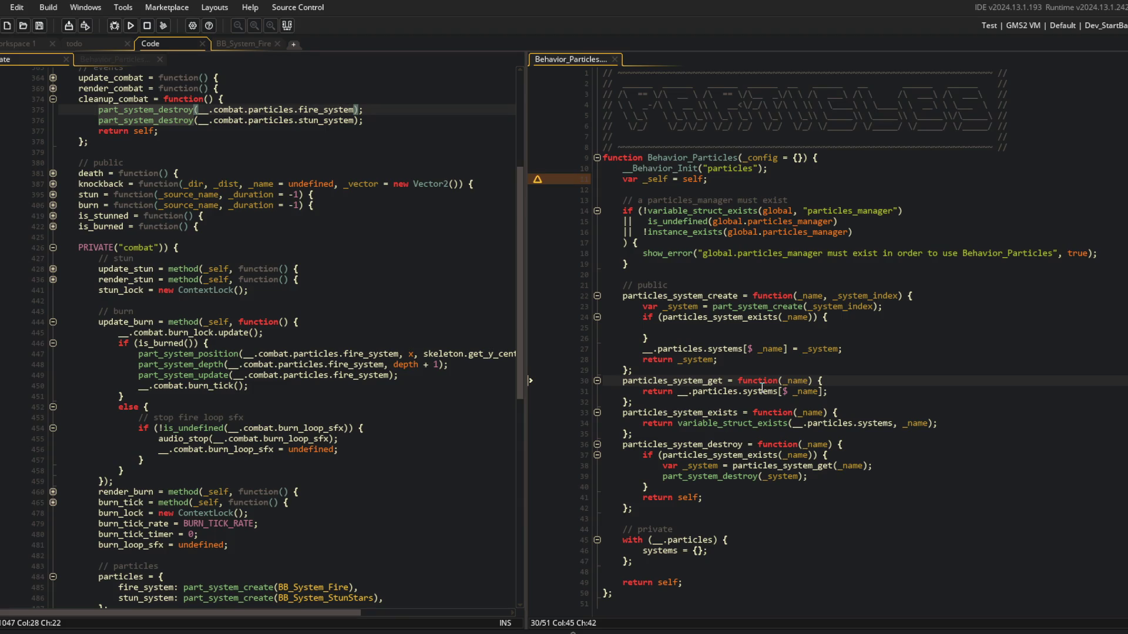
key("Down")
key("Down")
key("Down")
key("Up")
key("Up")
key("Up")
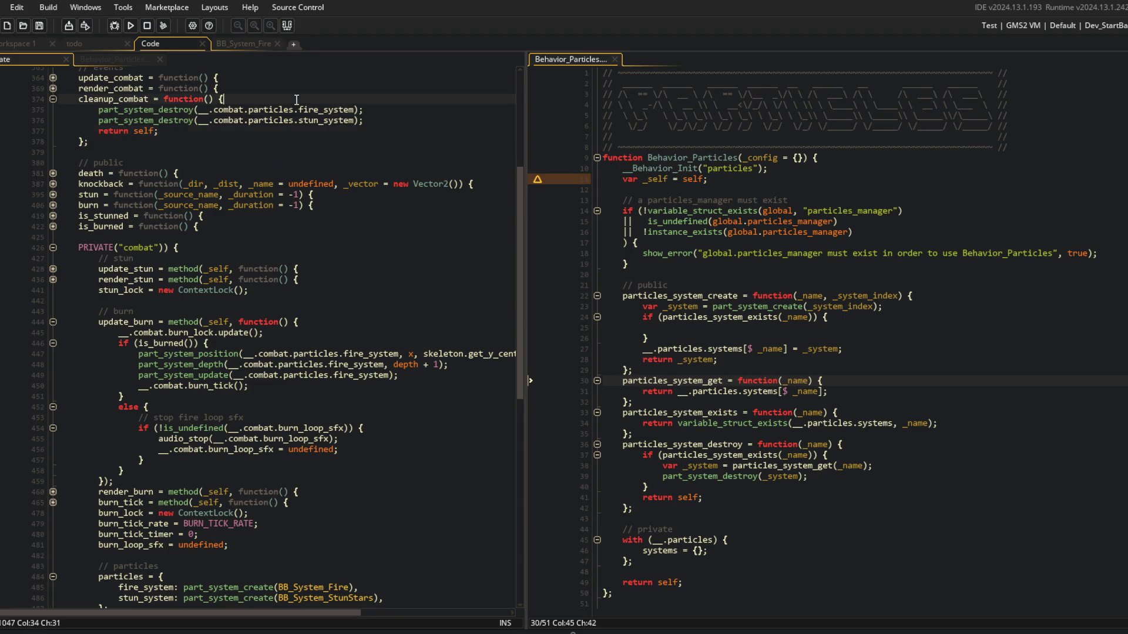
key("End")
left_click(751, 348)
left_click(734, 221)
Below part_system_destroy(_system), add variable_struct_remove(__.particles.systems, _name); and save.
left_click(728, 263)
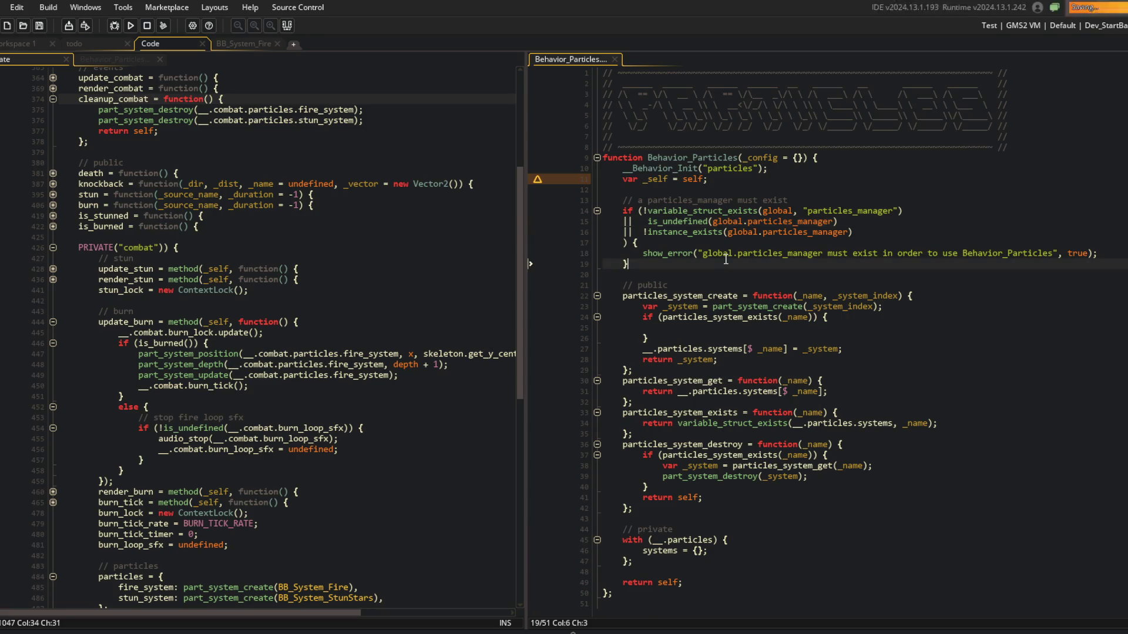
left_click(783, 330)
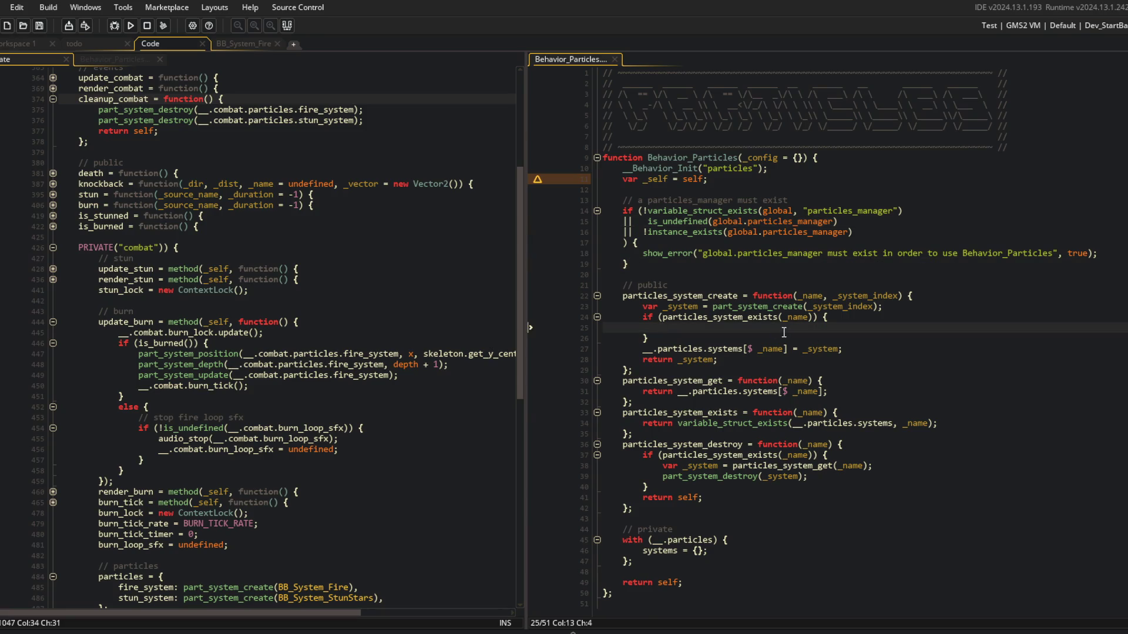
left_click(782, 371)
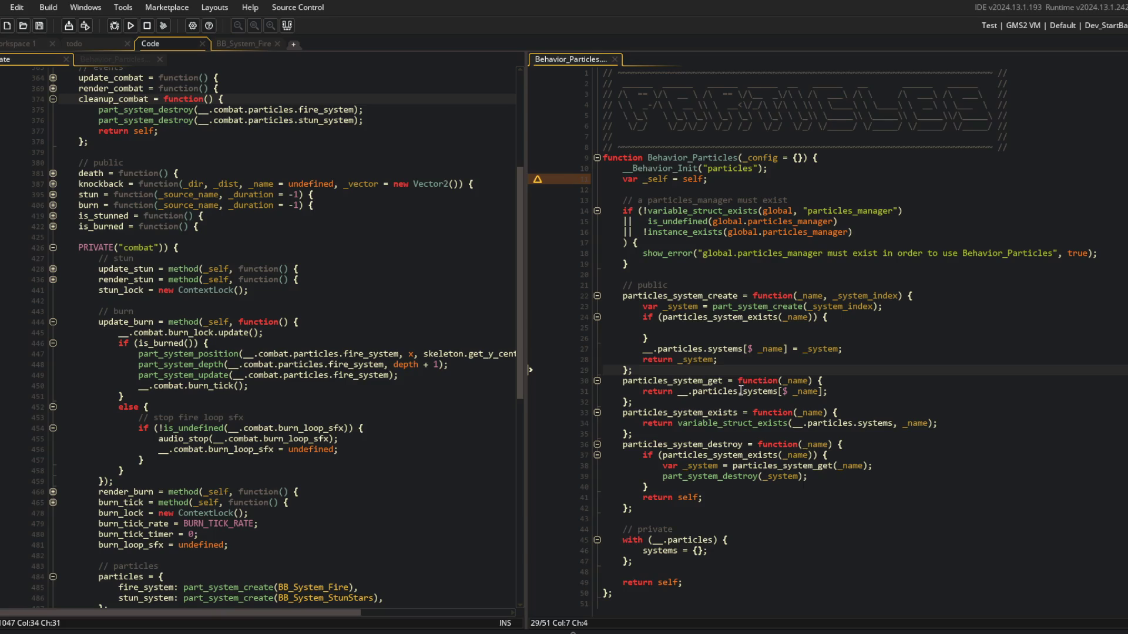
left_click(756, 423)
left_click(778, 444)
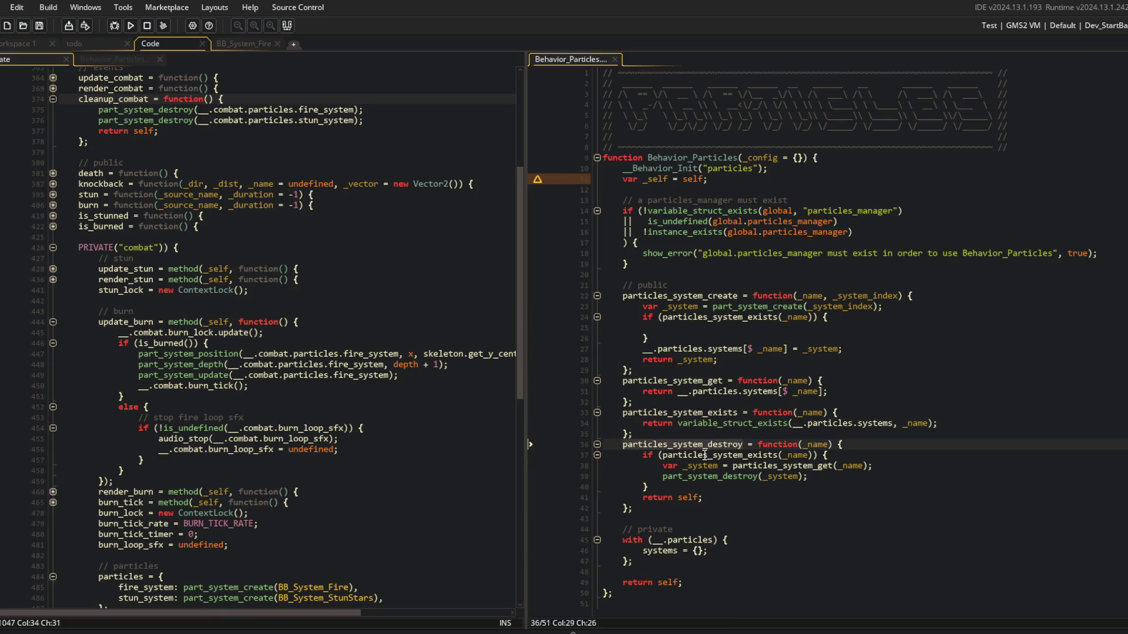
key("Down")
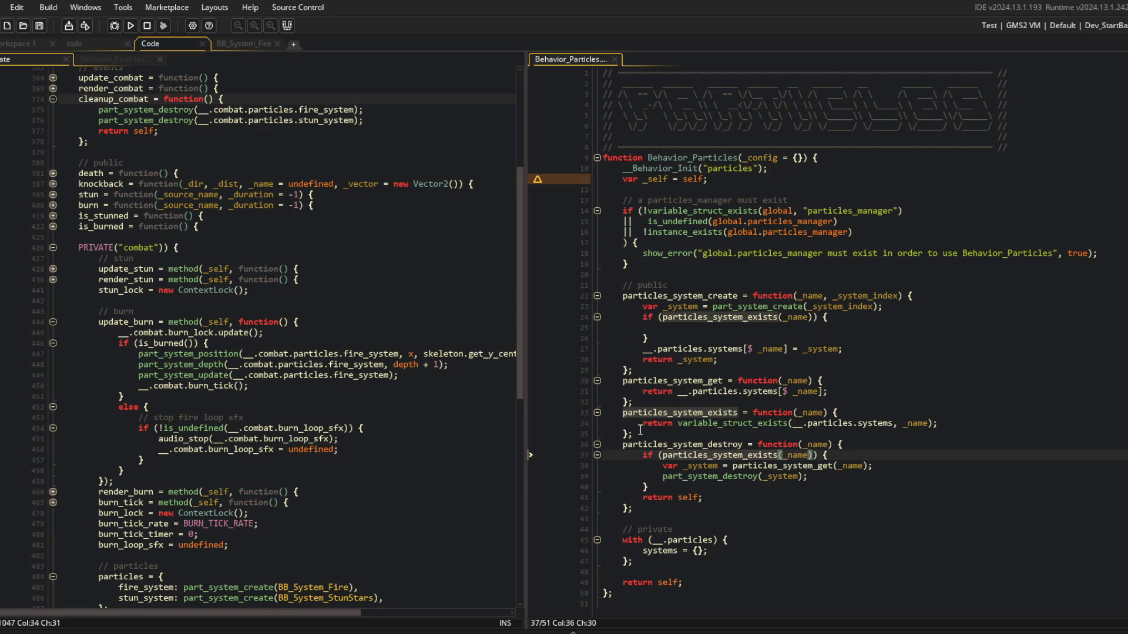
left_click(832, 476)
key("Return")
type("va")
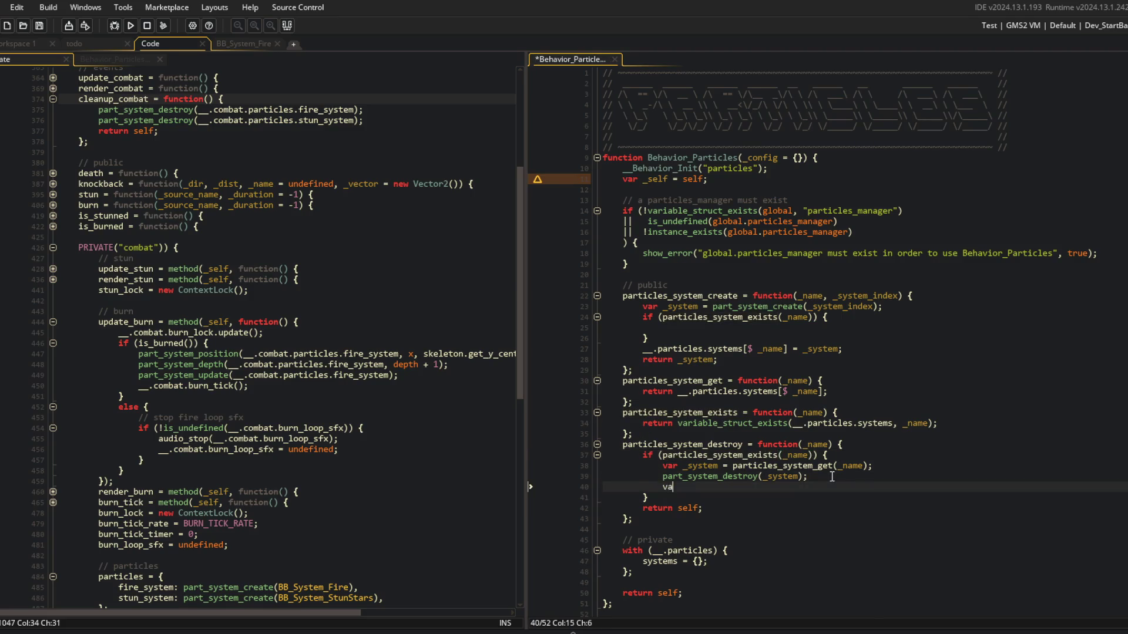
type("riable_struct_remov")
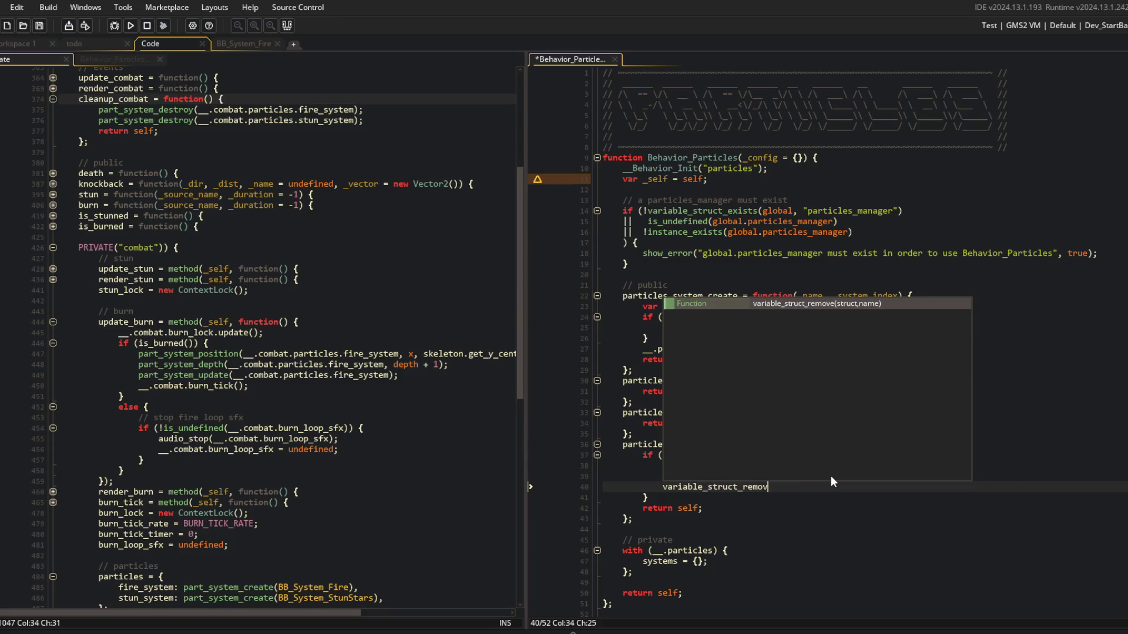
type("e(__.particles.s")
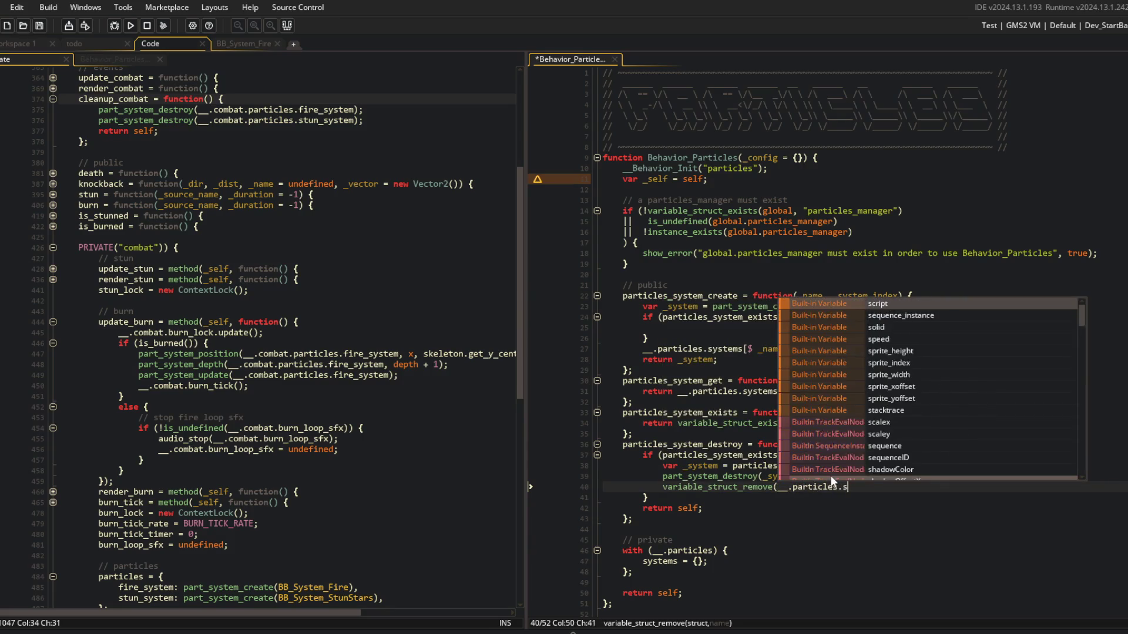
type("ystems")
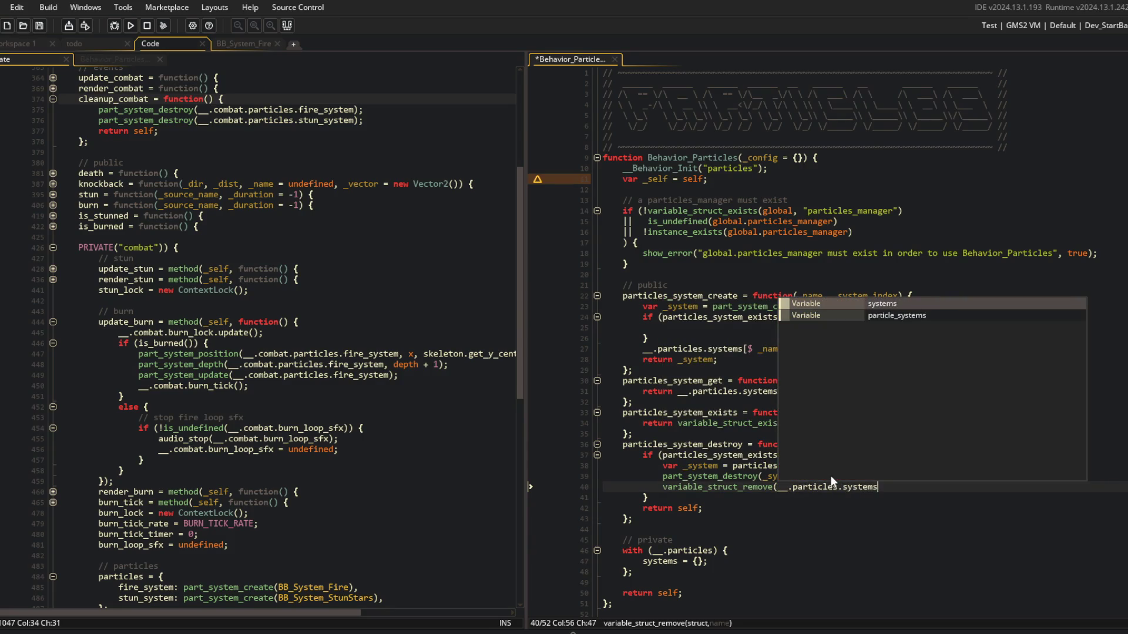
type(", _name);")
key("ctrl+s")
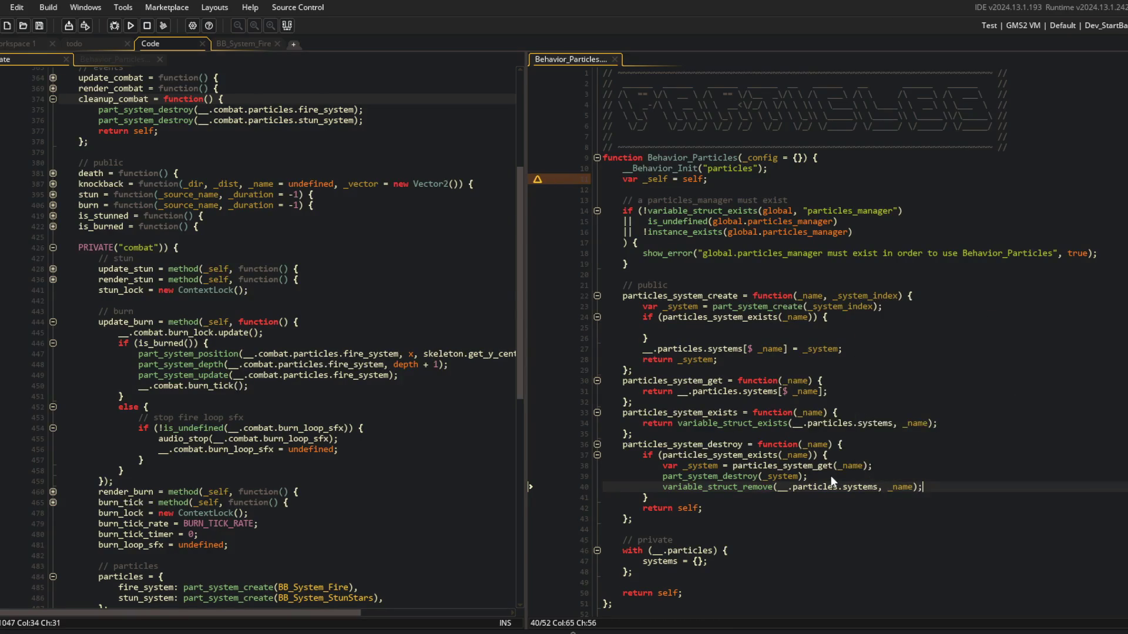
left_click(844, 484)
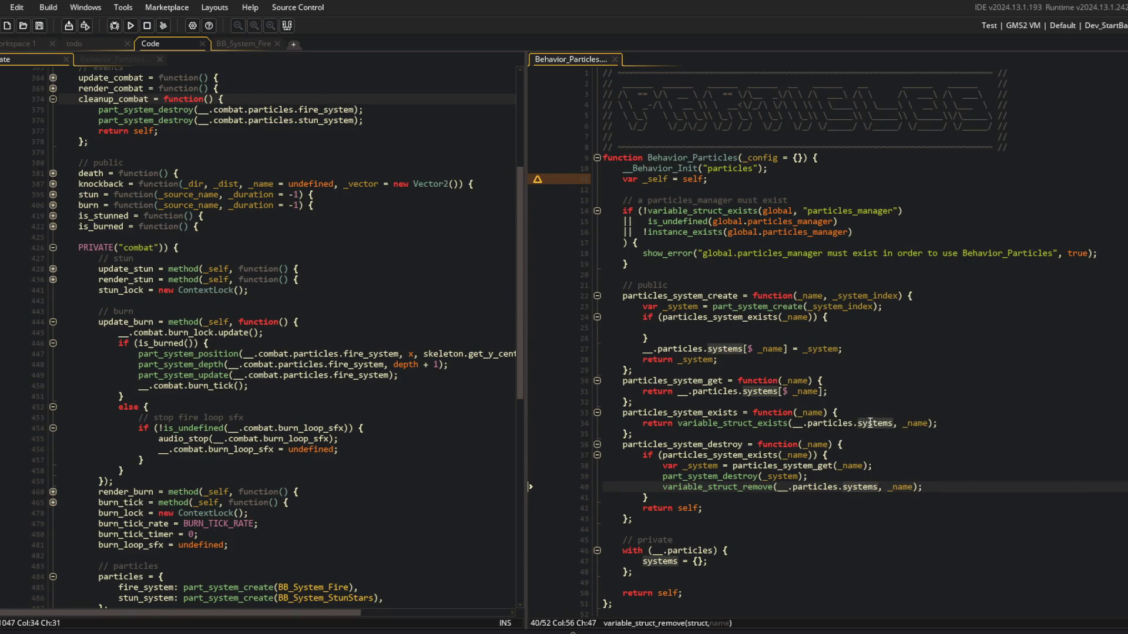
Fold the get, exists and destroy functions, then add particles_system_destroy(_name); inside create's exists check.
left_click(597, 445)
left_click(596, 413)
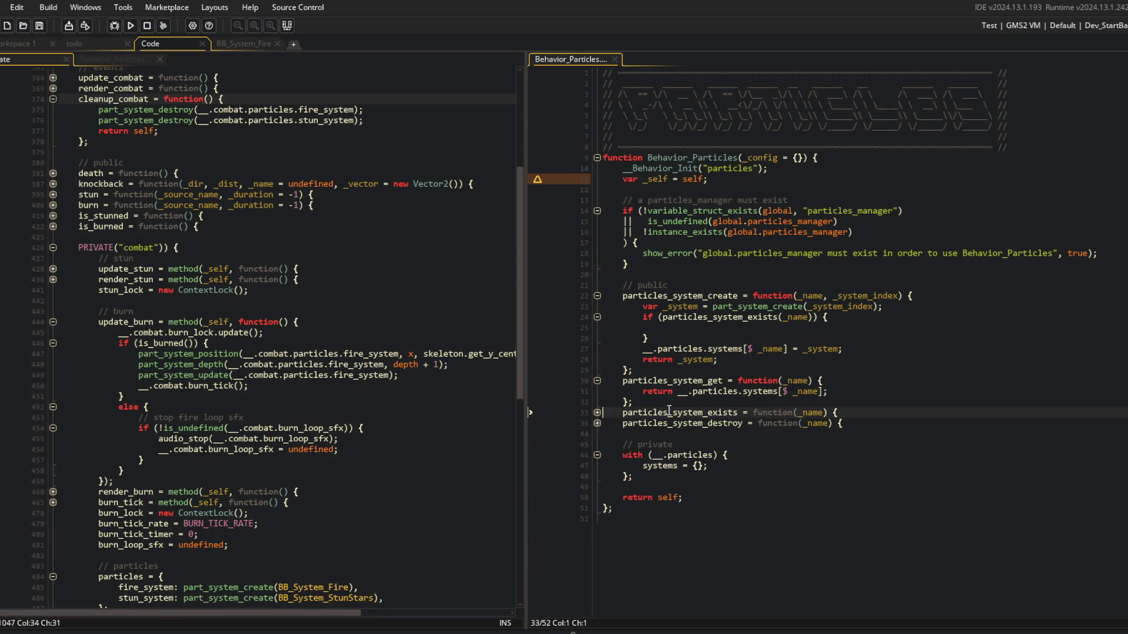
left_click(597, 380)
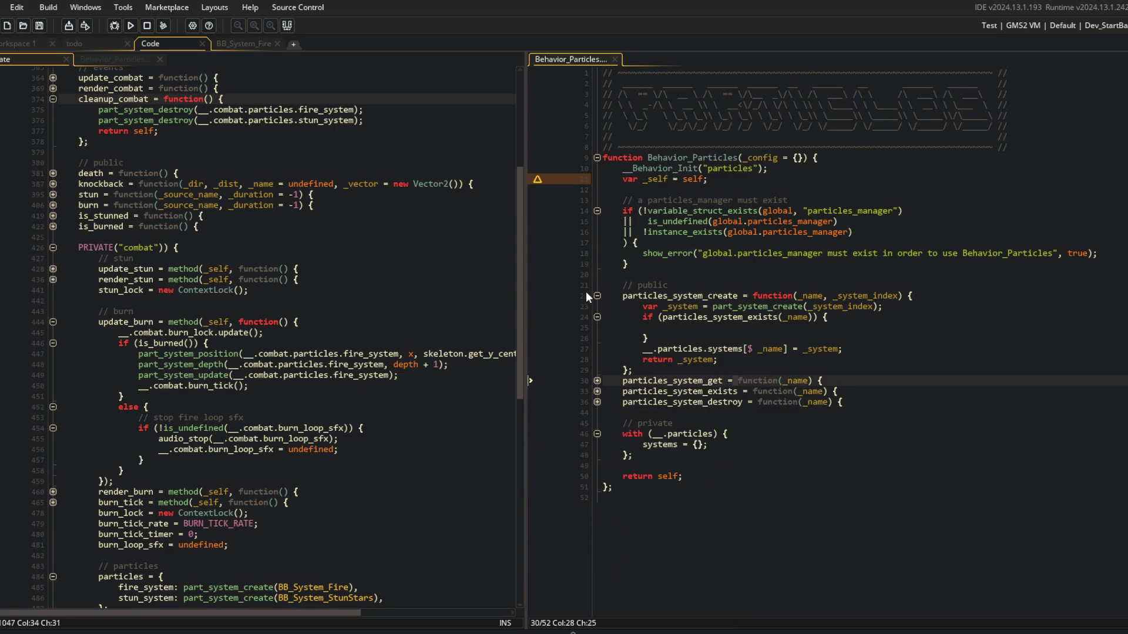
left_click(718, 329)
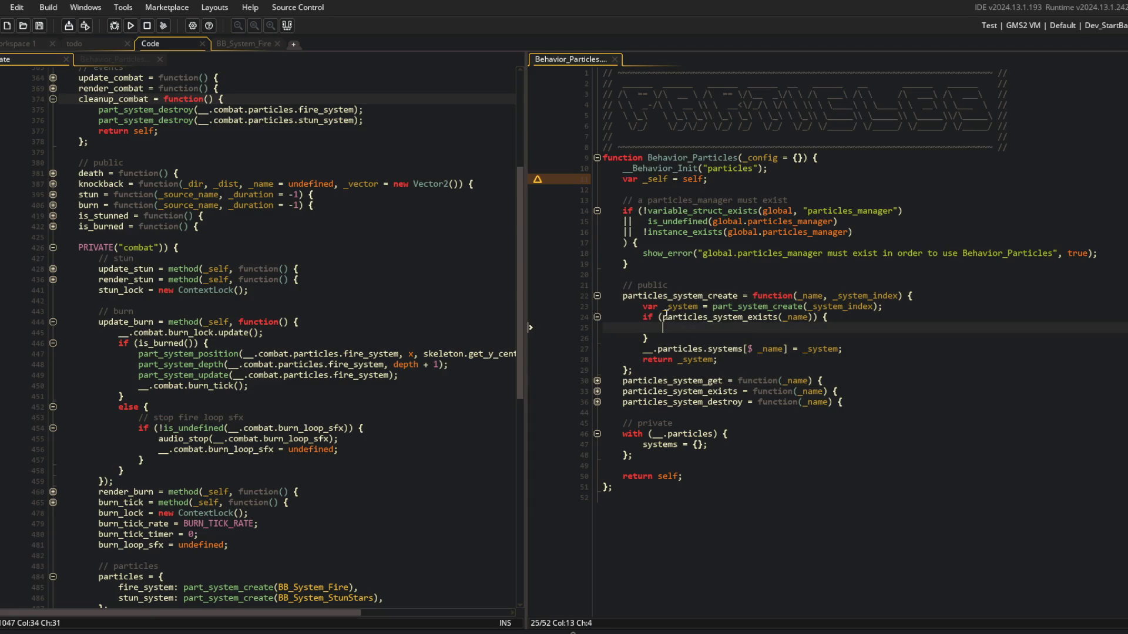
type("particles_system_")
type("destroy(_name);")
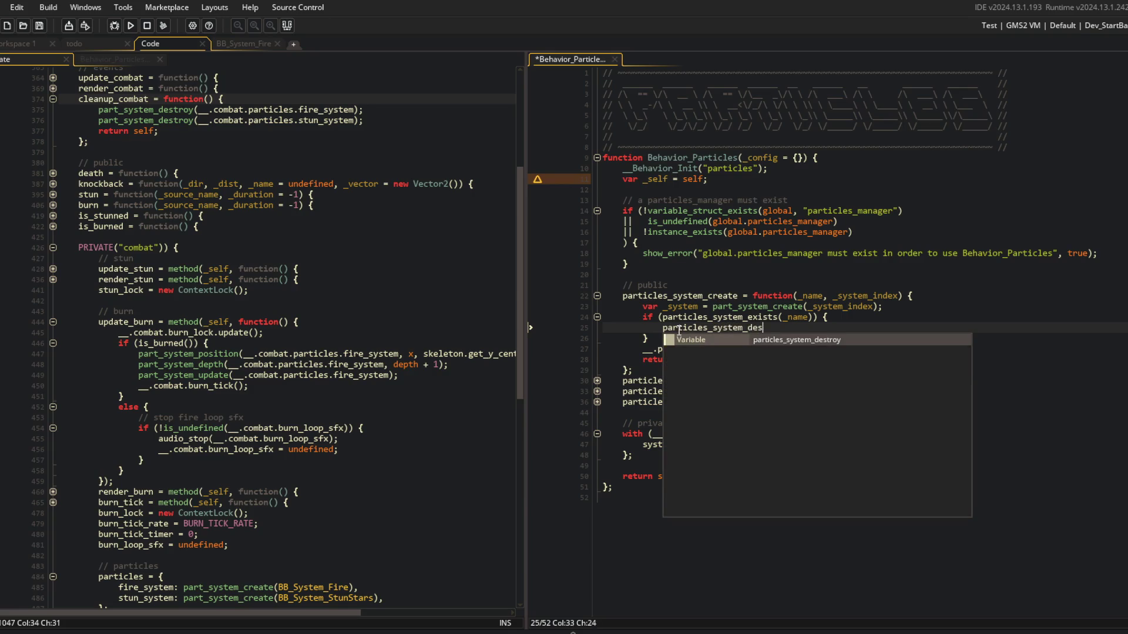
key("ctrl+s")
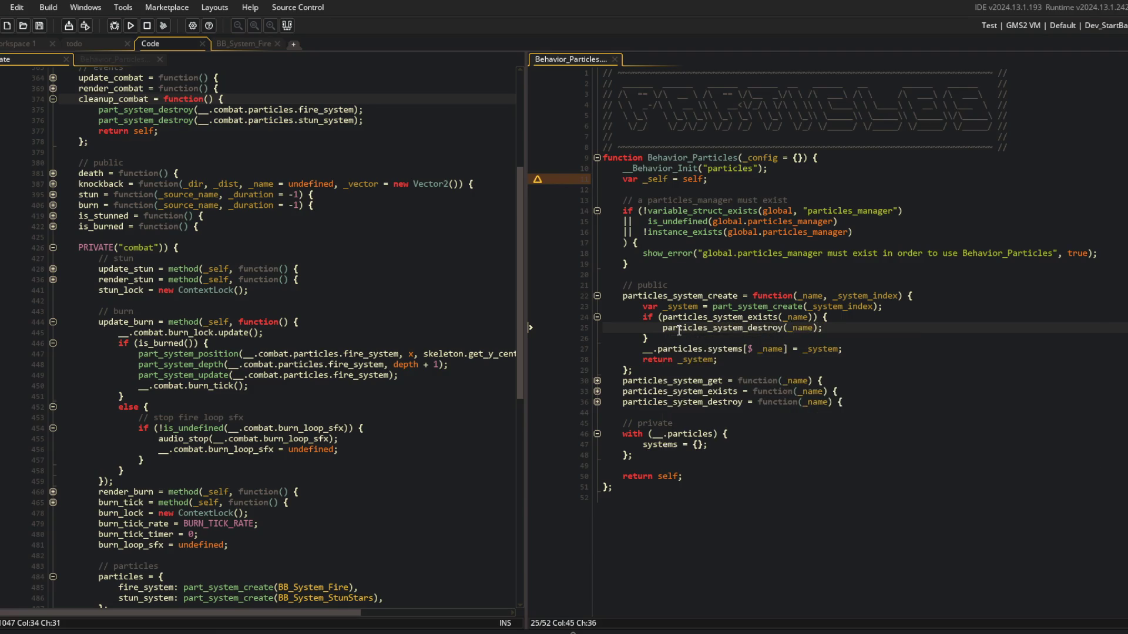
Move the part_system_create line below the exists check and save.
key("Down")
key("Down")
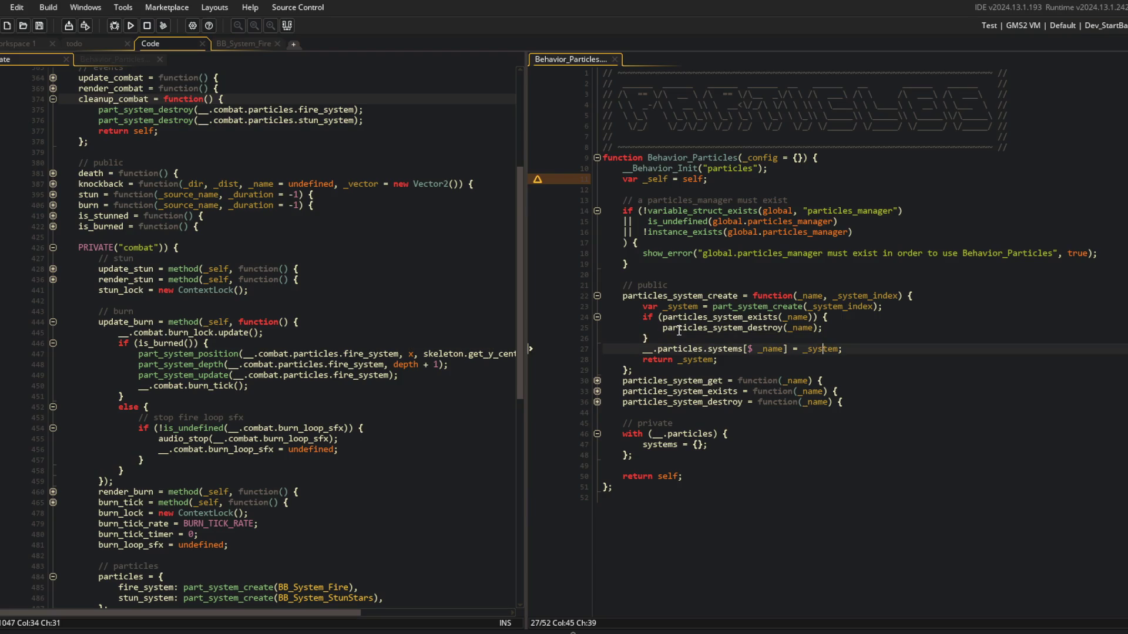
key("Up")
key("Up")
key("Up")
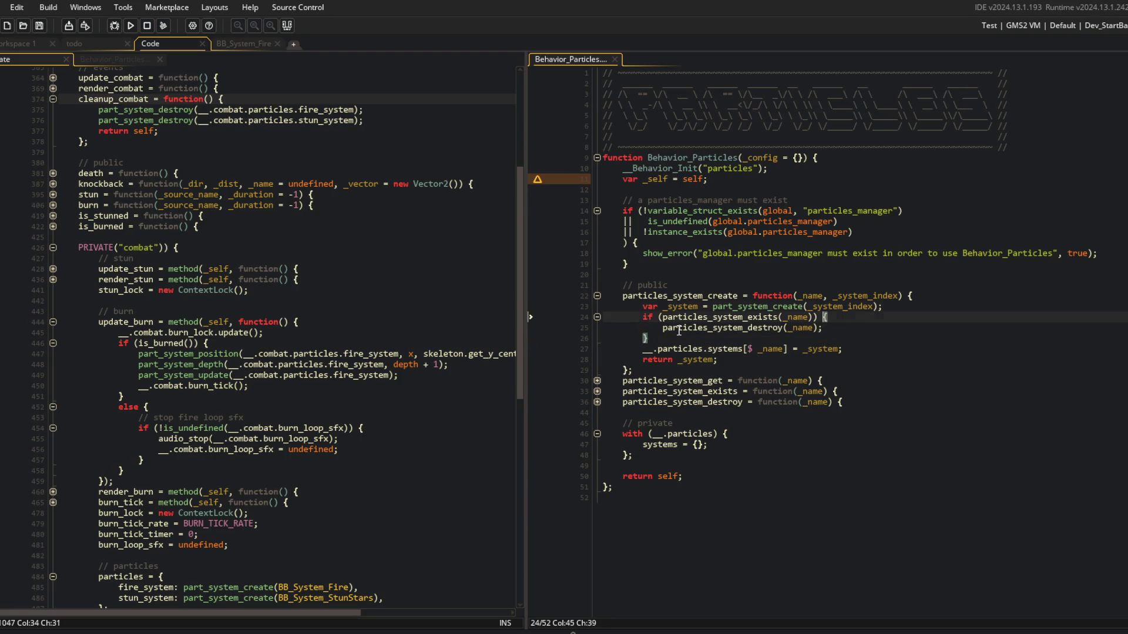
key("End")
key("shift+Home")
key("Delete")
key("Down")
key("Down")
key("End")
key("Return")
key("ctrl+v")
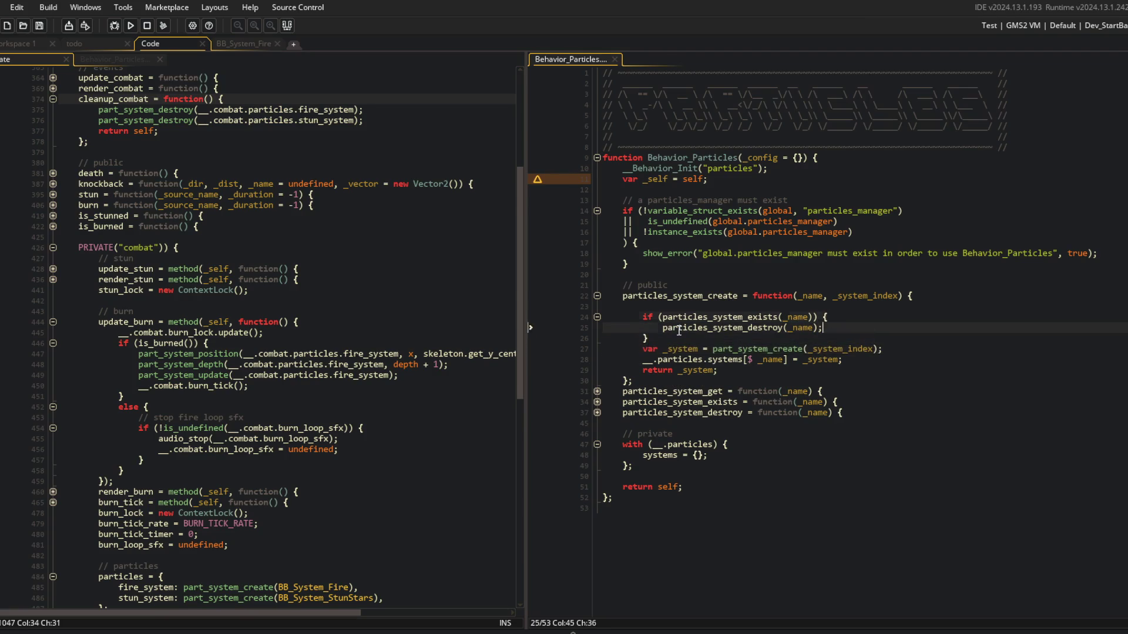
key("Up")
key("Up")
key("Up")
key("BackSpace")
key("Down")
key("Down")
key("Down")
key("End")
key("ctrl+s")
key("Left")
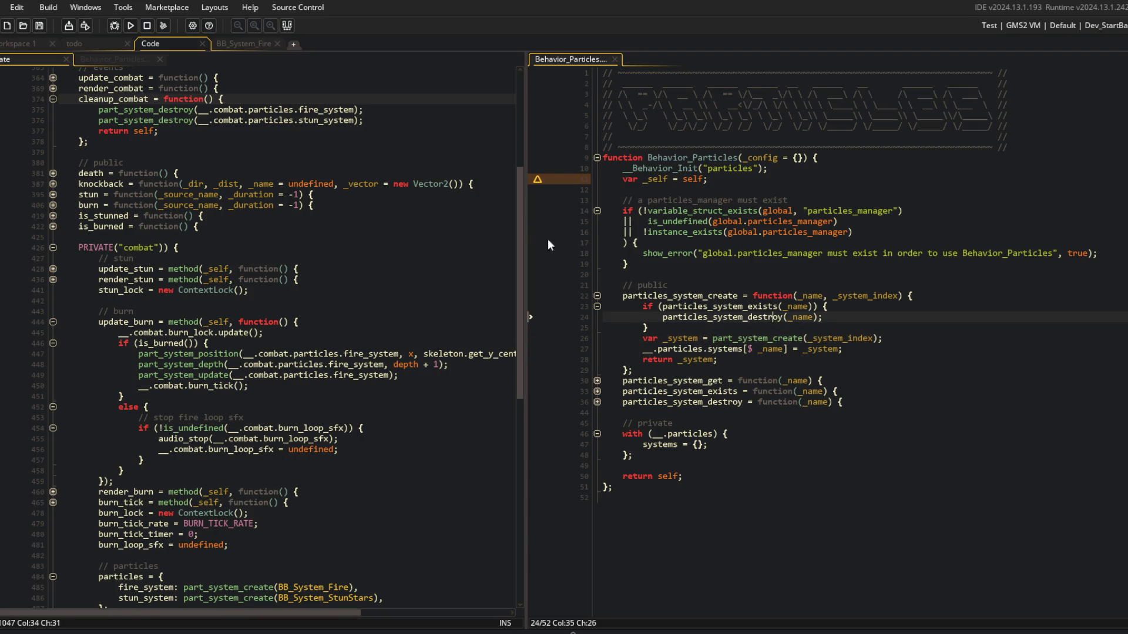
left_click(624, 307)
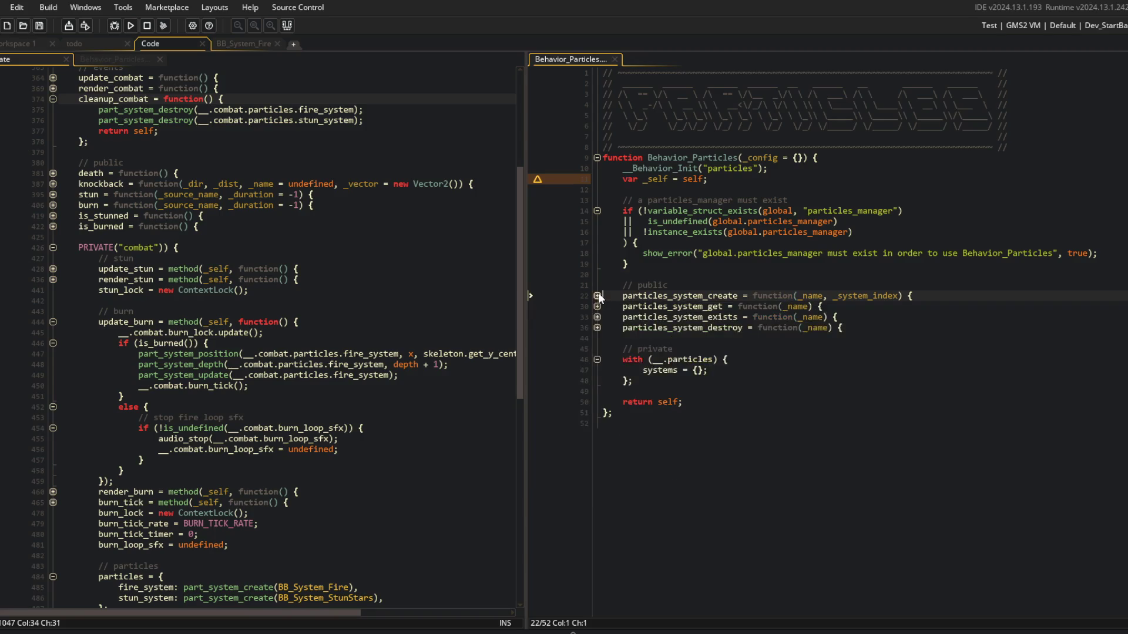
left_click(639, 243)
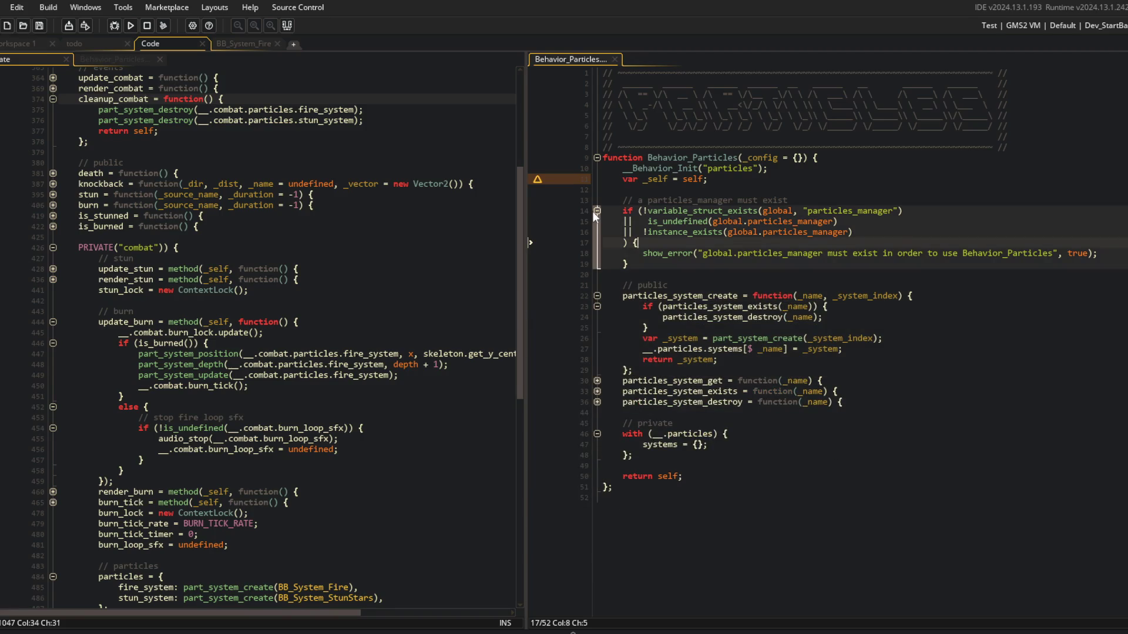
left_click(627, 285)
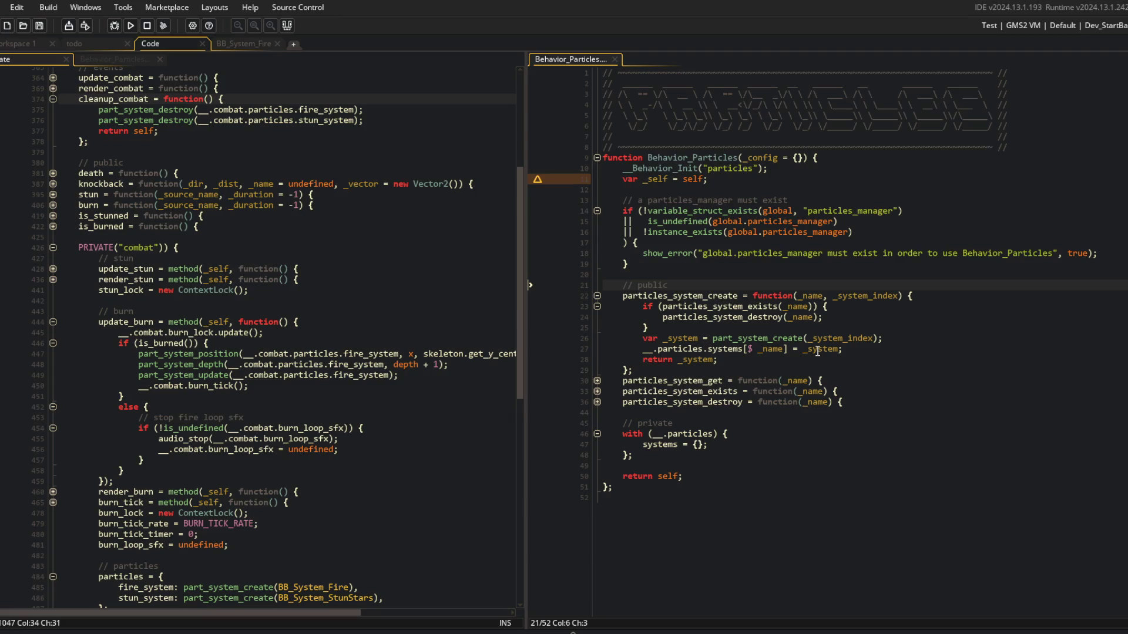
left_click(596, 296)
left_click(596, 296)
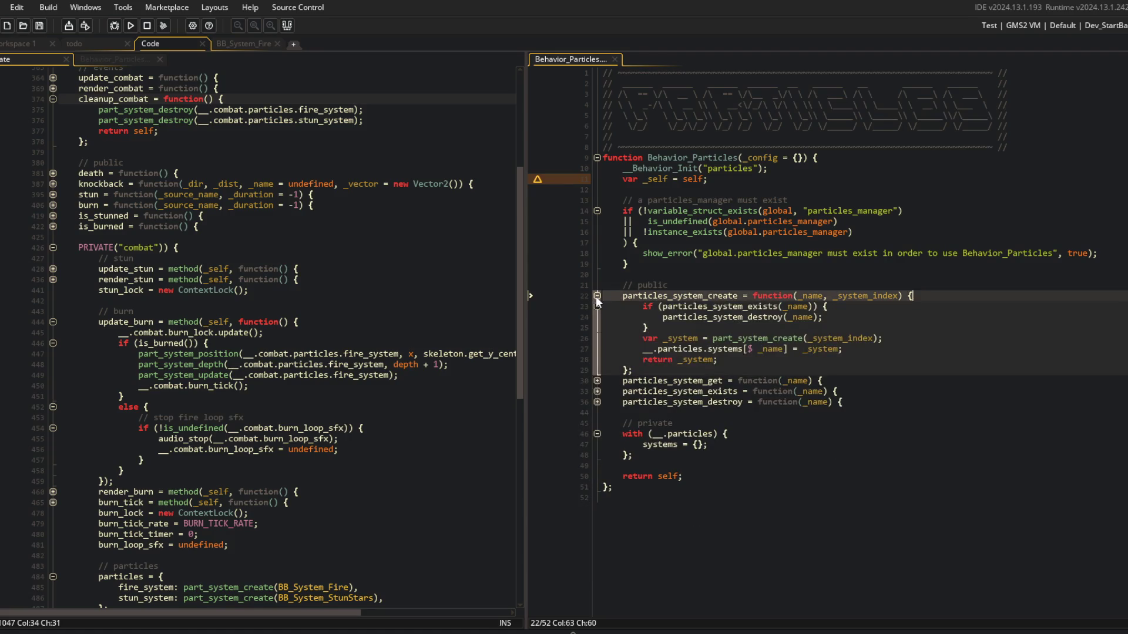
left_click(636, 515)
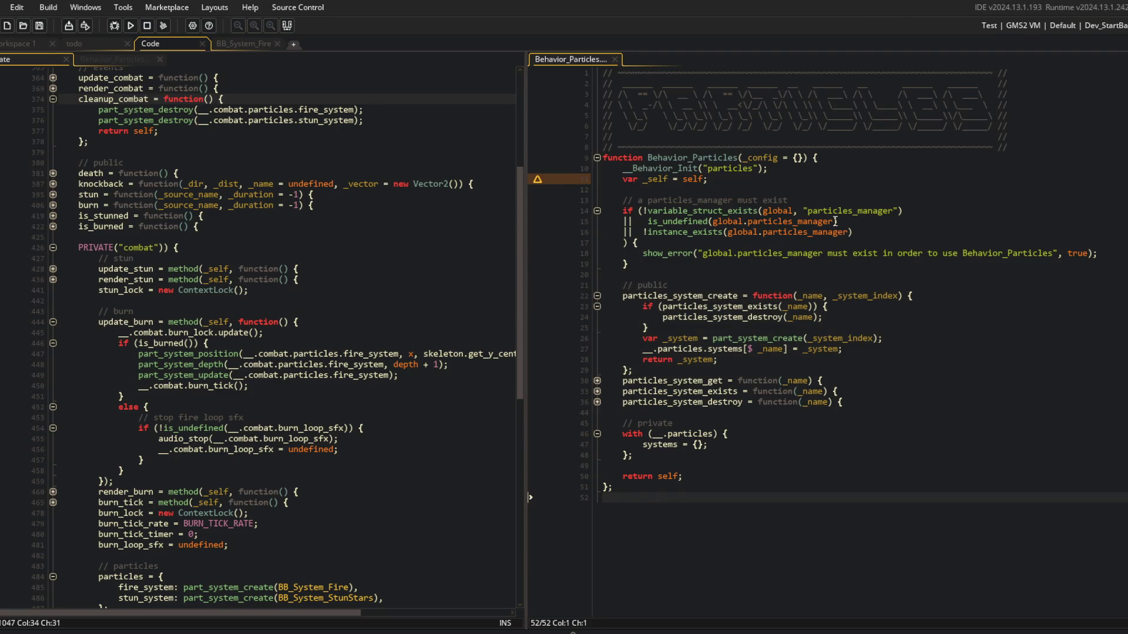
left_click(822, 180)
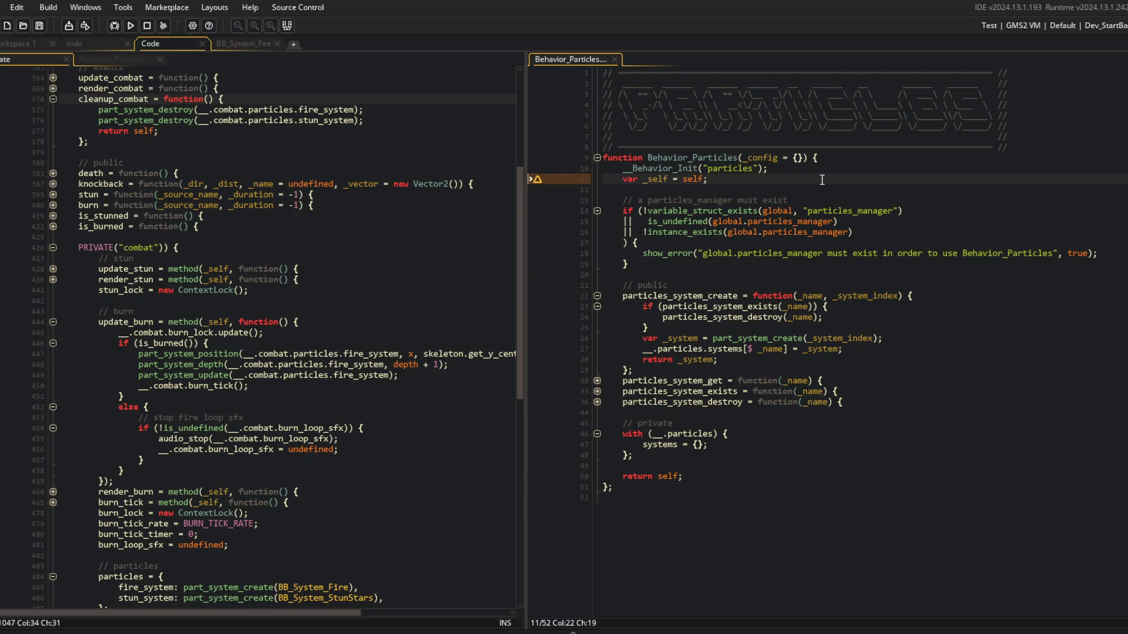
triple_click(727, 180)
Delete the extra spaces after the || operators in the particles_manager check and save.
key("Down")
key("Down")
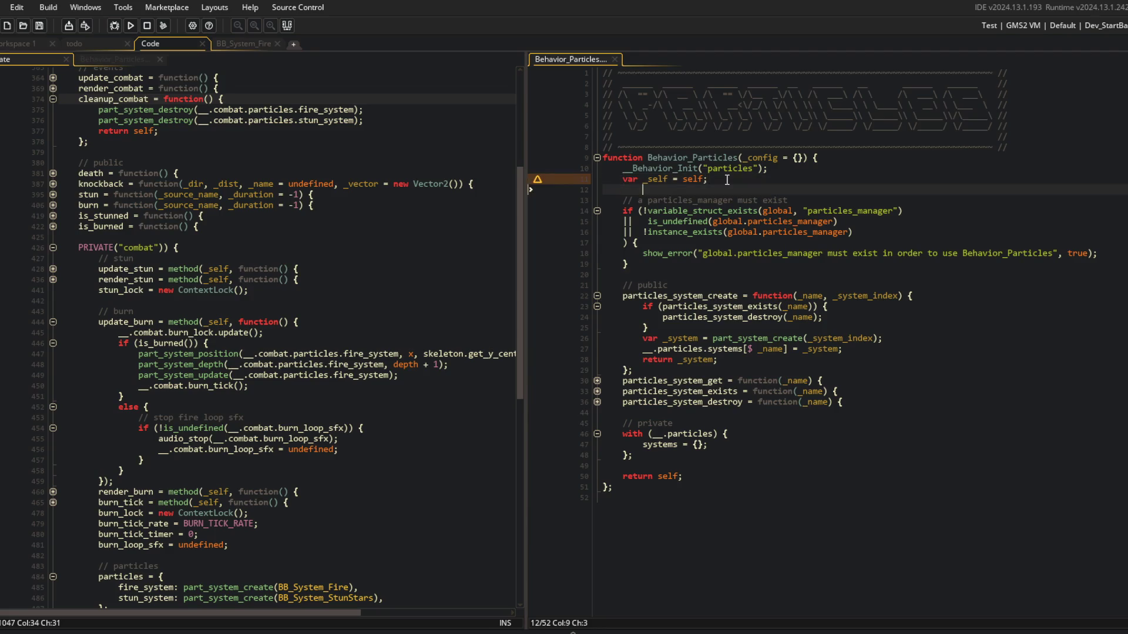
key("End")
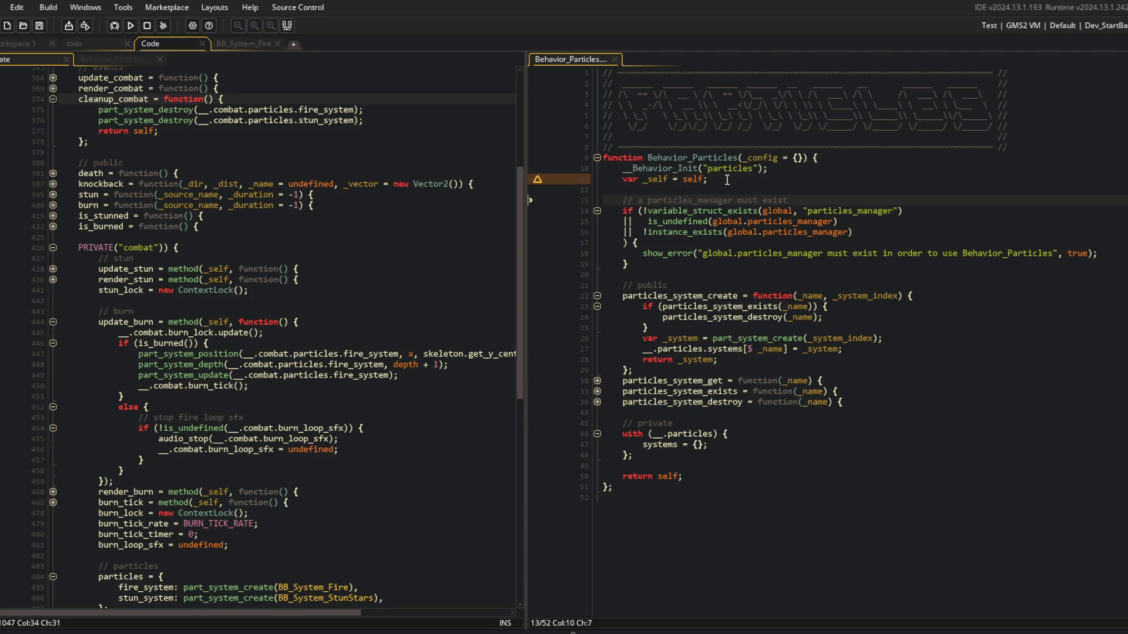
key("shift+Home")
key("Down")
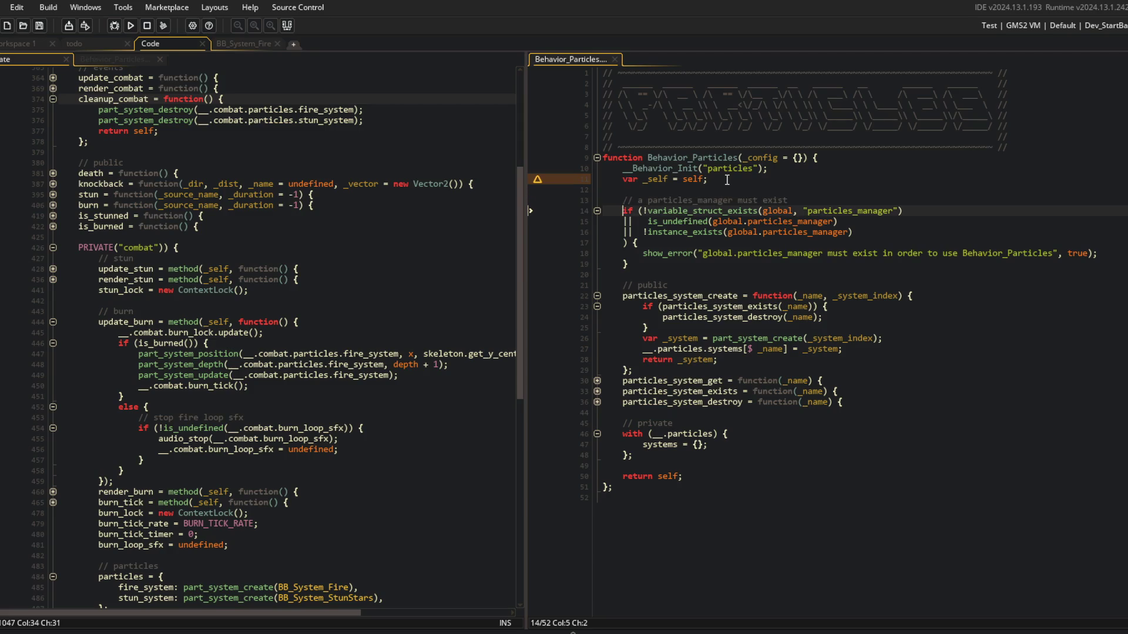
key("Down")
key("End")
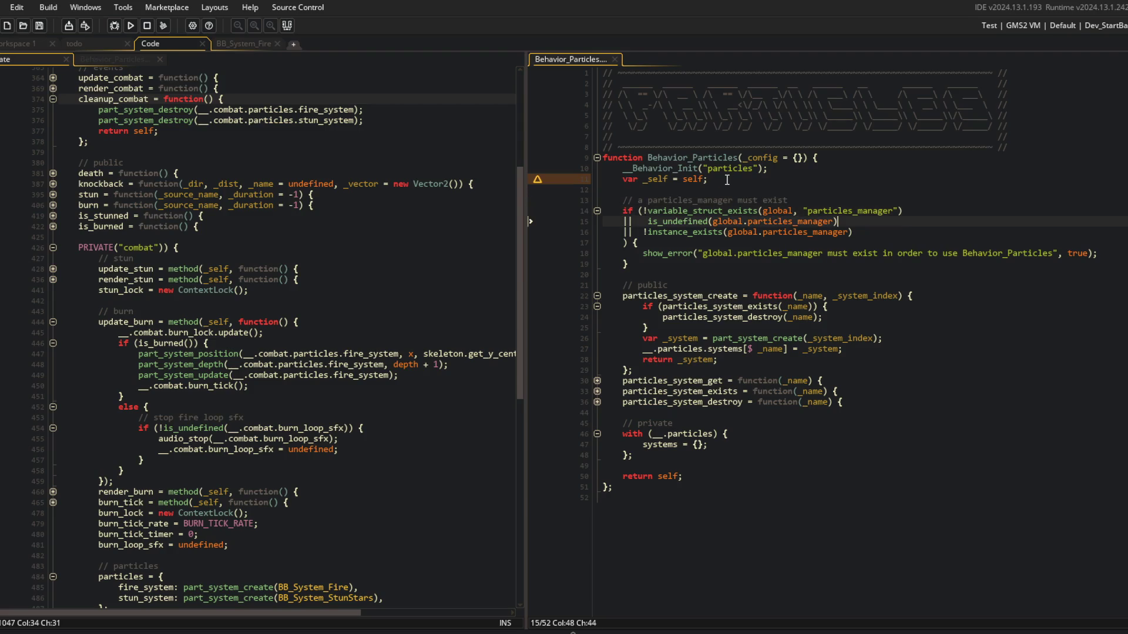
key("Down")
key("End")
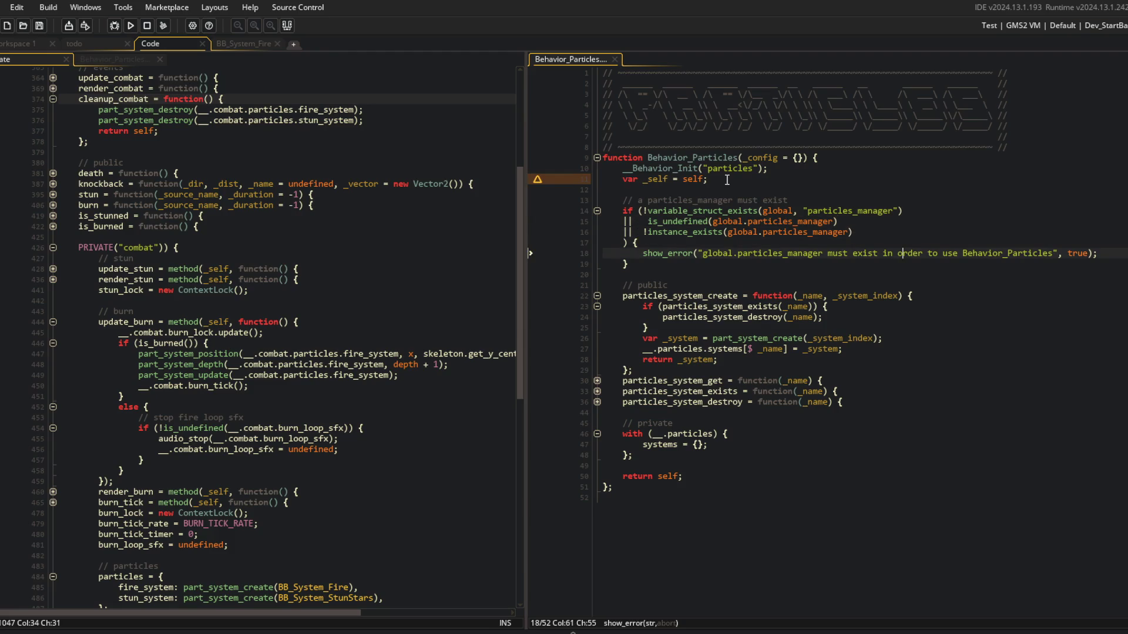
key("Home")
key("Right")
key("Right")
key("Delete")
key("Up")
key("Delete")
key("Delete")
key("ctrl+s")
Try a _config parameter on particles_system_create, then revert to the (_name, _system_index) signature and save.
key("Up")
key("Down")
key("Down")
key("Down")
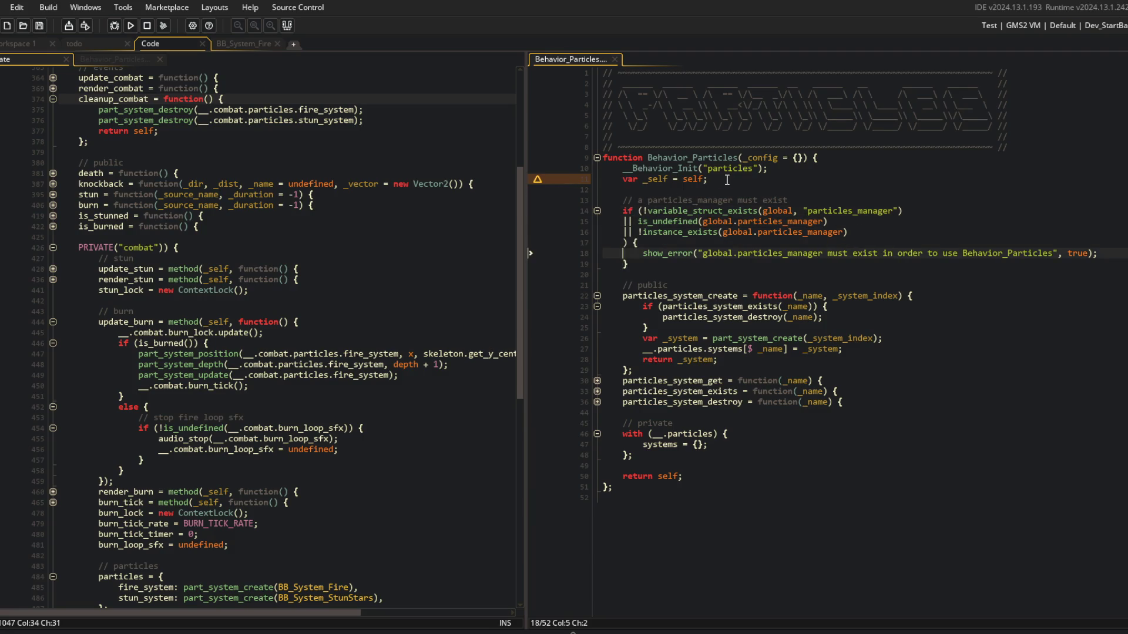
key("Down")
key("Down")
key("Down")
key("Down")
key("Up")
key("Up")
key("End")
left_click(623, 253)
left_click(905, 297)
type(", _config = {}")
key("ctrl+s")
key("BackSpace")
key("BackSpace")
key("BackSpace")
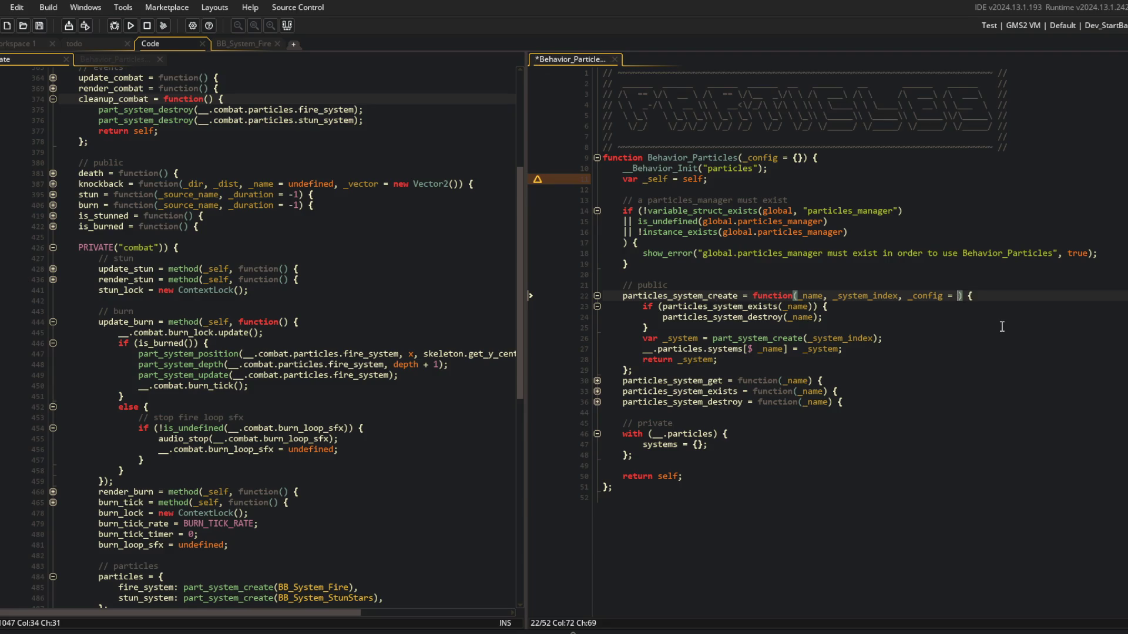
type(", _config")
key("BackSpace")
key("BackSpace")
key("BackSpace")
key("ctrl+s")
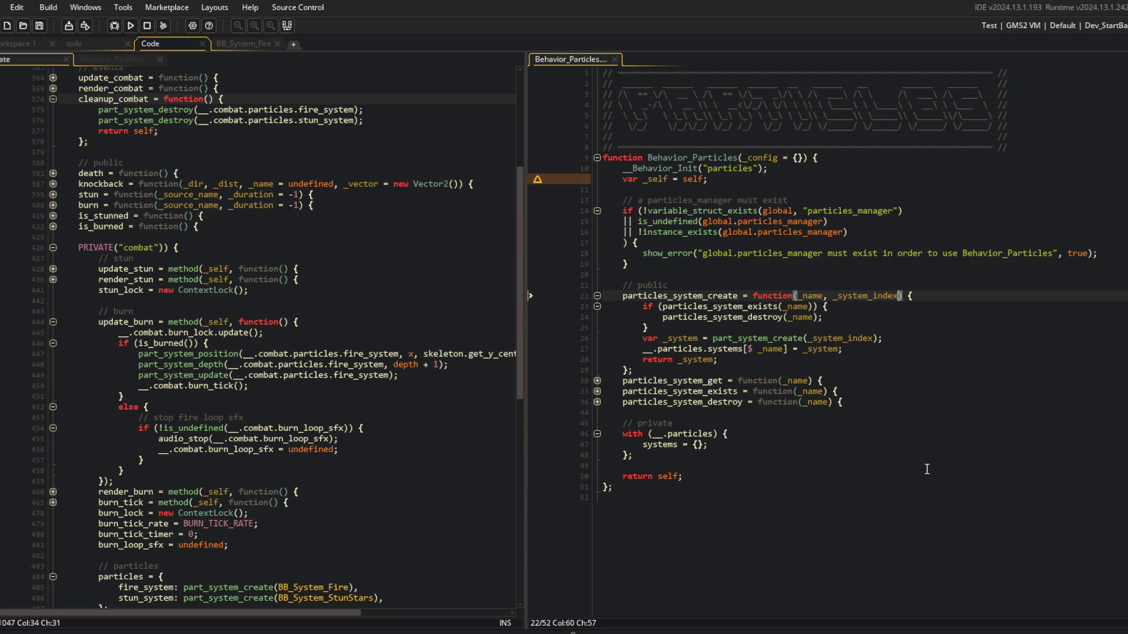
Insert a blank line above the // public comment.
left_click(810, 287)
key("Home")
key("Return")
key("Return")
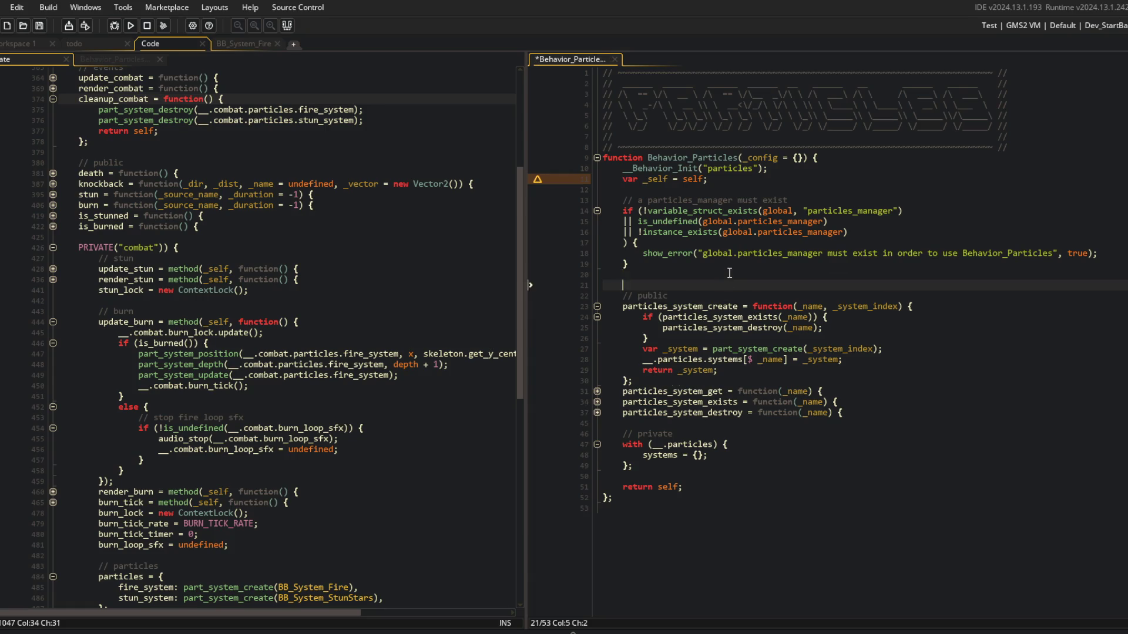
Add a // events comment with empty particles_update and particles_cleanup function stubs, and save.
key("Up")
key("Up")
type("// events")
key("Return")
type("particles_update = func")
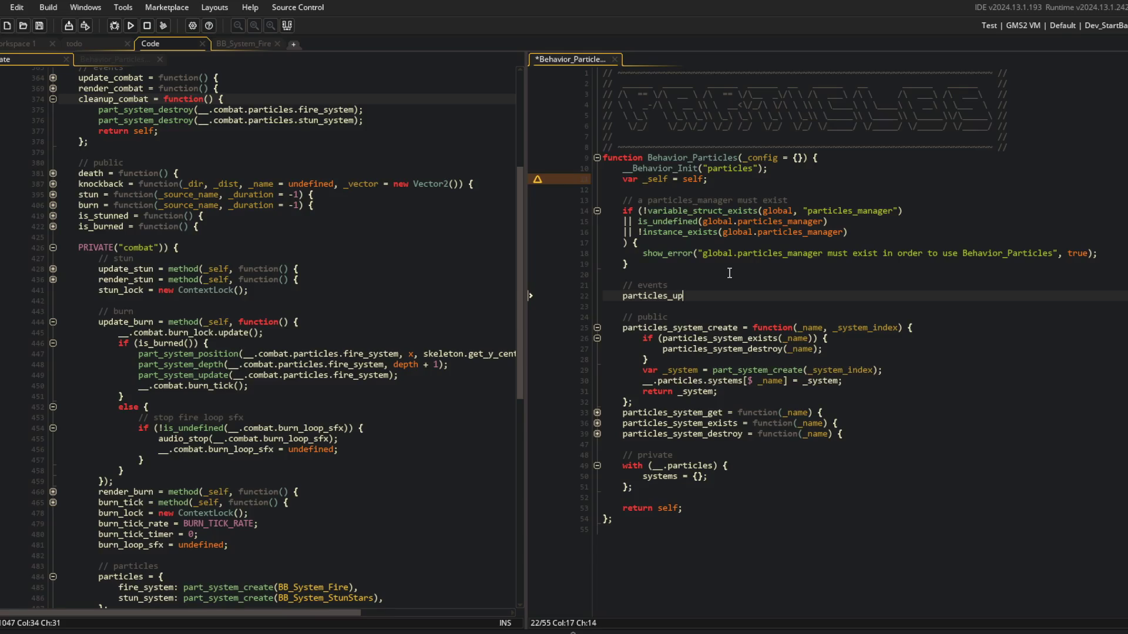
key("Tab")
type("() {};")
key("Return")
key("Return")
key("Up")
type("pa")
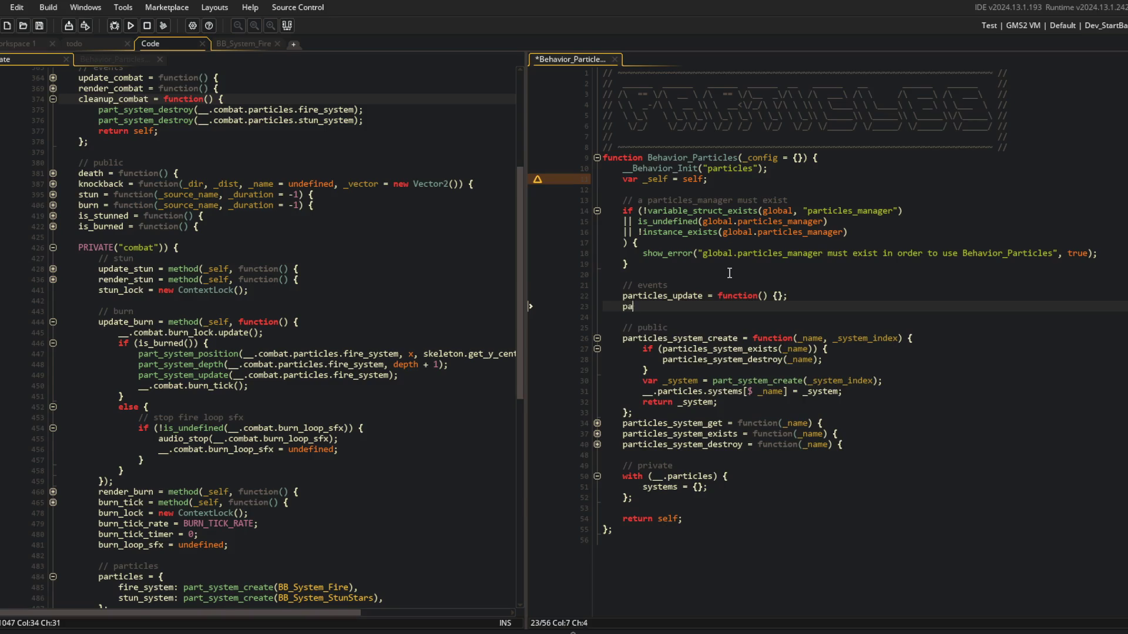
type("rticles_cleanup = functio")
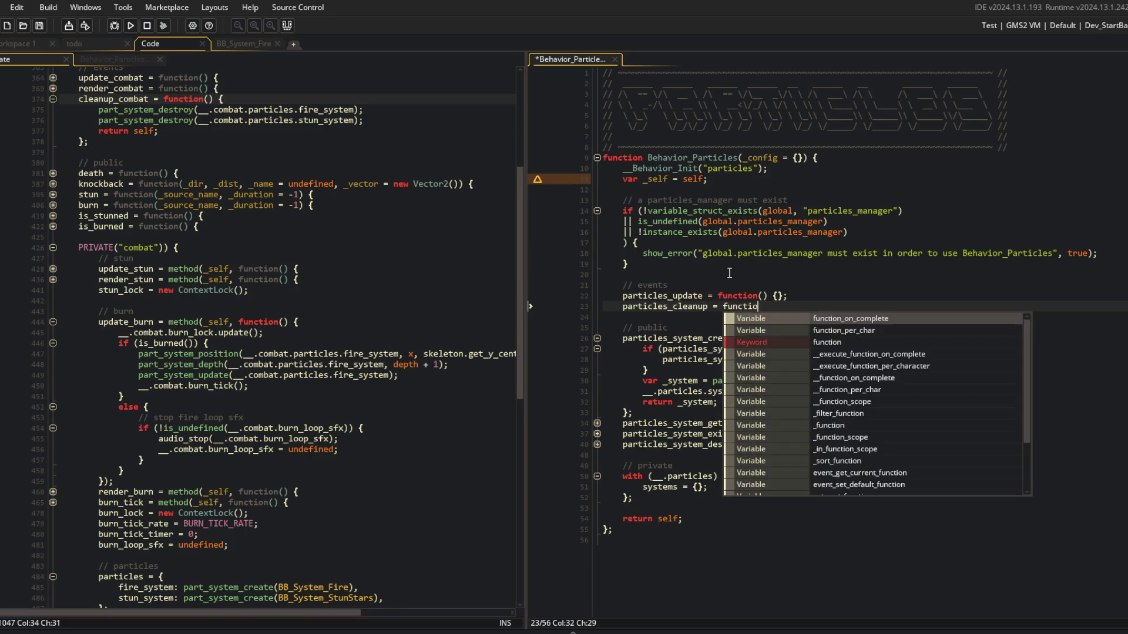
key("Tab")
type("() {};")
key("ctrl+s")
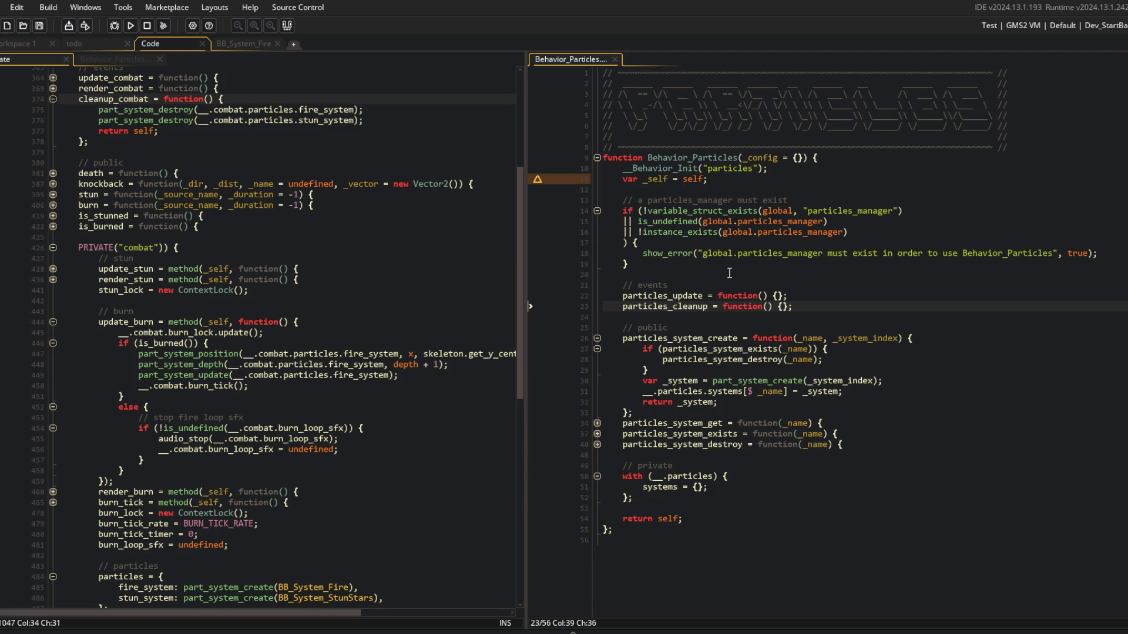
After particles_system_destroy, add an empty particles_system_update function with parameter _name = undefined.
key("Down")
key("Down")
key("Down")
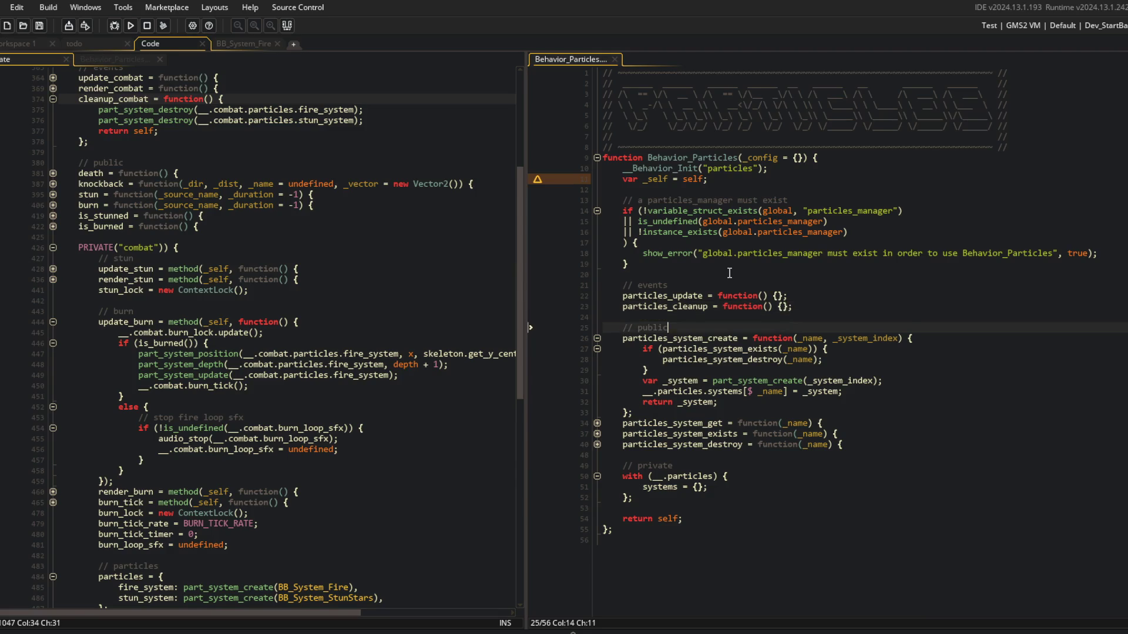
key("ctrl+minus")
key("Down")
key("Down")
key("Down")
key("End")
key("Return")
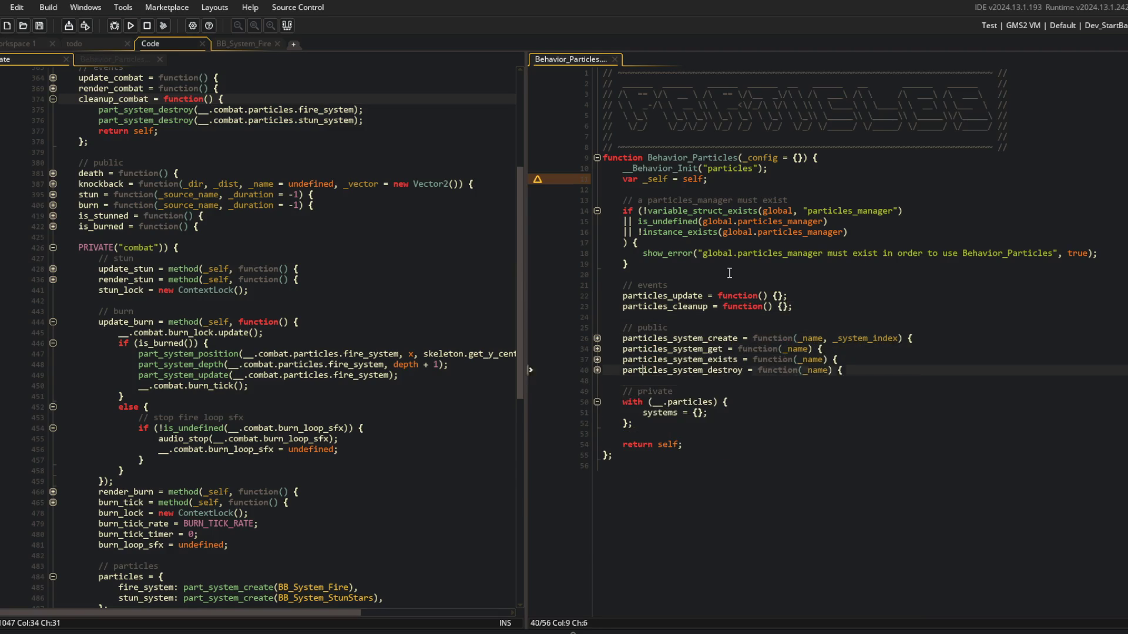
type("particles_system_updat")
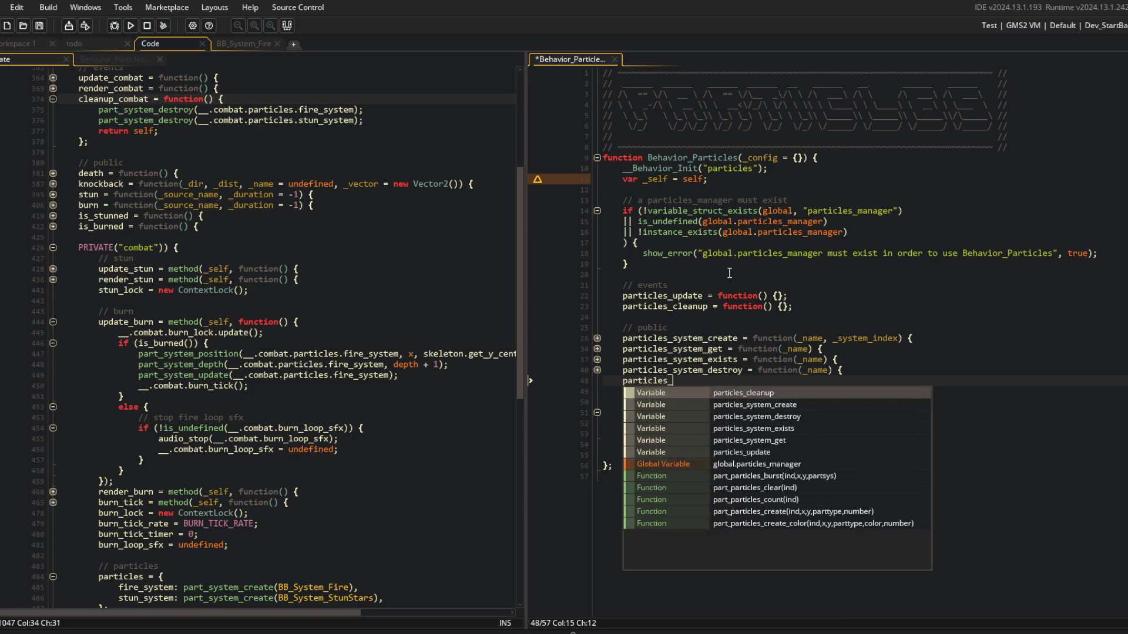
type("e = f")
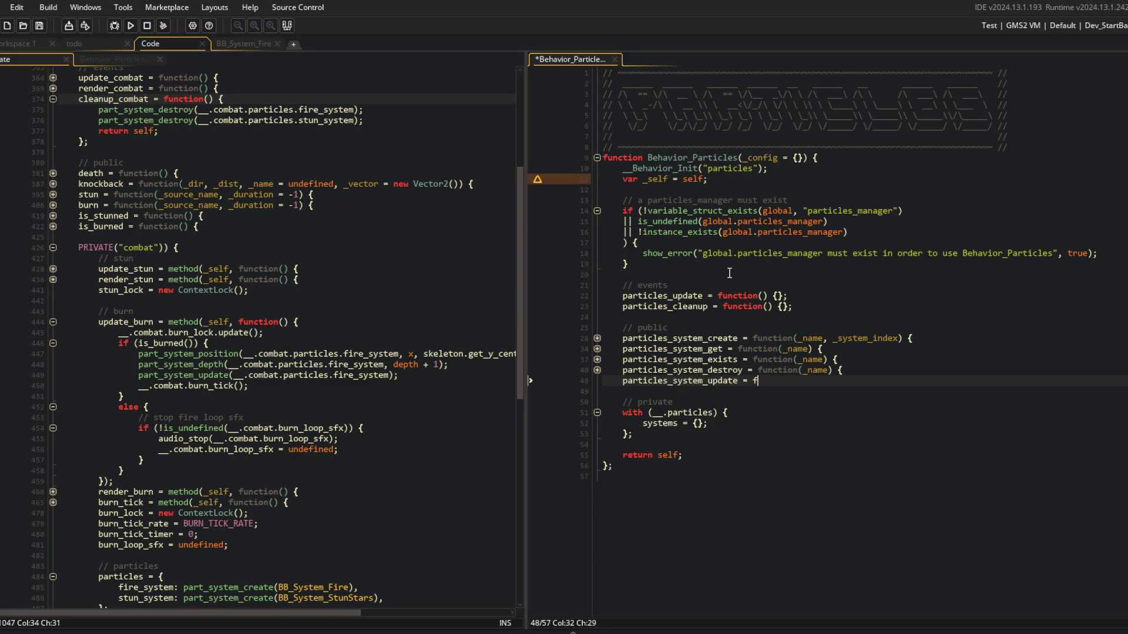
type("unction(_name) ")
type("{")
key("Return")
key("Return")
type("};")
key("Up")
key("Up")
key("Left")
key("Left")
key("Left")
type("= undefin")
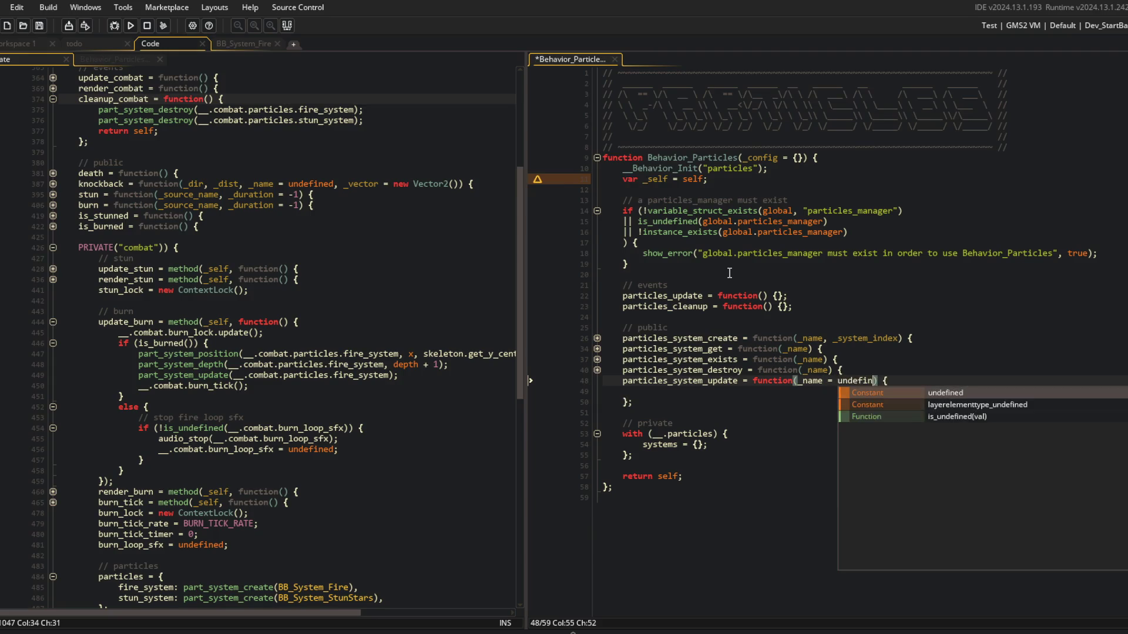
key("Return")
key("Down")
Give particles_system_update empty if (!is_undefined(_name)) and else branches, then save.
type("if (!")
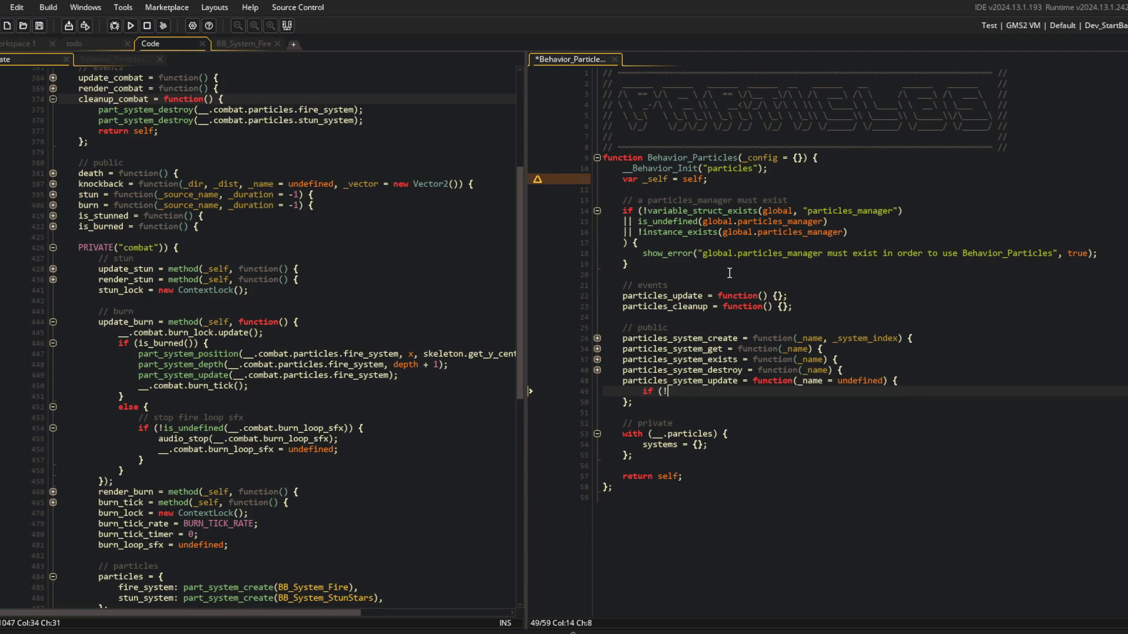
type("is_und")
key("Return")
type("(_name)) {")
key("Return")
key("Return")
type("}")
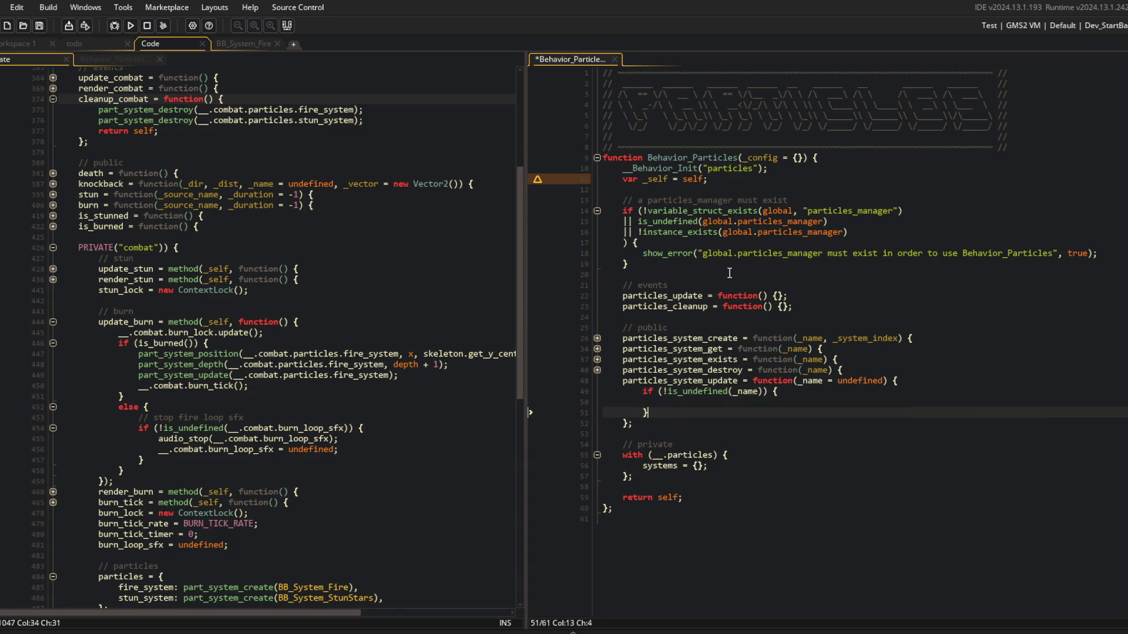
key("Return")
type("else {")
key("Return")
key("Return")
type("}")
key("Up")
key("Up")
key("Up")
key("Up")
key("ctrl+s")
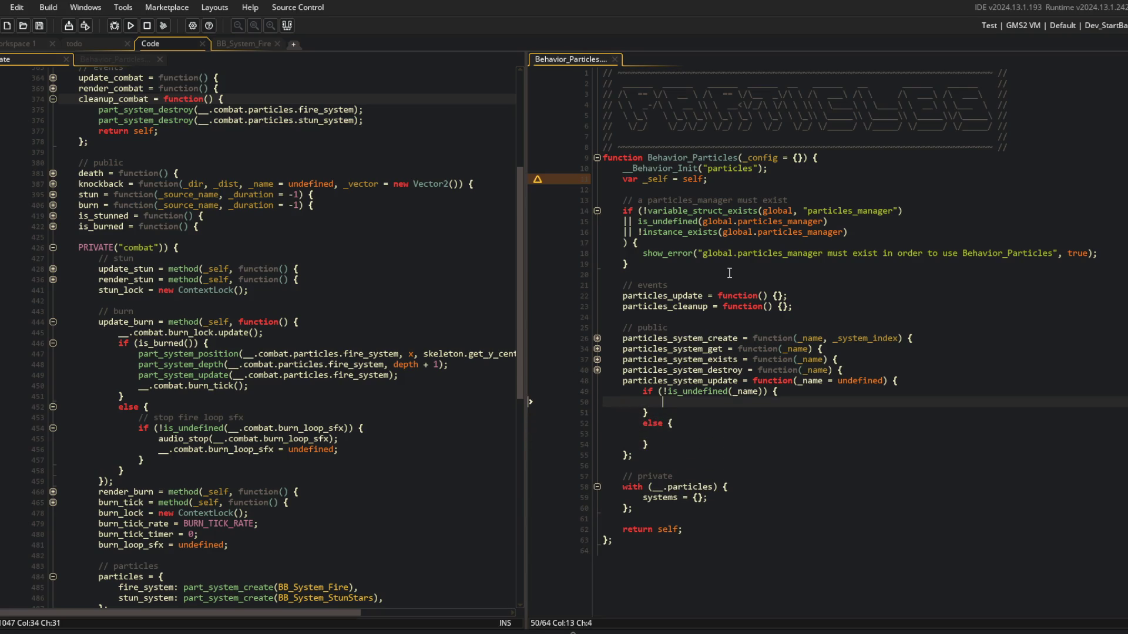
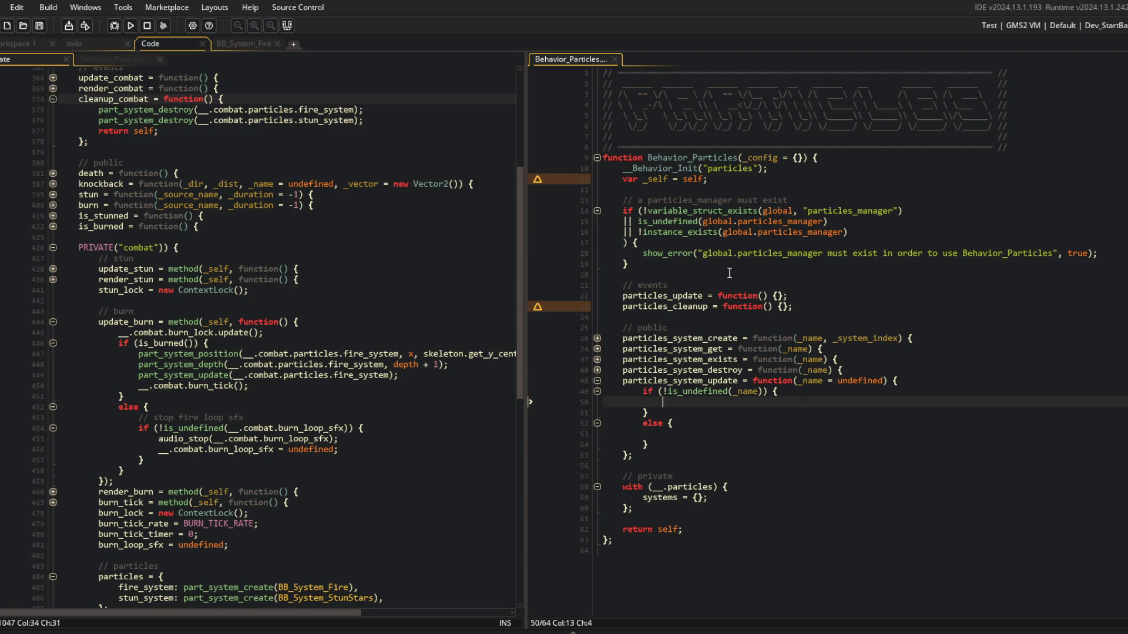
Switch from the GameMaker editor to the browser showing the manual's Particles page.
key("alt+Tab")
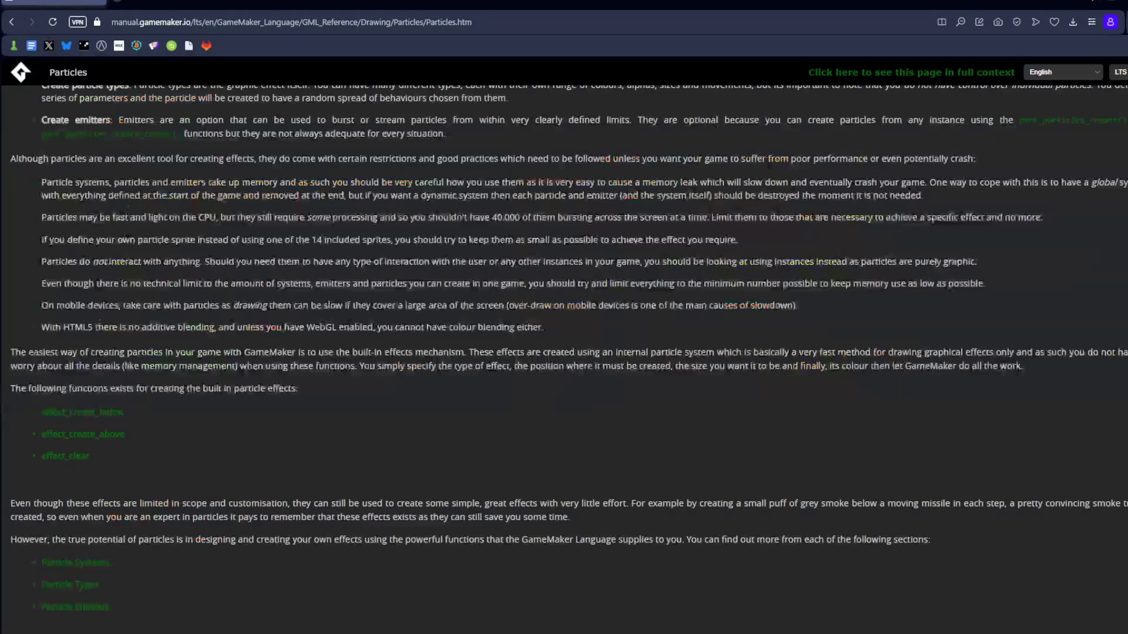
Search 'post labor economics youtube' and open the Post-Labor Economics Lecture 01 video.
key("ctrl+t")
type("post laabor")
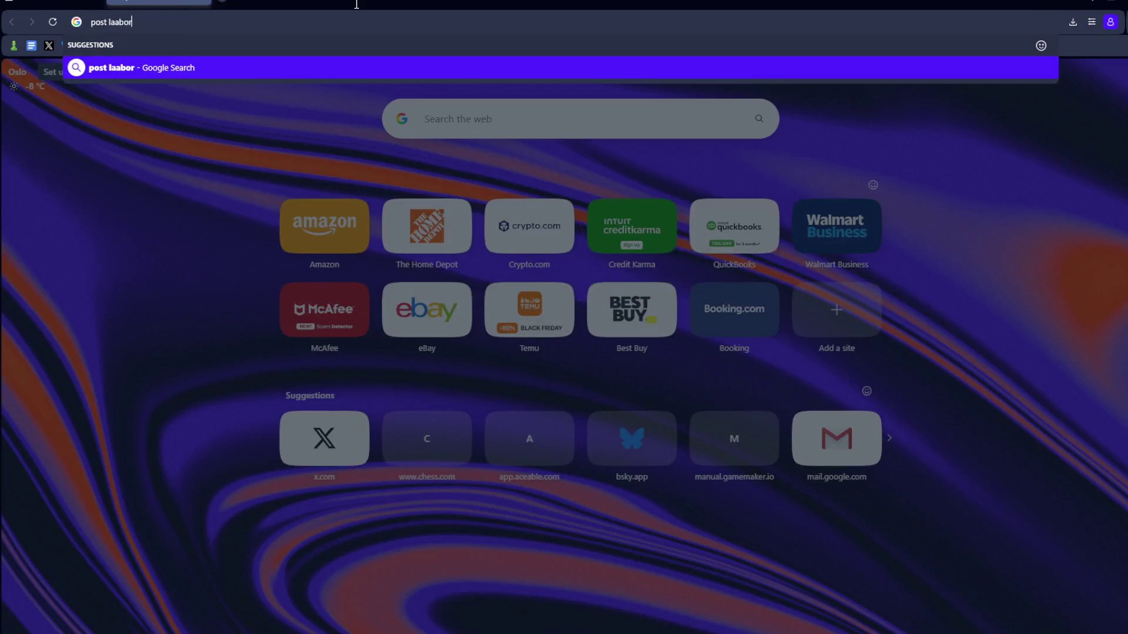
key("BackSpace")
key("BackSpace")
key("BackSpace")
key("BackSpace")
type("bor econom")
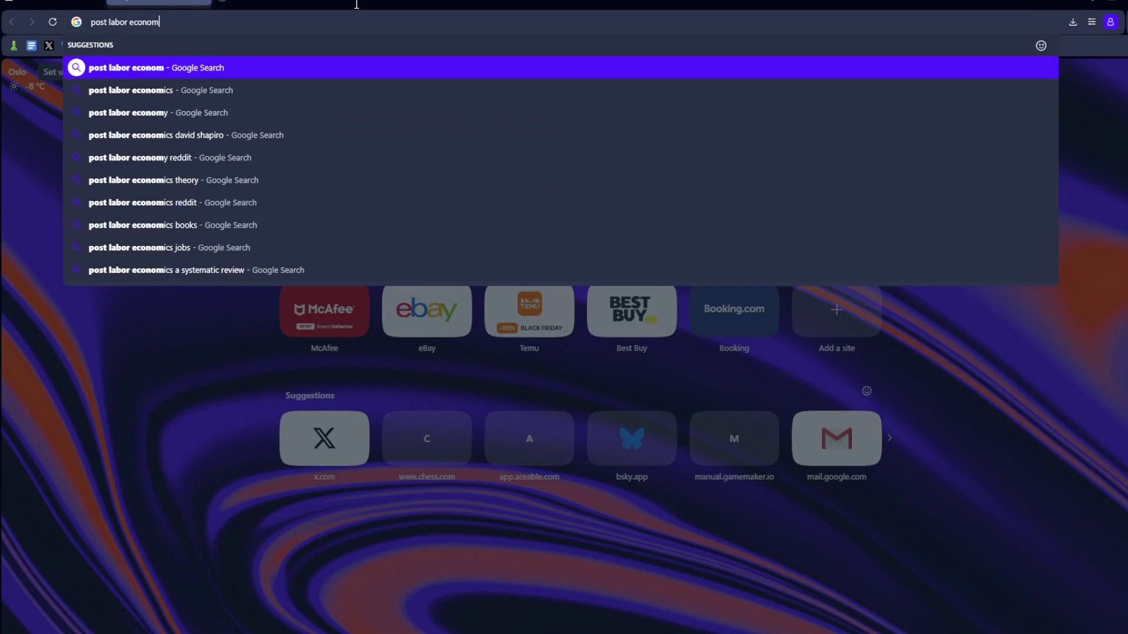
type("ics youtube")
key("Return")
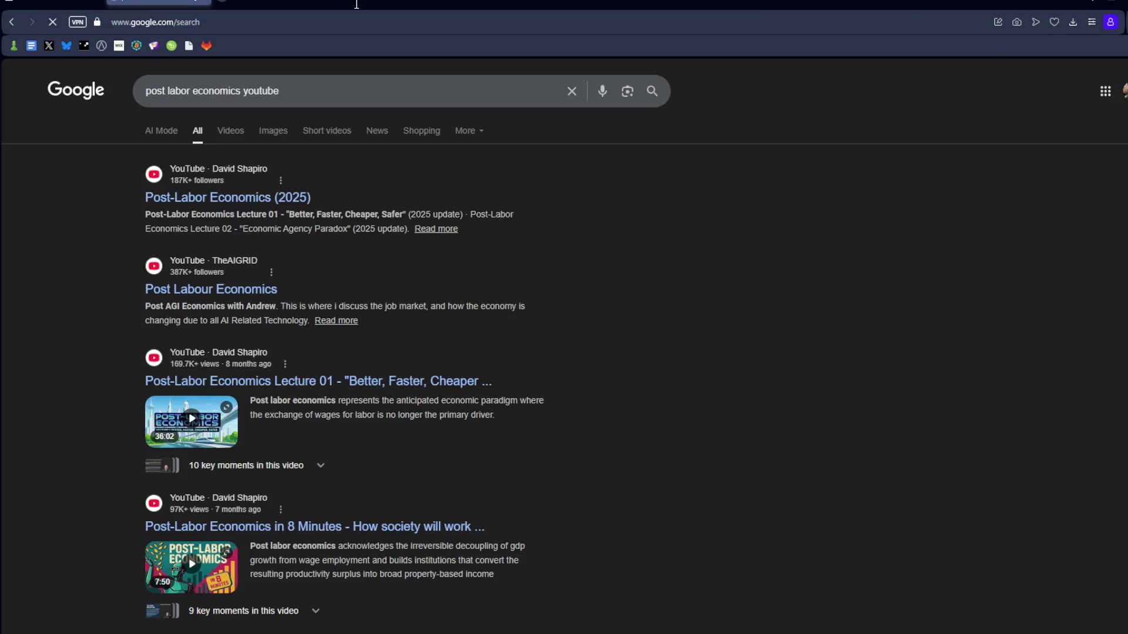
left_click(264, 382)
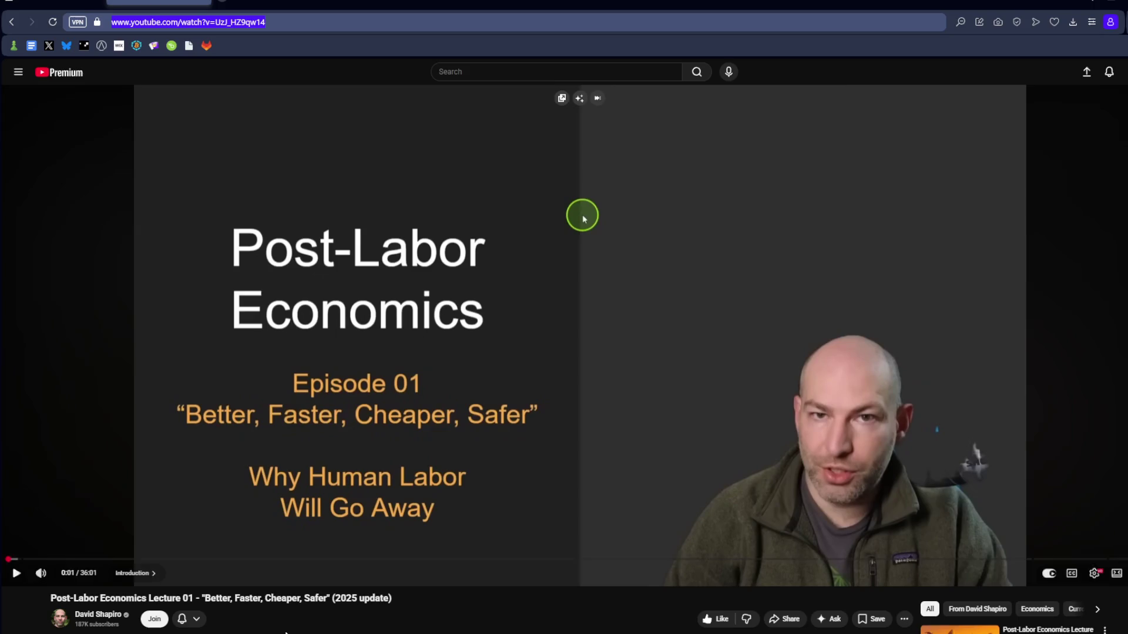
Load the twitch.tv gentoogames channel page in a new tab.
key("ctrl+t")
type("twitch.tv/gentoogames")
key("Return")
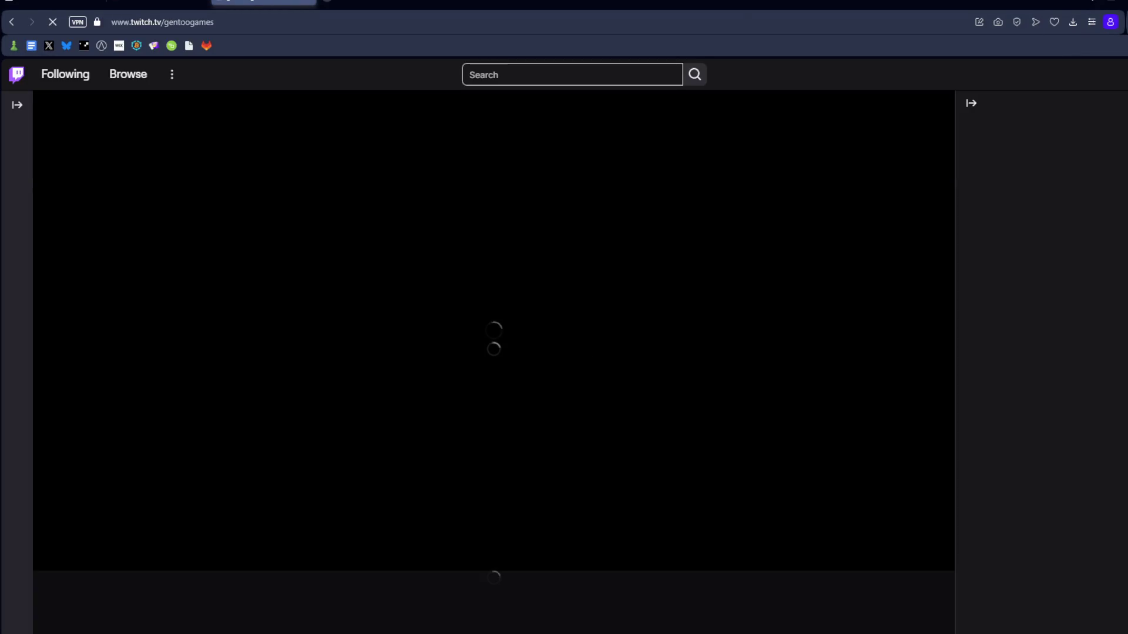
Post the lecture's YouTube link in the gentoogames stream chat, then return to the YouTube tab.
left_click(1125, 74)
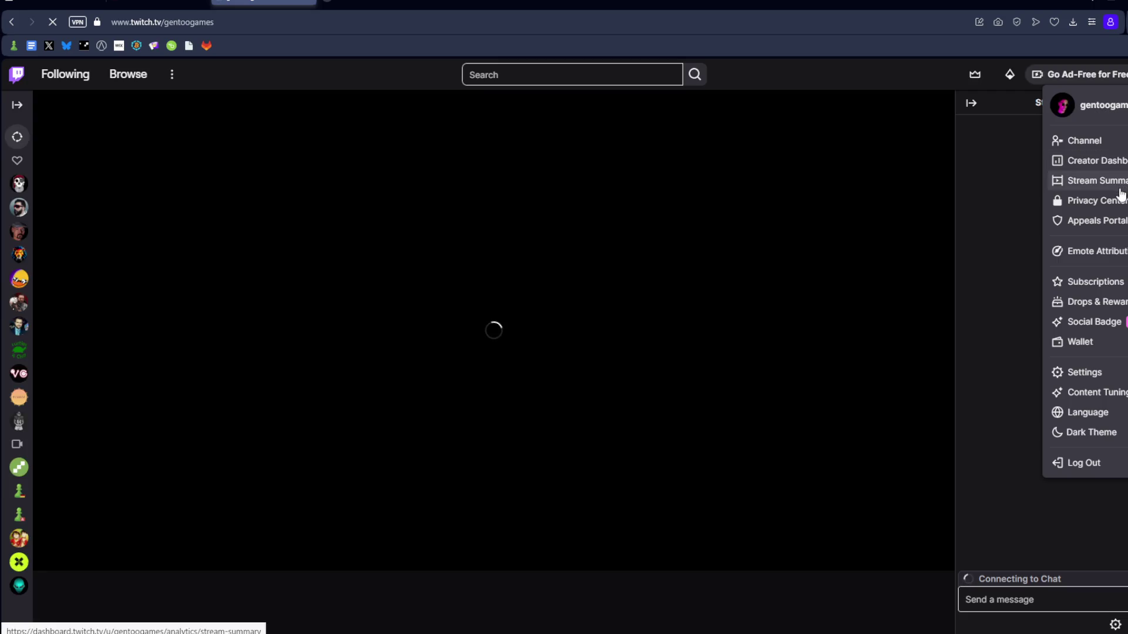
left_click(992, 534)
left_click(1024, 598)
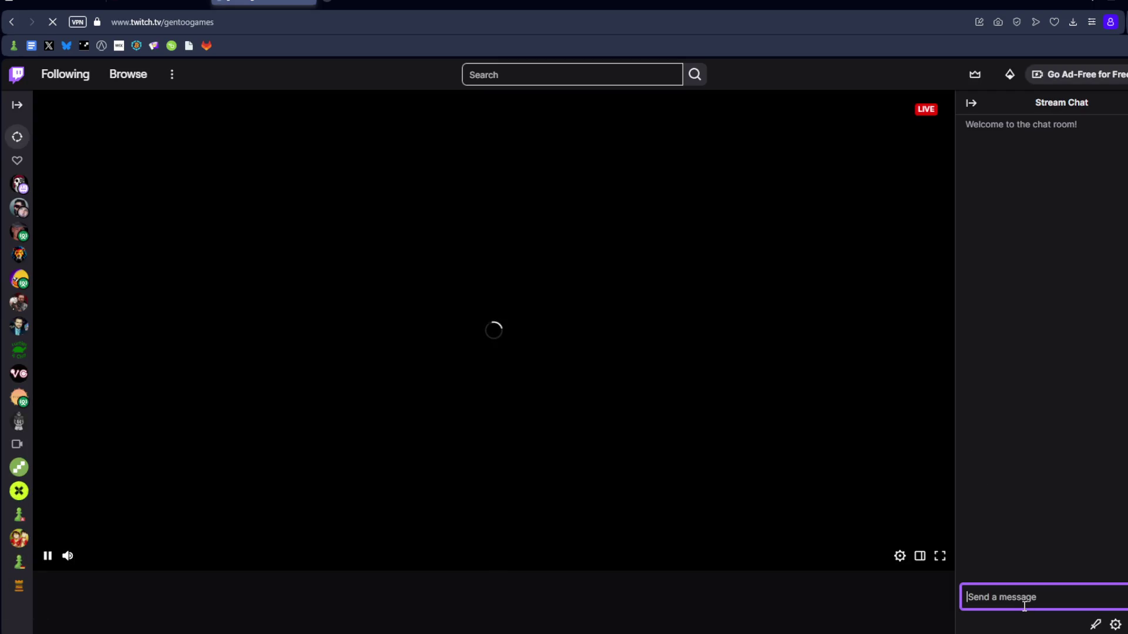
key("ctrl+v")
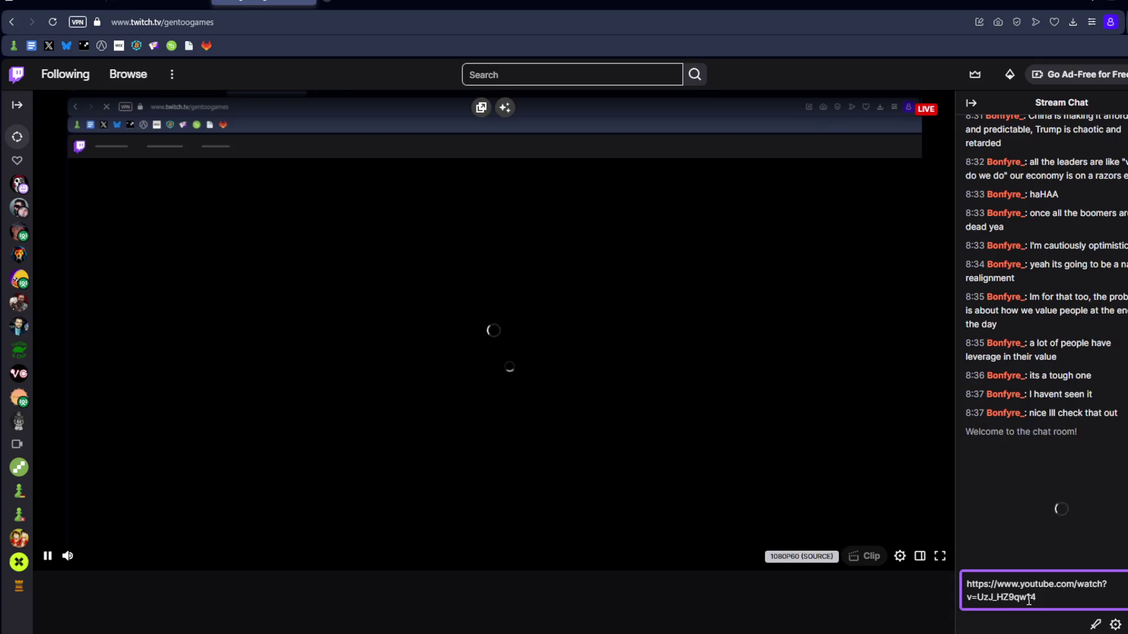
key("Return")
key("ctrl+shift+Tab")
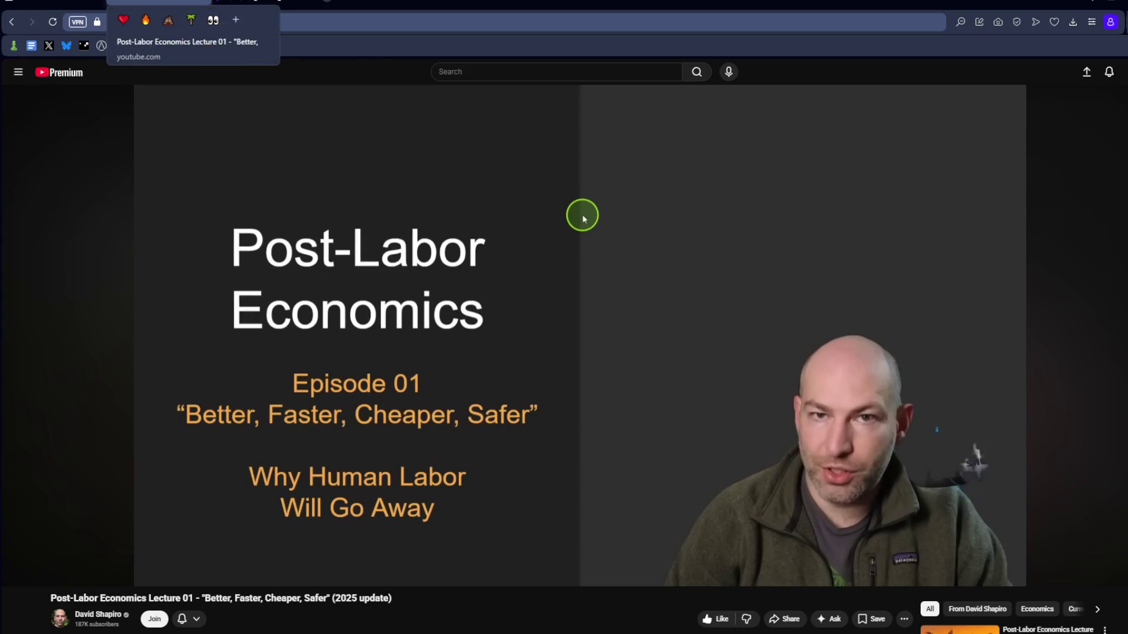
Go to the lecturer's channel Videos tab and scroll through the video grid.
mouse_move(177, 2)
left_click(97, 614)
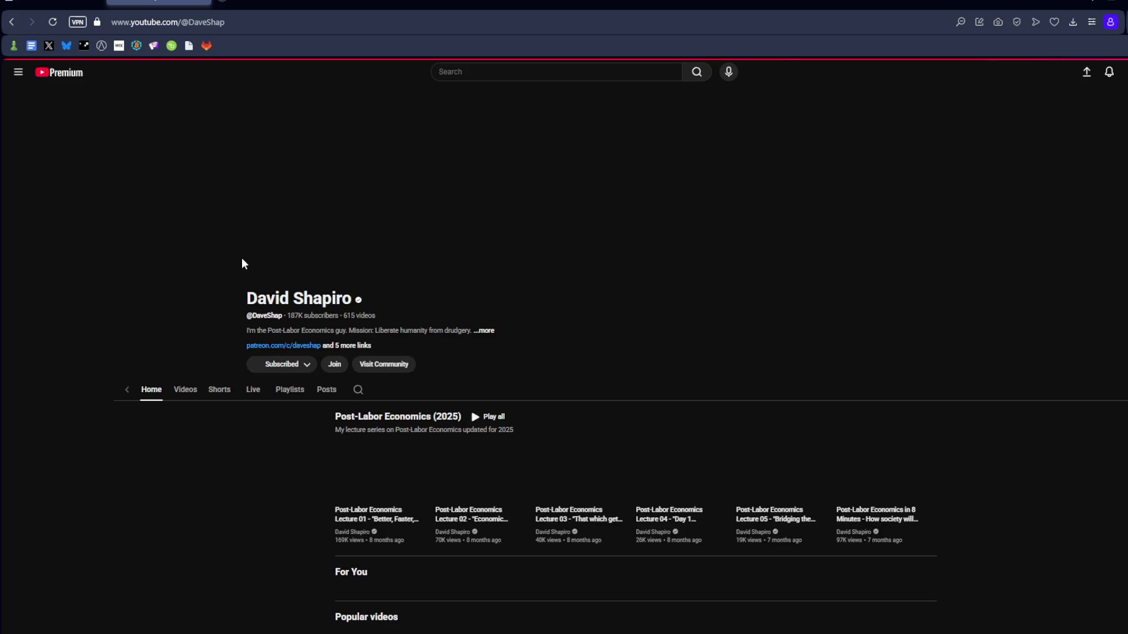
left_click(380, 293)
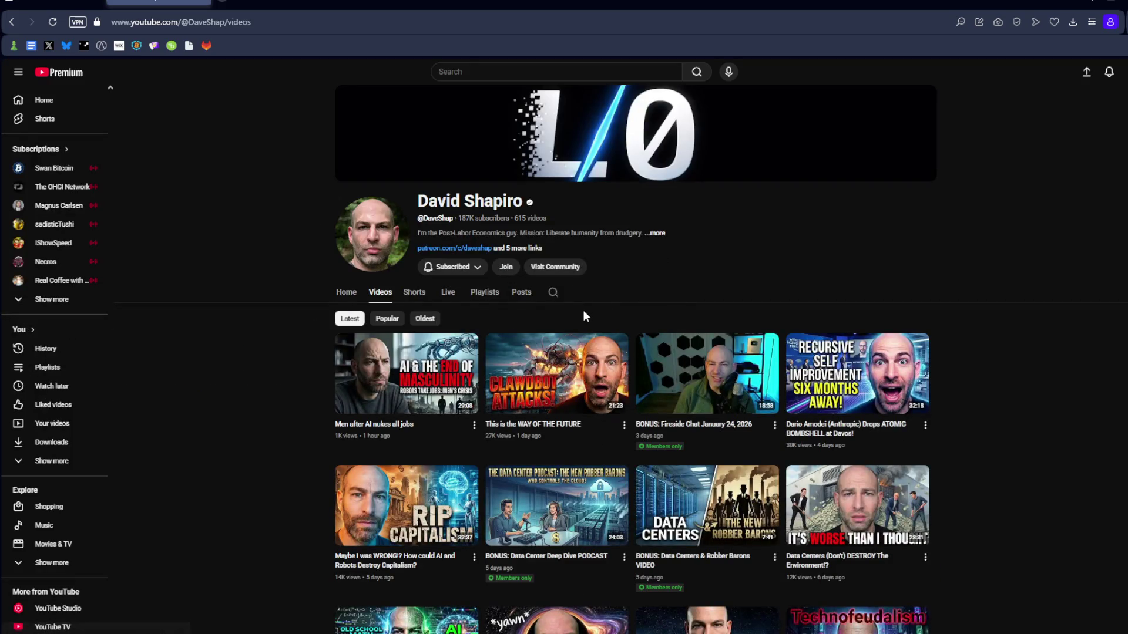
mouse_move(356, 376)
scroll(875, 220, "down", 3)
mouse_move(617, 462)
scroll(599, 476, "down", 3)
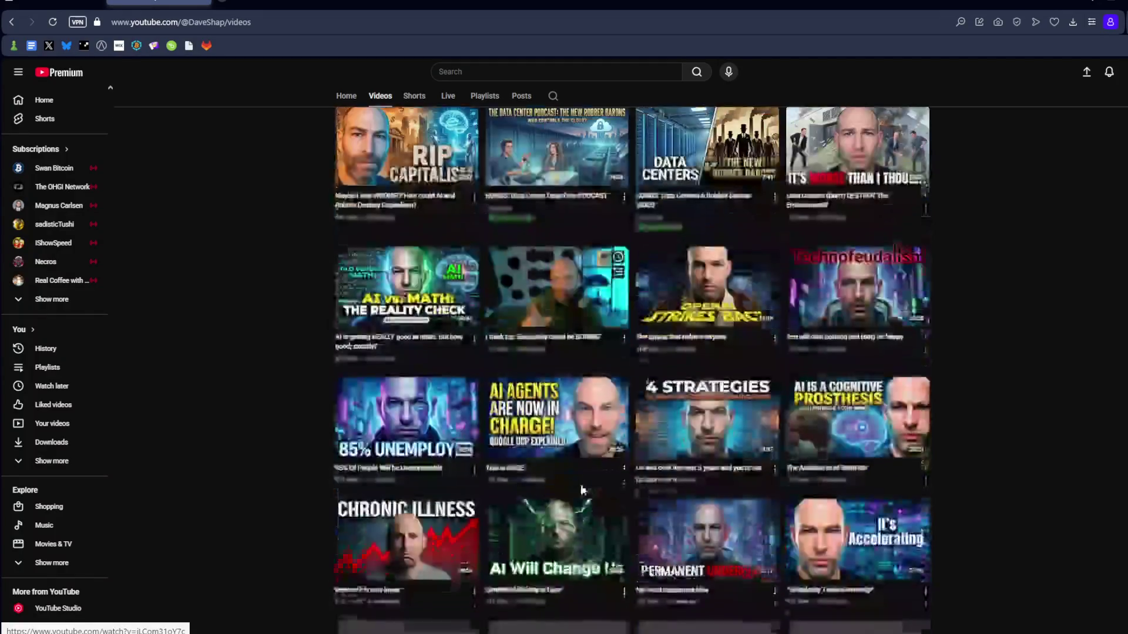
scroll(581, 490, "down", 4)
scroll(556, 300, "up", 10)
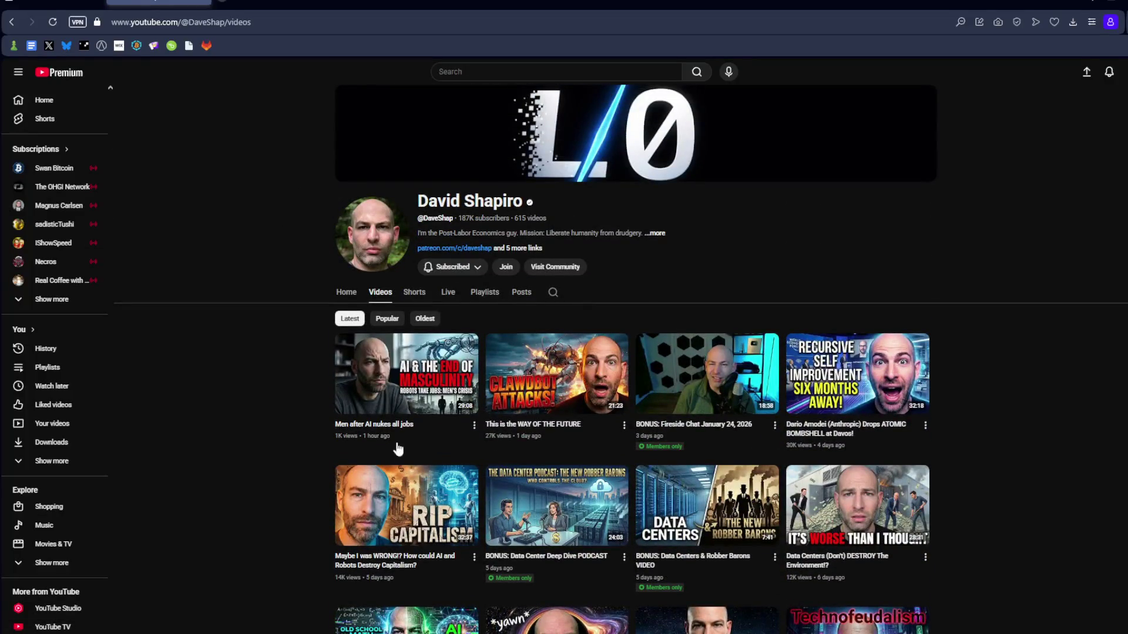
Dismiss a video's options menu and go back to the Behavior_Particles script in GameMaker.
left_click(474, 424)
key("Escape")
key("ctrl+shift+Tab")
key("alt+Tab")
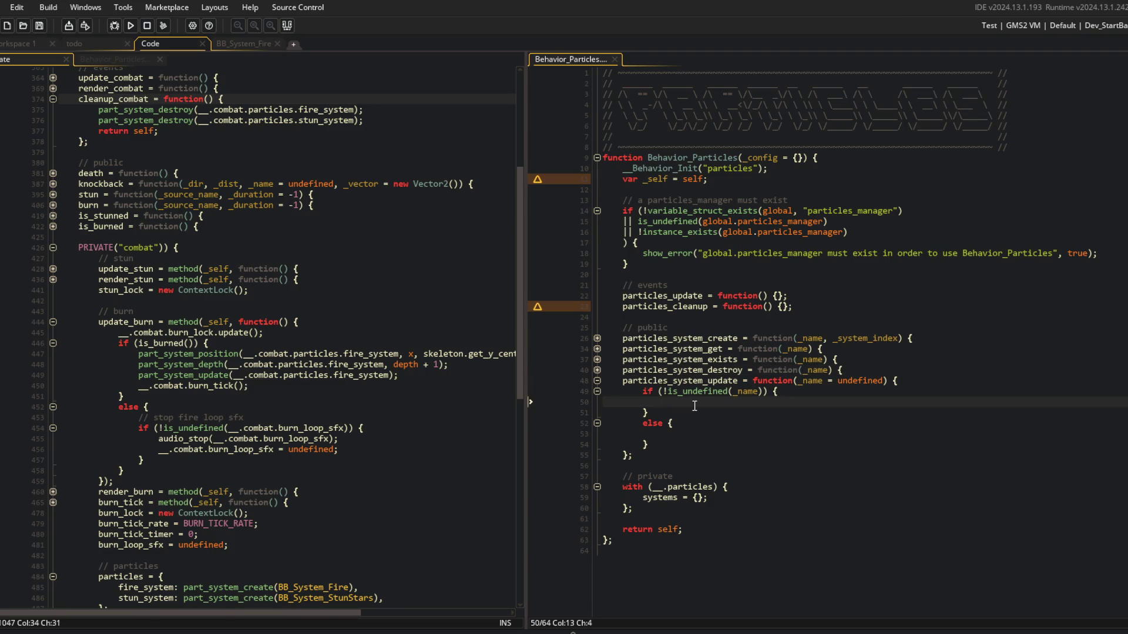
Widen the Behavior_Particles pane and review particles_system_destroy and the knockback and death lines.
left_click(597, 371)
left_click(598, 371)
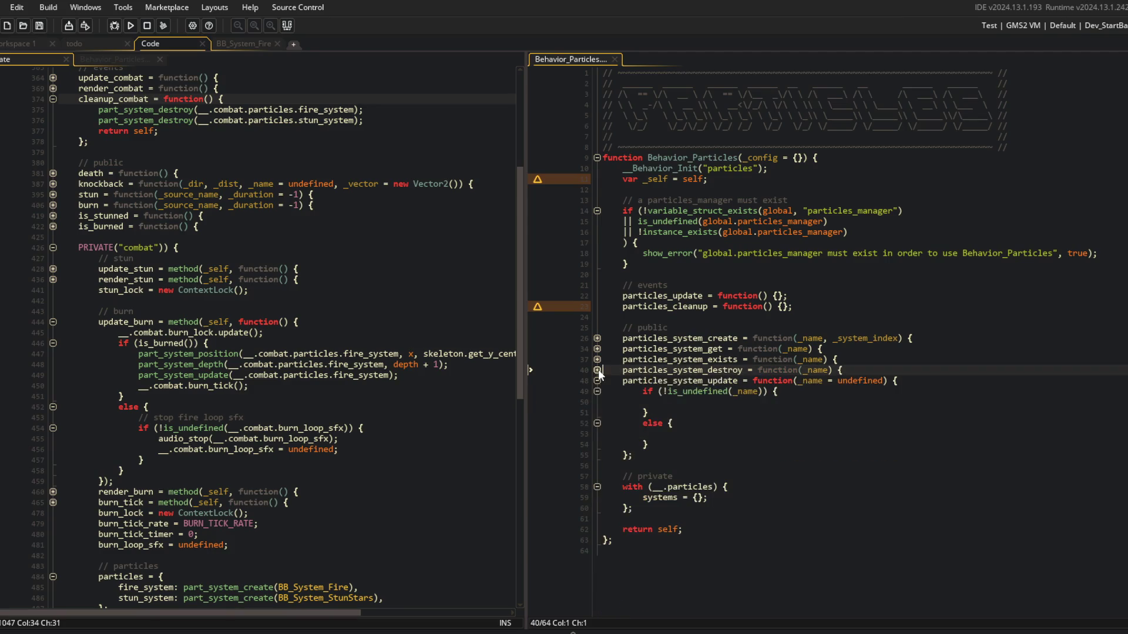
left_click(597, 370)
left_click(597, 370)
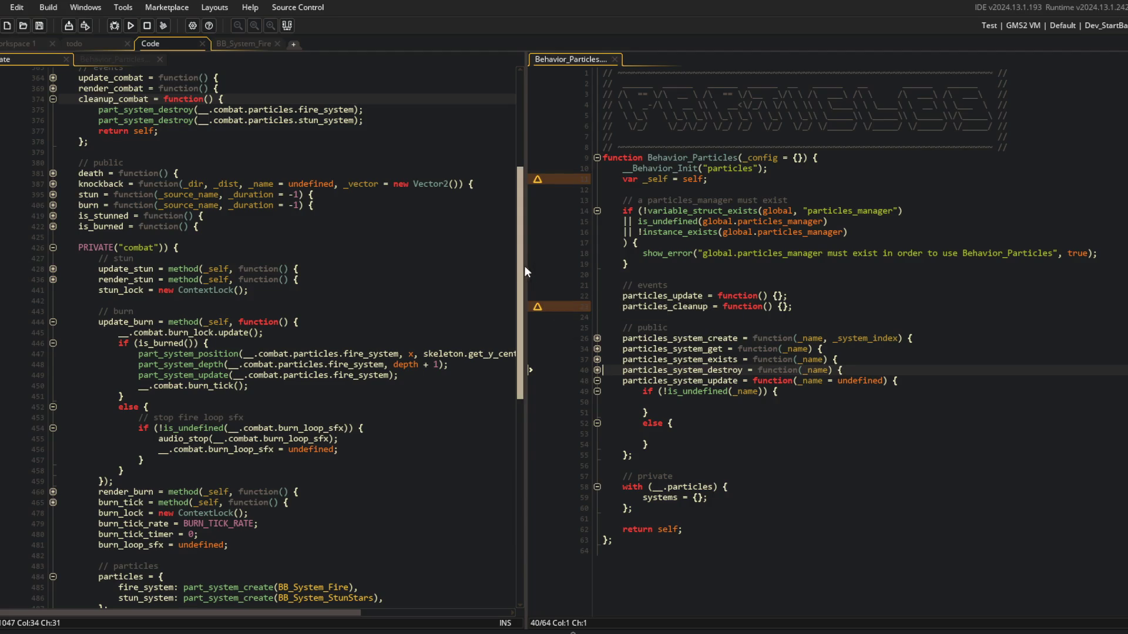
left_click_drag(524, 264, 506, 264)
left_click_drag(508, 203, 501, 203)
left_click(401, 185)
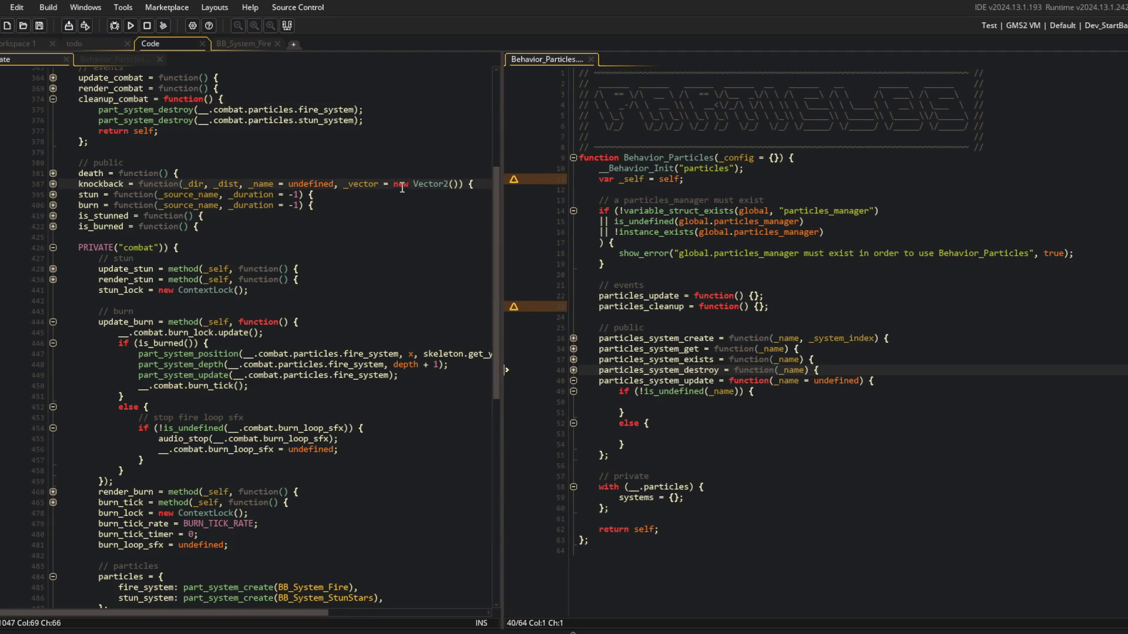
left_click(148, 174)
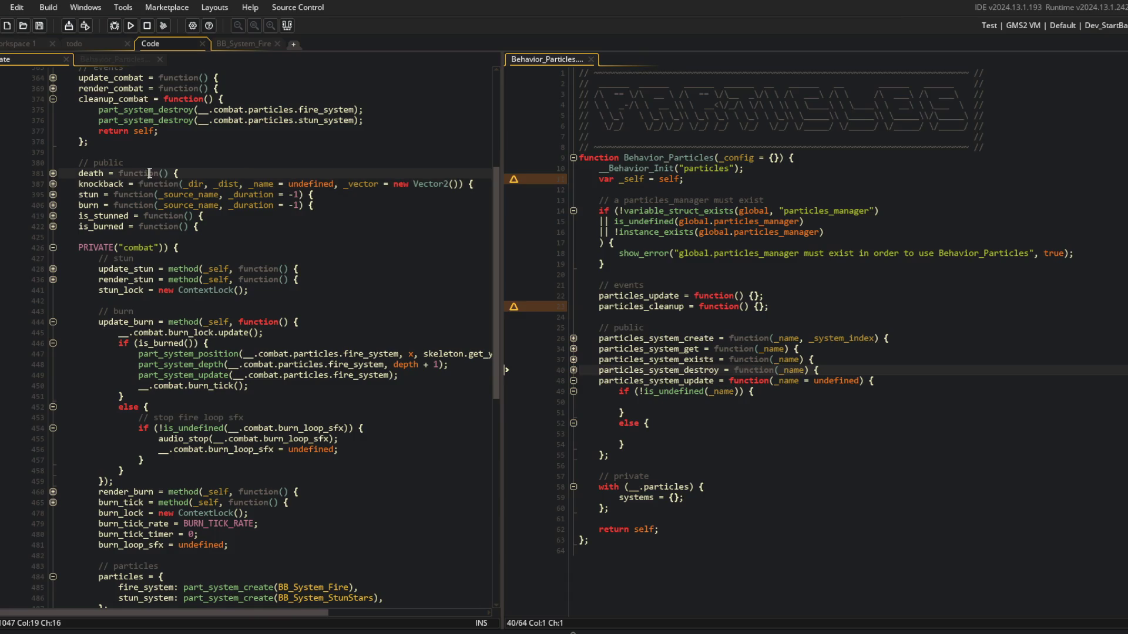
left_click(60, 183)
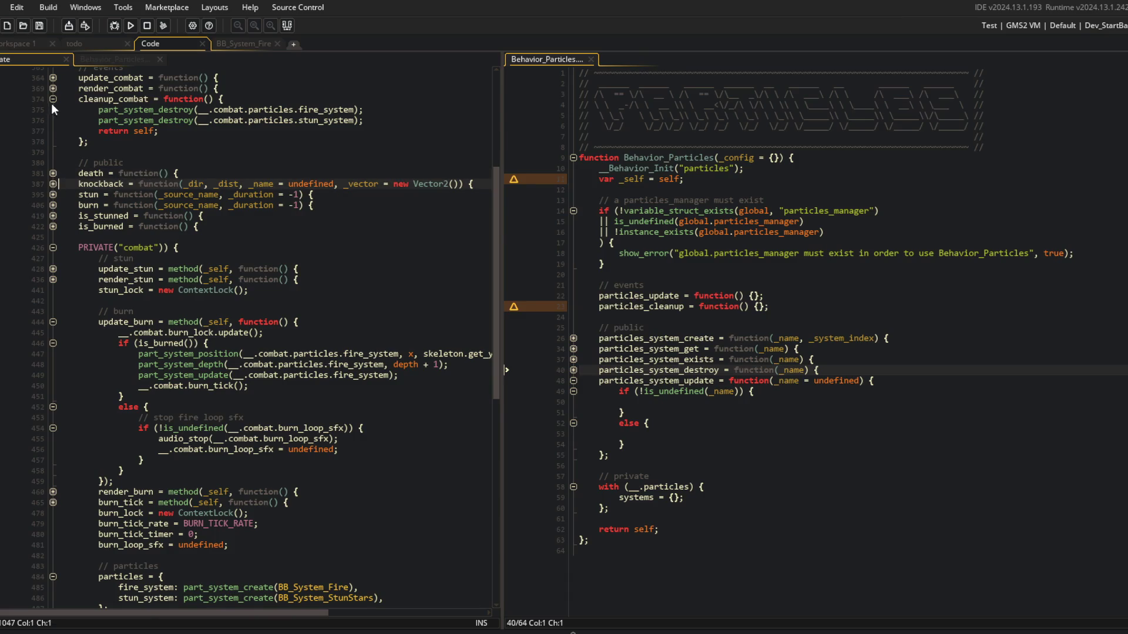
Add return self; after particles_system_update's else block and save the script.
left_click(654, 411)
left_click(642, 445)
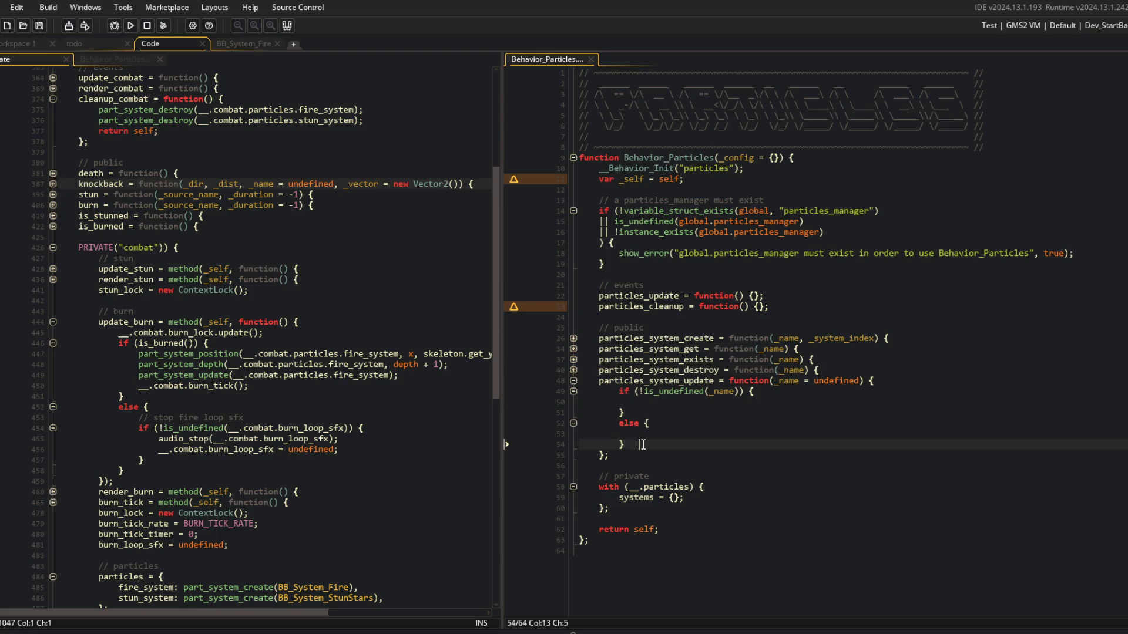
key("Return")
type("return")
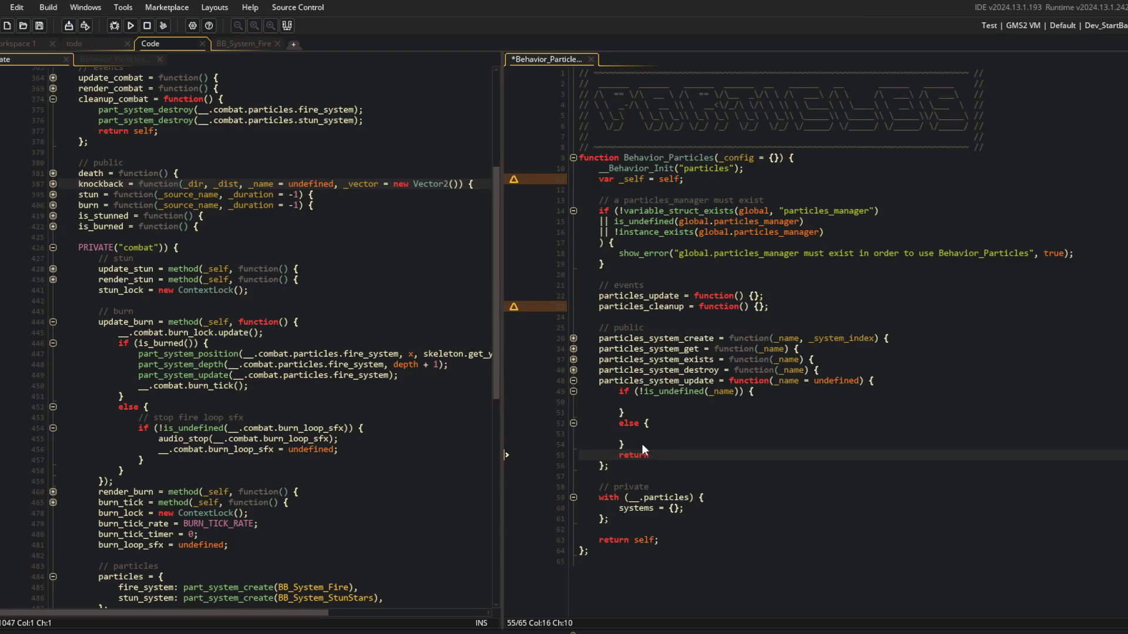
type(" self;")
key("Up")
key("Up")
key("Up")
key("ctrl+s")
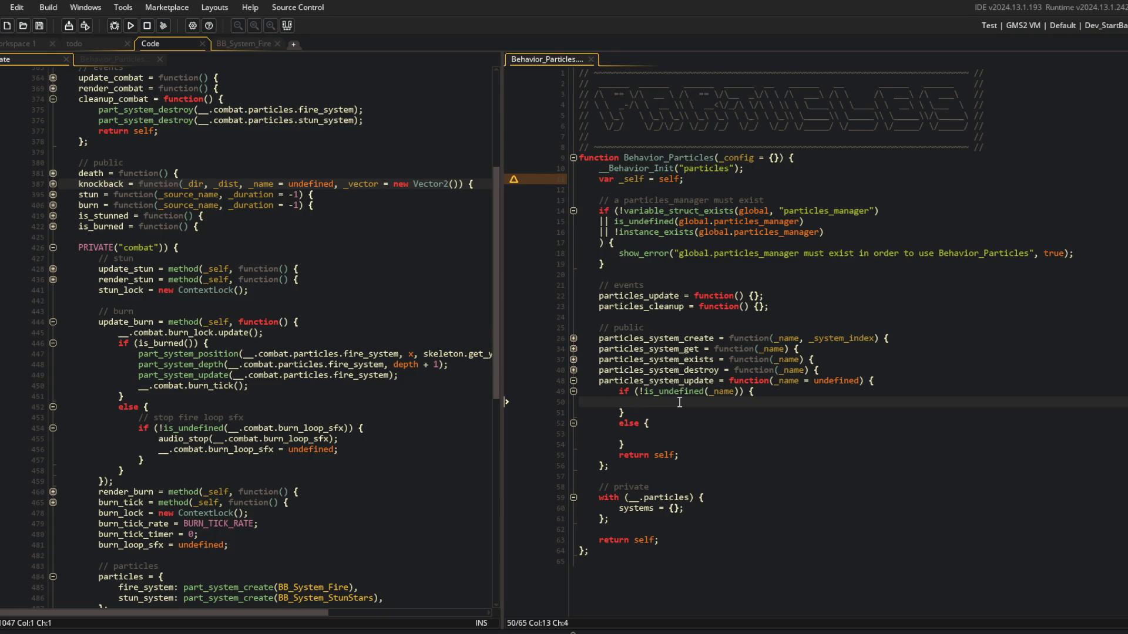
Add struct_foreach over __.particles.systems with a callback whose second parameter is _system.
type("struct_foreach(")
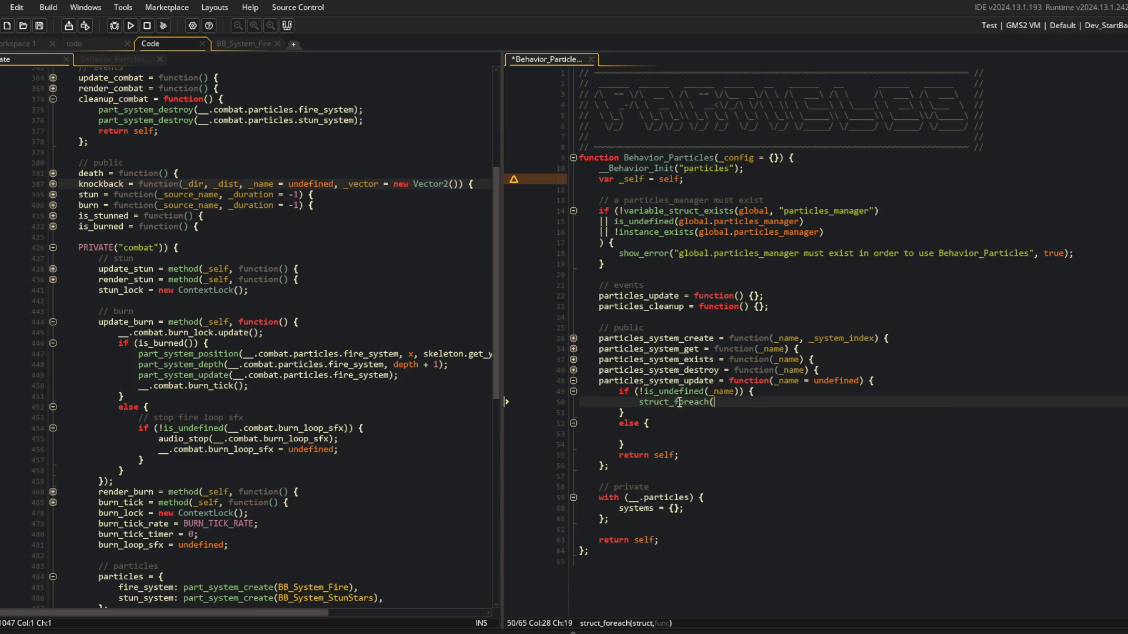
type("__.particle")
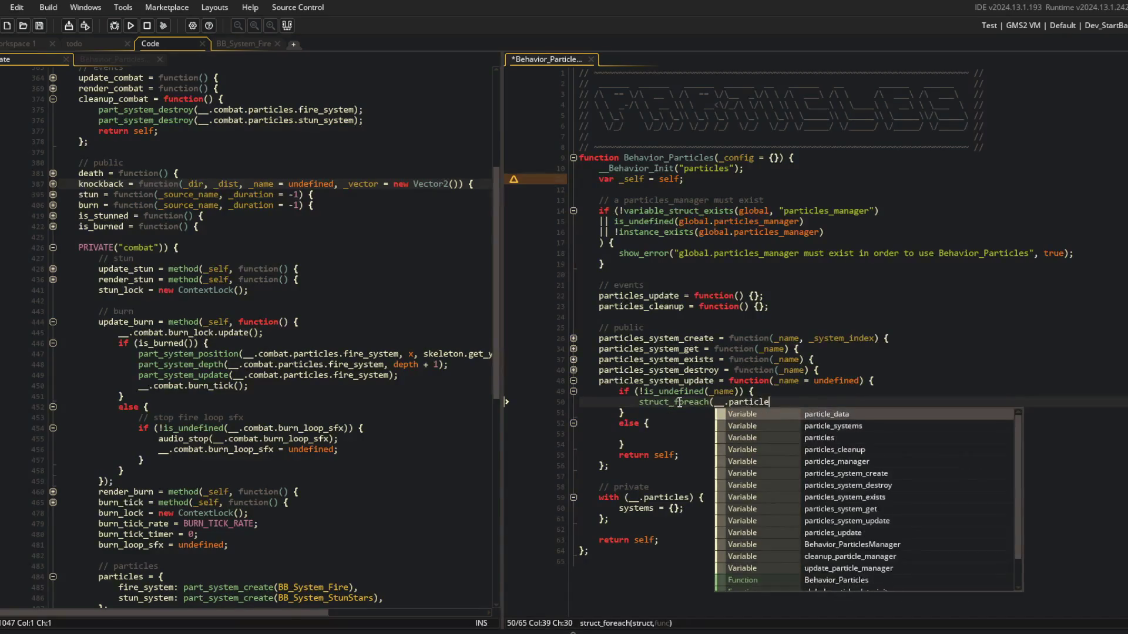
type("s.systems, function(")
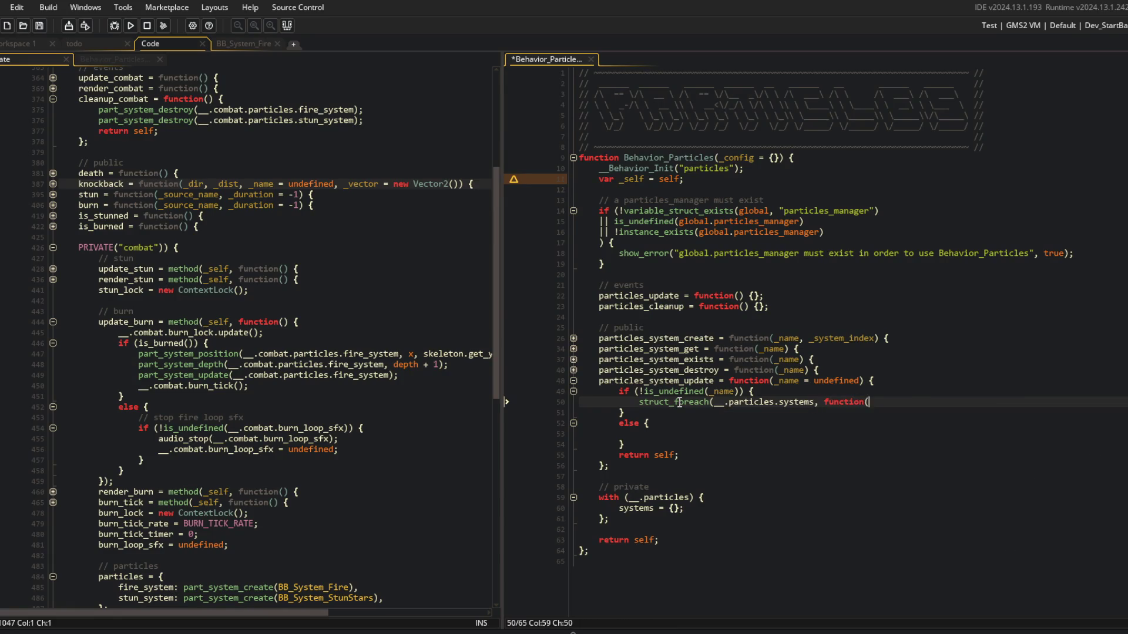
type("_key, _value) {")
key("Return")
key("Return")
type("});")
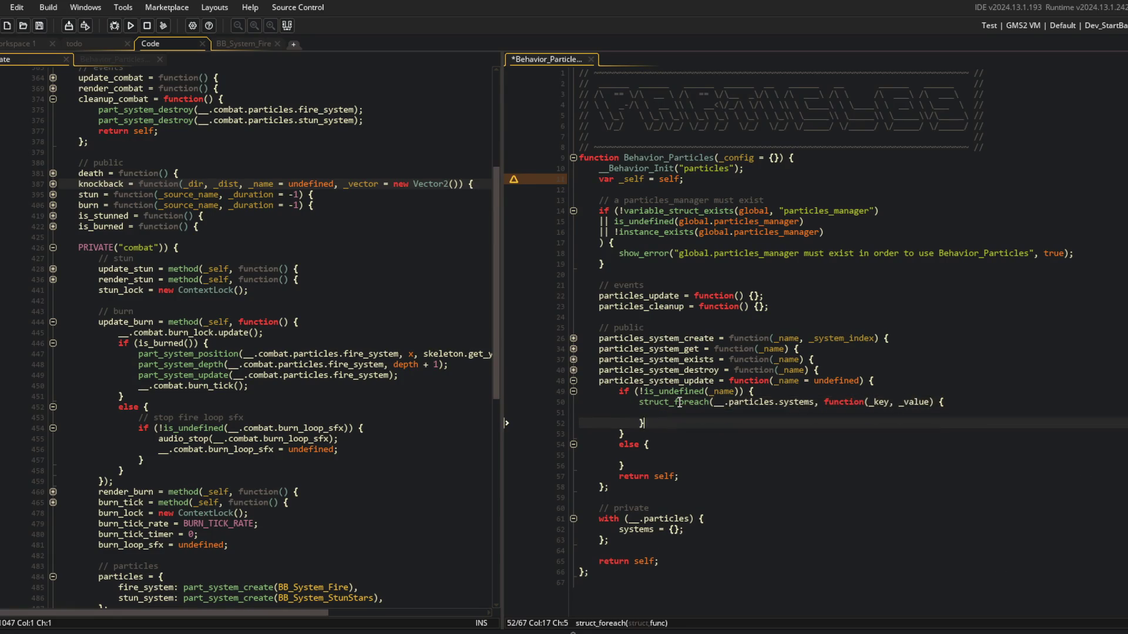
key("Up")
key("Up")
key("End")
key("Left")
key("Left")
key("Left")
key("BackSpace")
key("BackSpace")
key("BackSpace")
type("_pa")
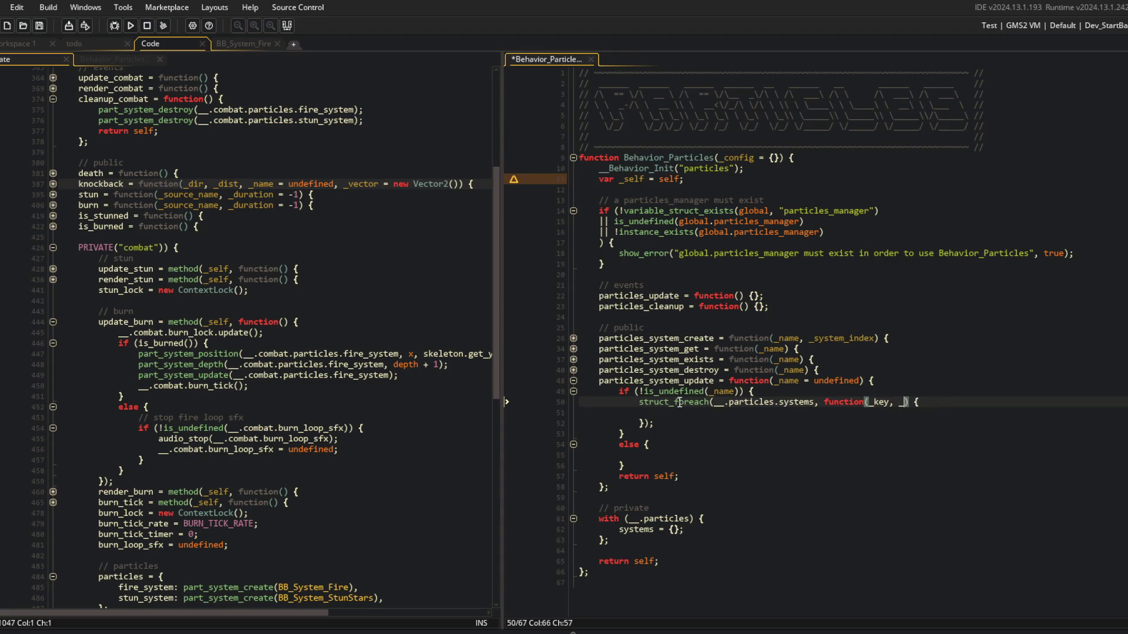
key("BackSpace")
key("BackSpace")
type("system")
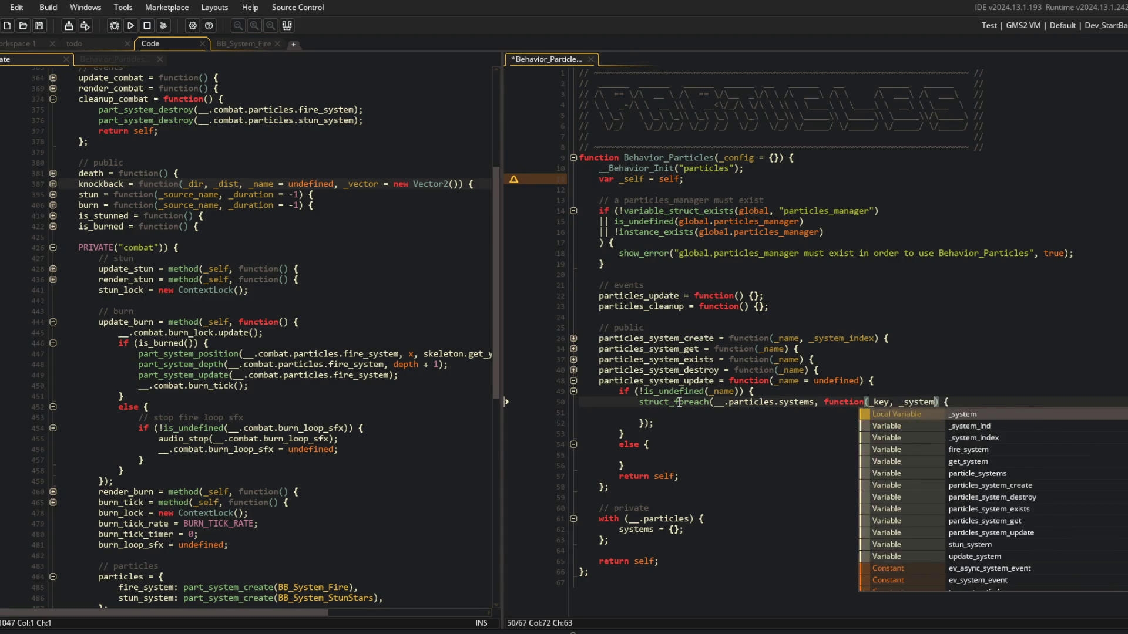
key("ctrl+s")
Rename the callback's first parameter to _name, leave its body empty, and save.
key("Left")
key("Left")
key("Left")
key("BackSpace")
key("BackSpace")
key("BackSpace")
type("name")
key("Down")
key("BackSpace")
key("BackSpace")
key("ctrl+s")
type("part_sys")
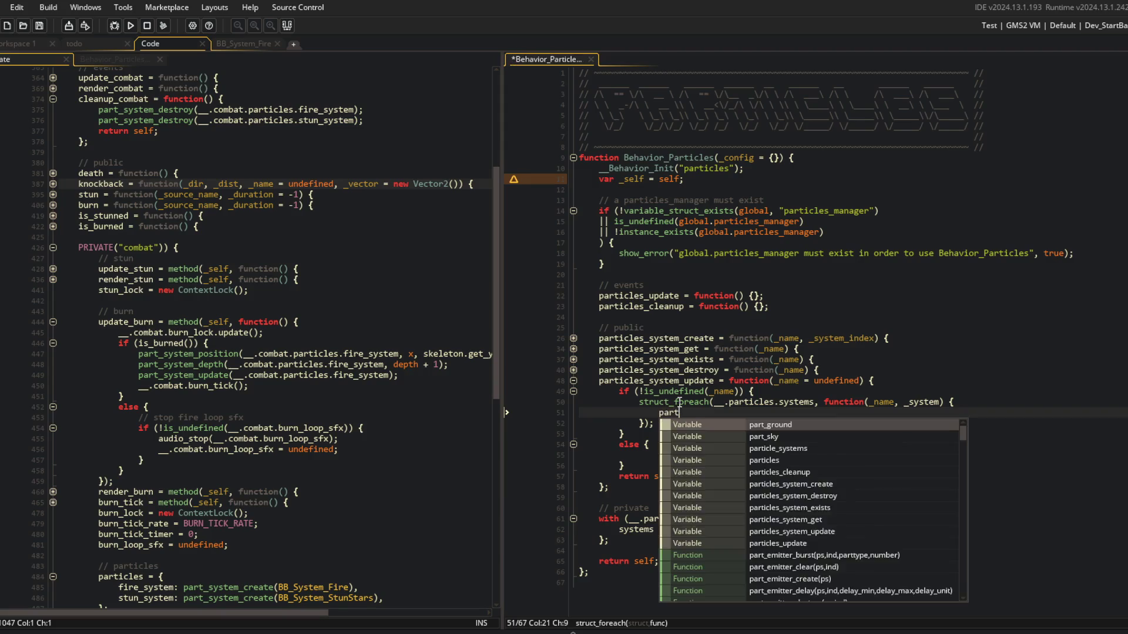
key("ctrl+BackSpace")
key("ctrl+BackSpace")
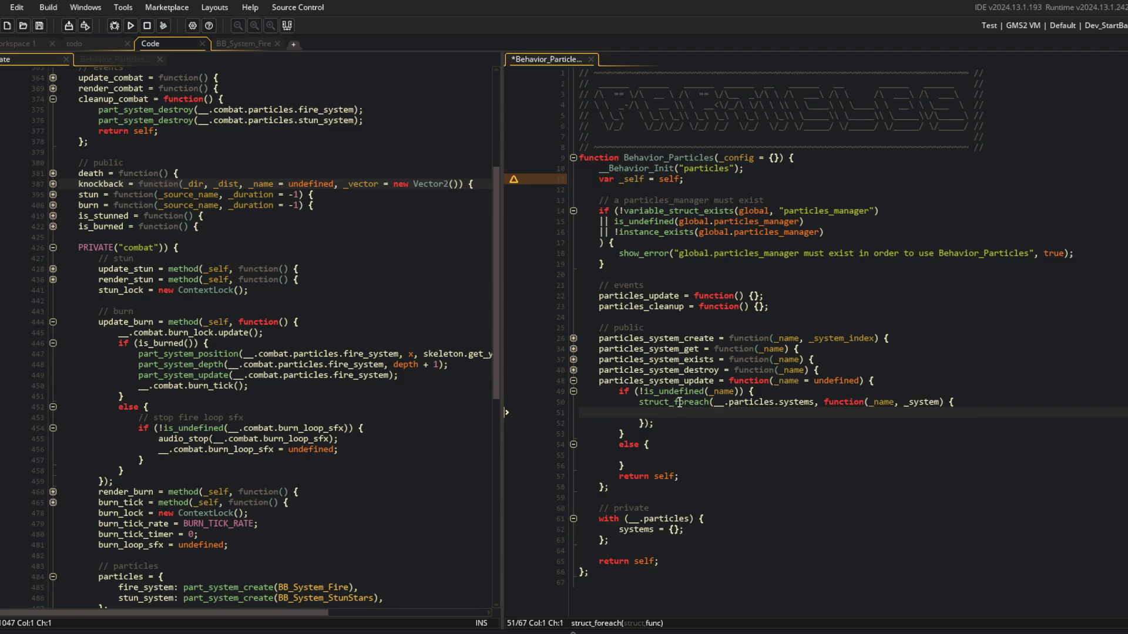
key("ctrl+s")
left_click(856, 320)
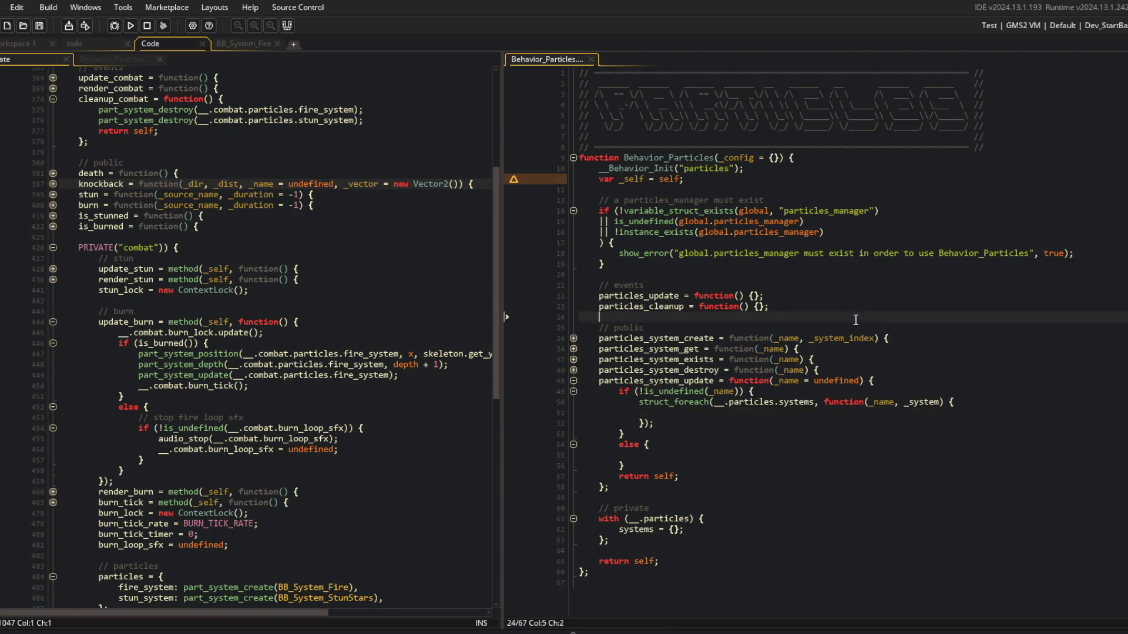
Expand the create, get, exists and destroy functions and collapse particles_system_update.
left_click(573, 339)
scroll(574, 342, "down", 2)
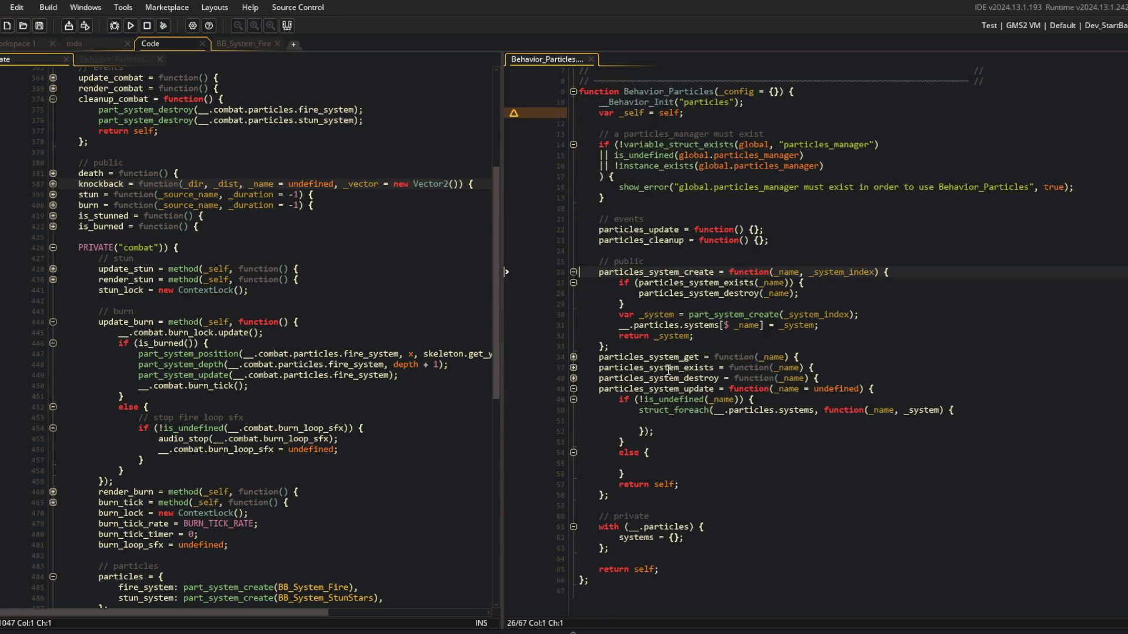
left_click(573, 357)
left_click(574, 389)
left_click(573, 421)
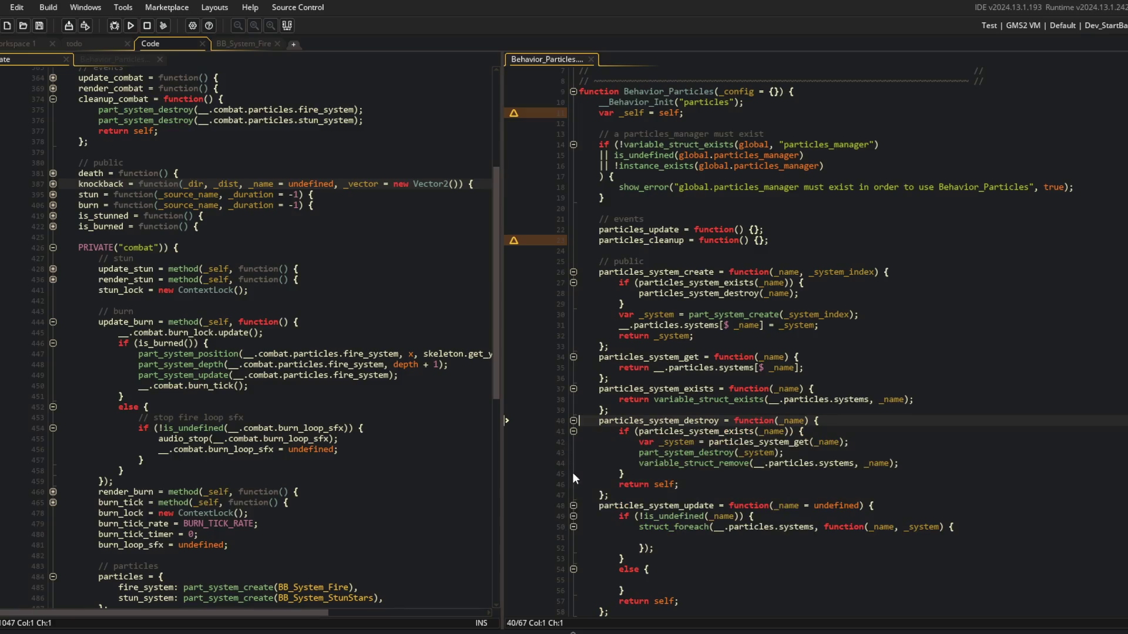
left_click(573, 507)
left_click(573, 516)
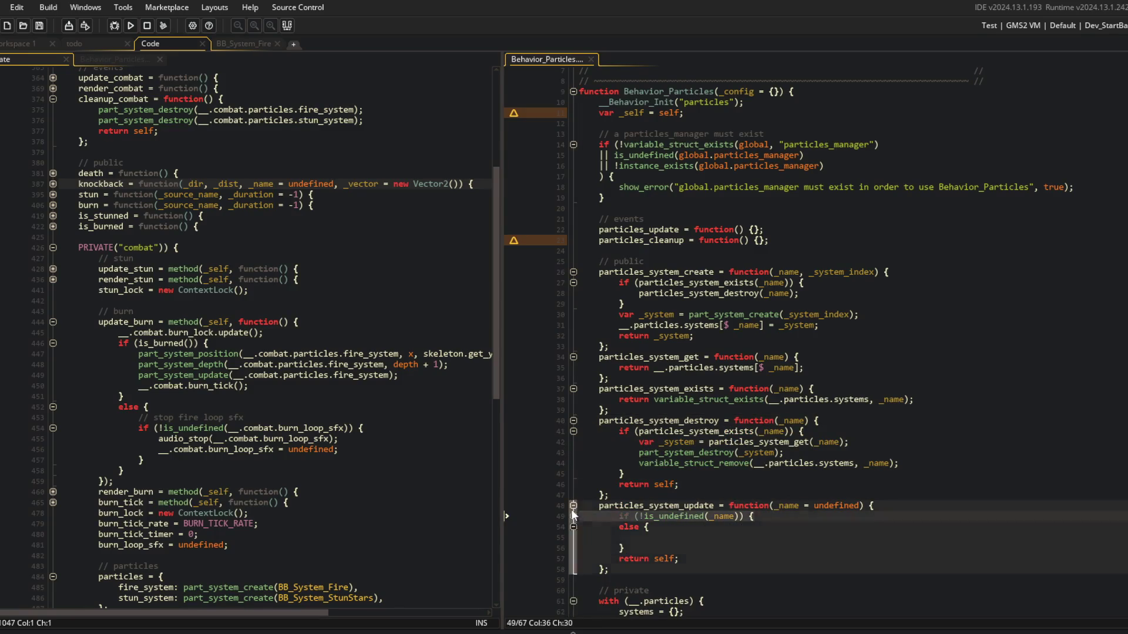
left_click(573, 505)
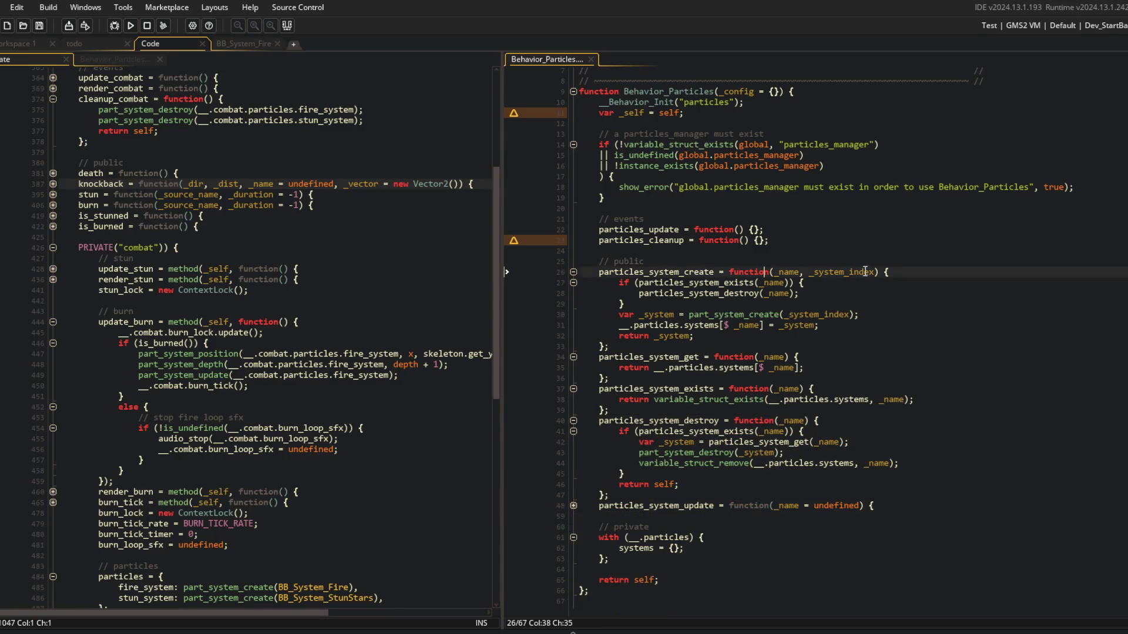
Make particles_system_create store { system: _system, } under each name, and save.
left_click(819, 283)
left_click(690, 315)
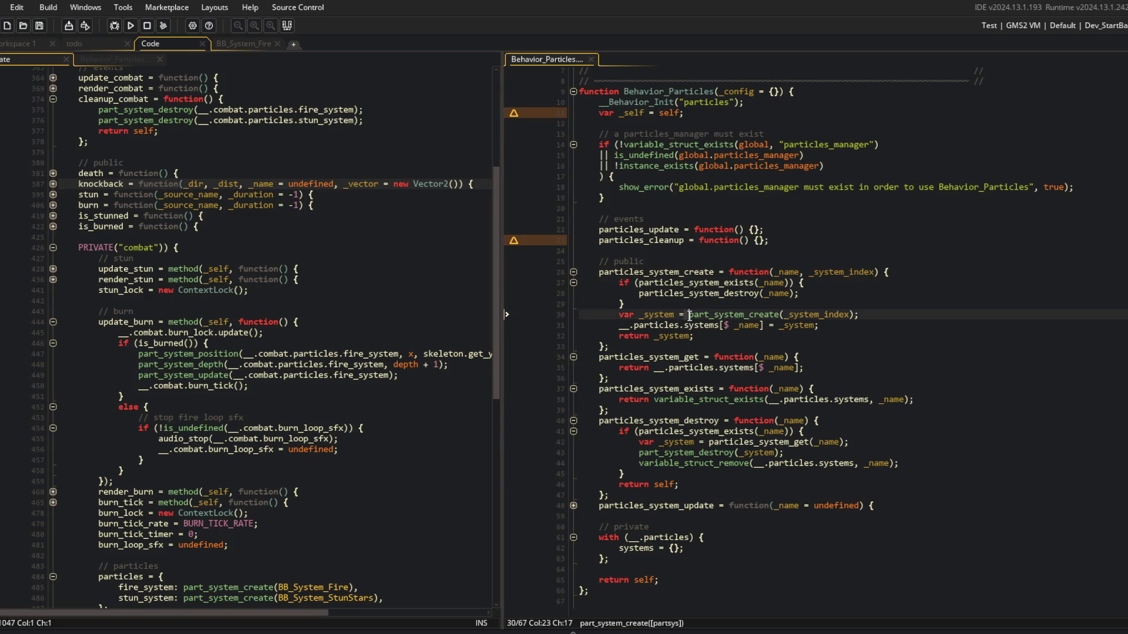
left_click(804, 323)
key("ctrl+Left")
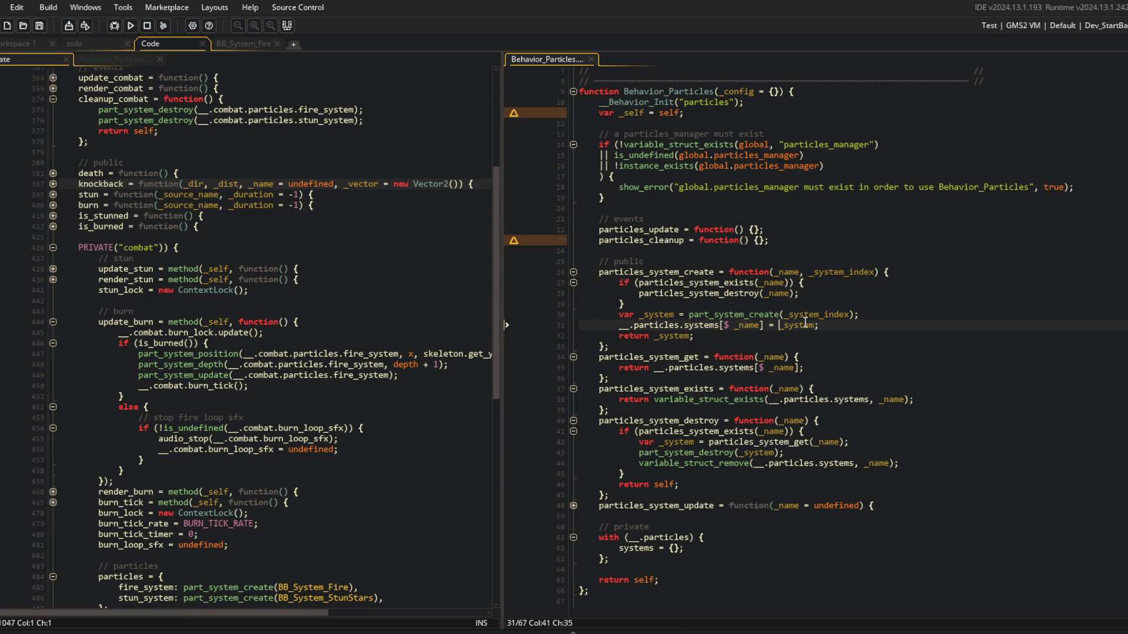
key("ctrl+Right")
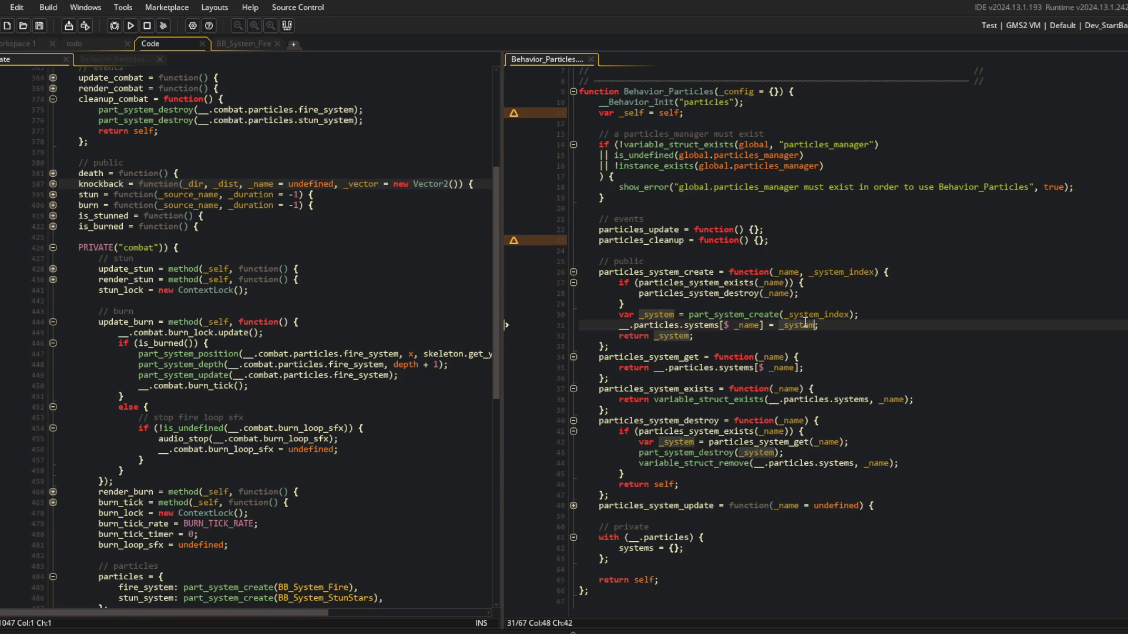
key("ctrl+BackSpace")
type("{")
key("Return")
type("system: _system,")
key("ctrl+s")
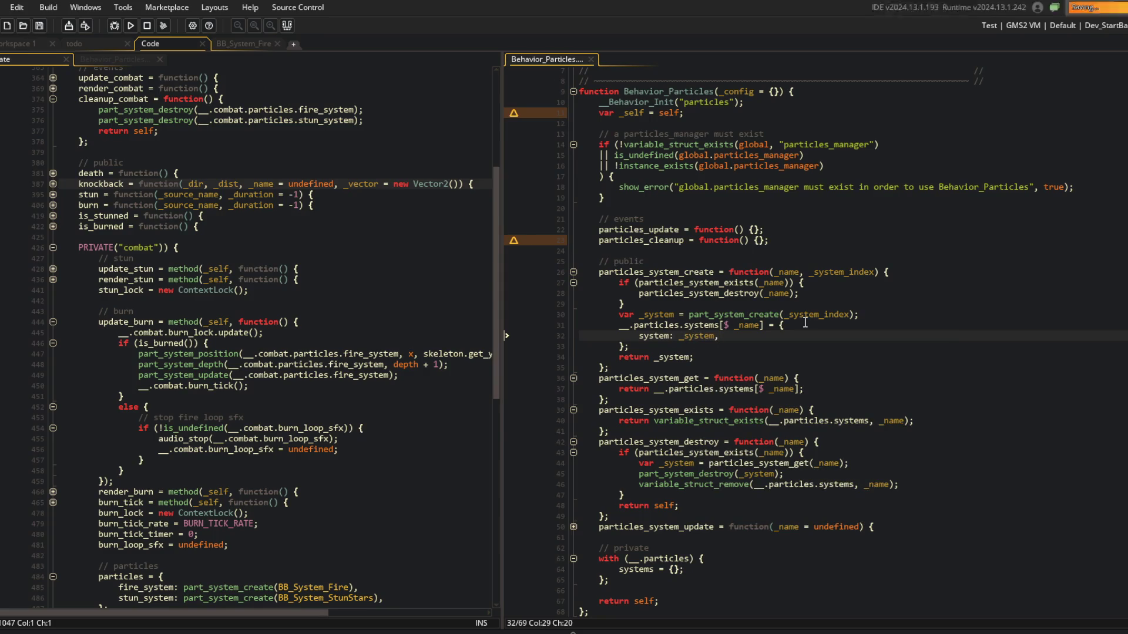
In particles_system_get, assign the lookup to a local _data variable instead of returning it.
key("Down")
key("Down")
left_click(799, 388)
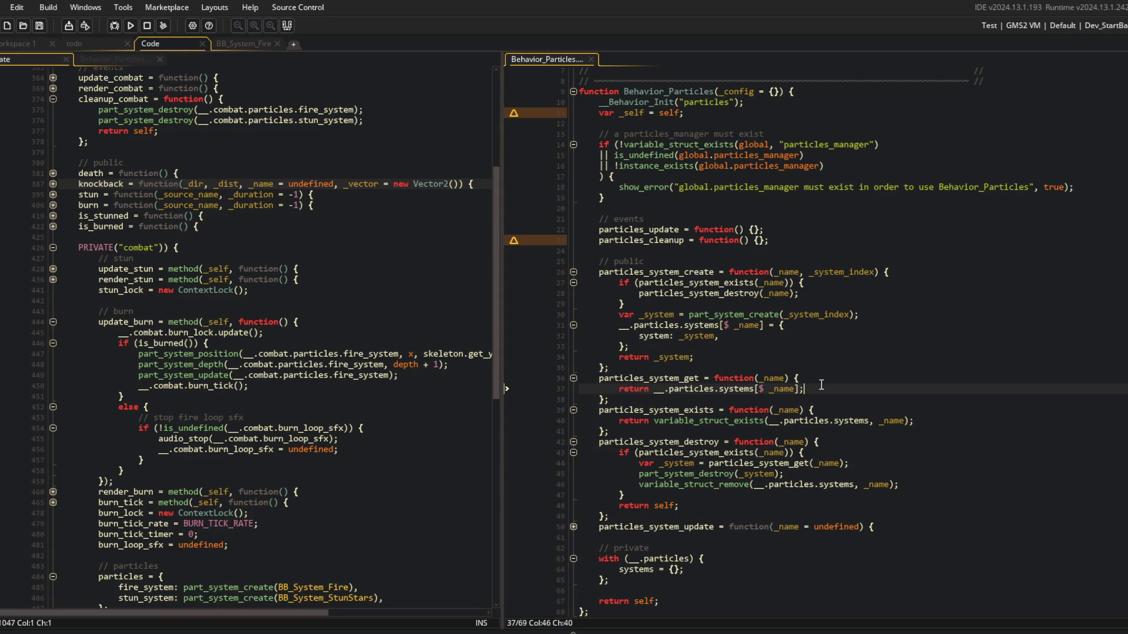
key("Home")
key("ctrl+shift+Right")
type("var _d")
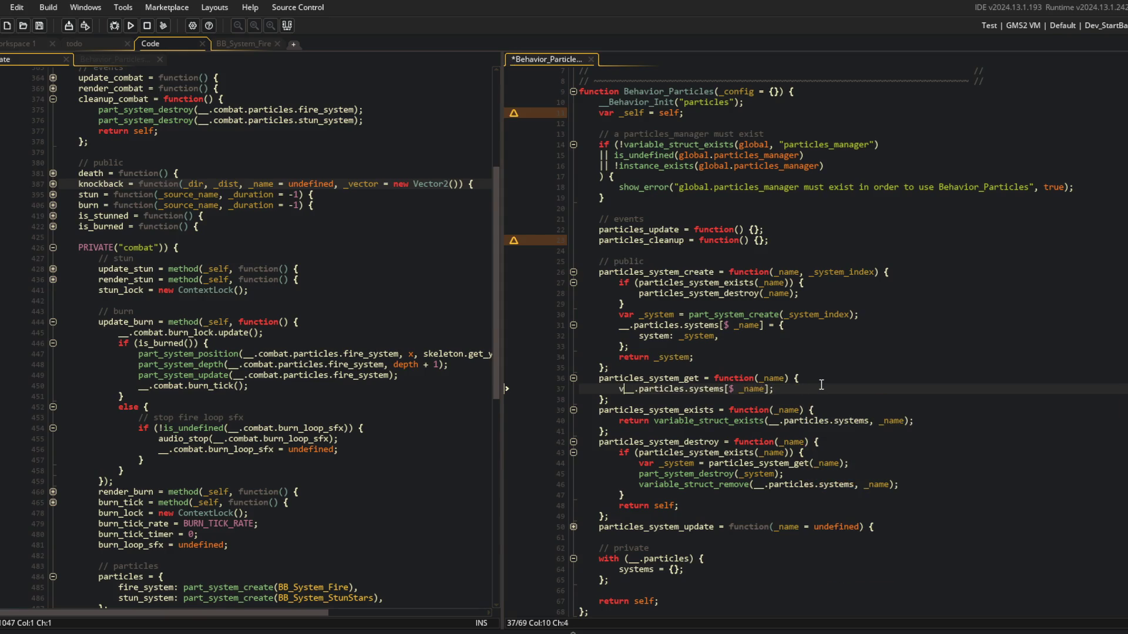
type("ata =")
key("End")
key("Return")
Make particles_system_get return undefined when _data is missing, otherwise _data.system, and save.
type("if (is_undefined(_d")
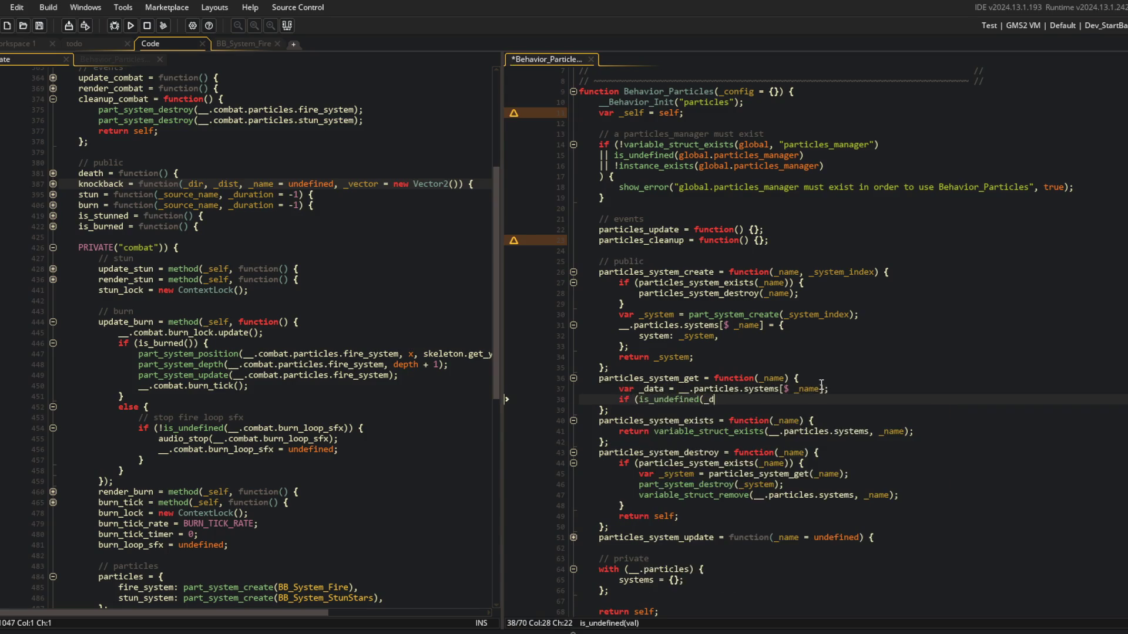
type("ata)) return undefin")
type("ed;")
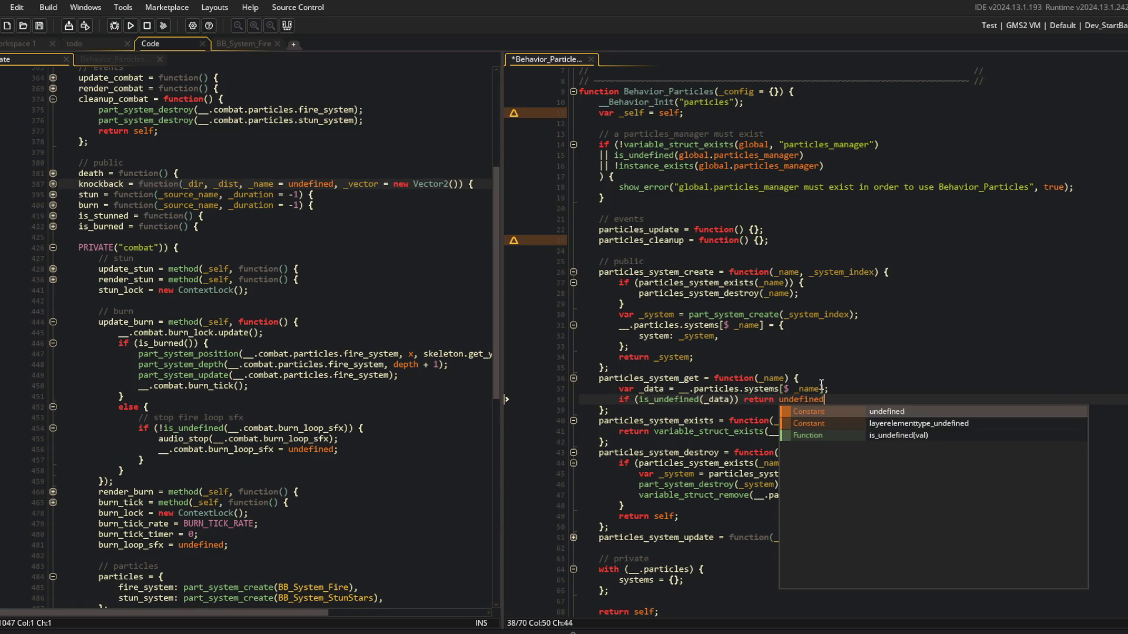
key("Return")
type("return _data.system;")
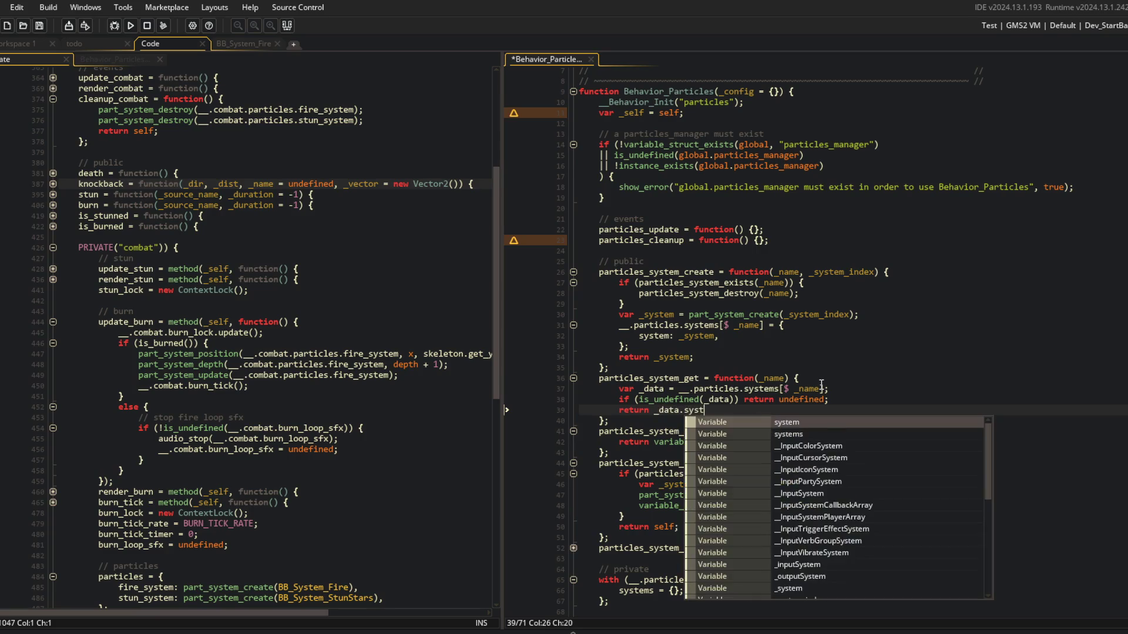
key("ctrl+s")
key("Up")
key("Up")
key("Up")
Collapse the particles_system_exists and particles_system_destroy functions.
key("Down")
key("End")
key("ctrl+shift+bracketleft")
key("Down")
key("ctrl+shift+bracketleft")
key("Down")
key("Down")
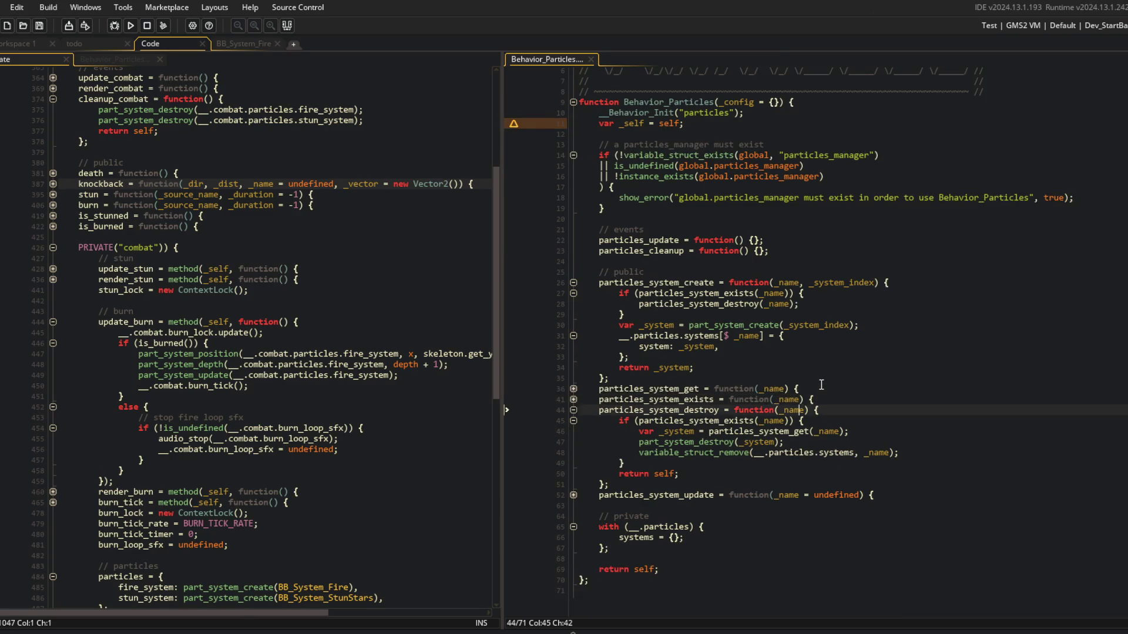
key("Down")
key("Up")
key("Up")
key("ctrl+shift+bracketleft")
Add particles_system_get_data(_name) returning __.particles.systems[$ _name] after particles_system_get, and save.
key("Up")
key("Up")
key("End")
key("Return")
type("particles")
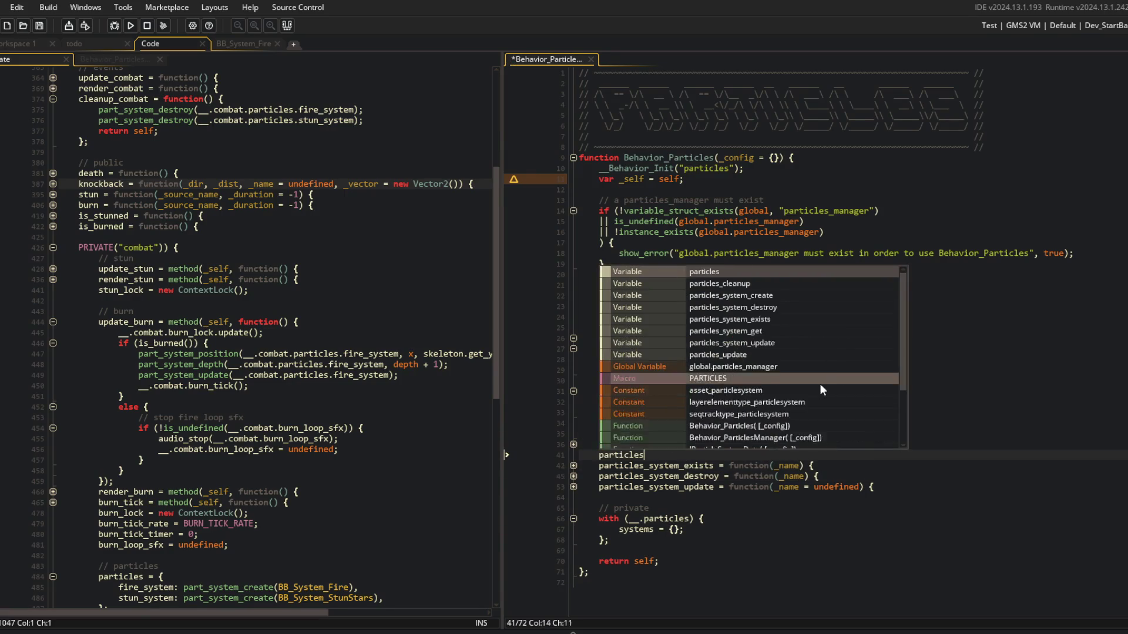
type("_system_get_data = ")
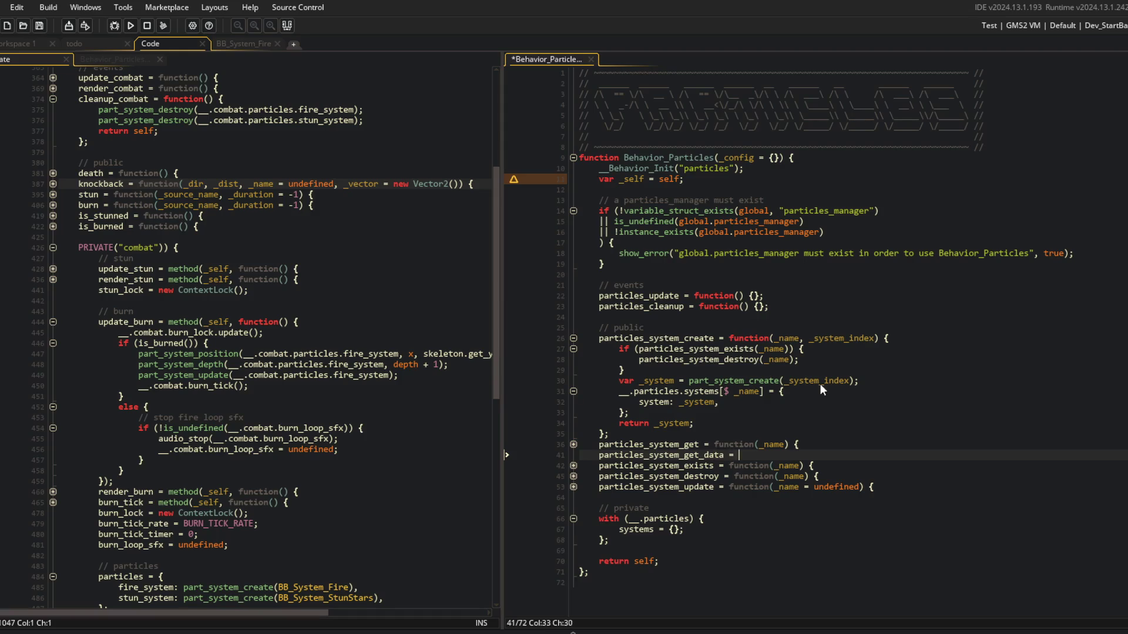
type("function(_name) {")
key("Return")
type("re")
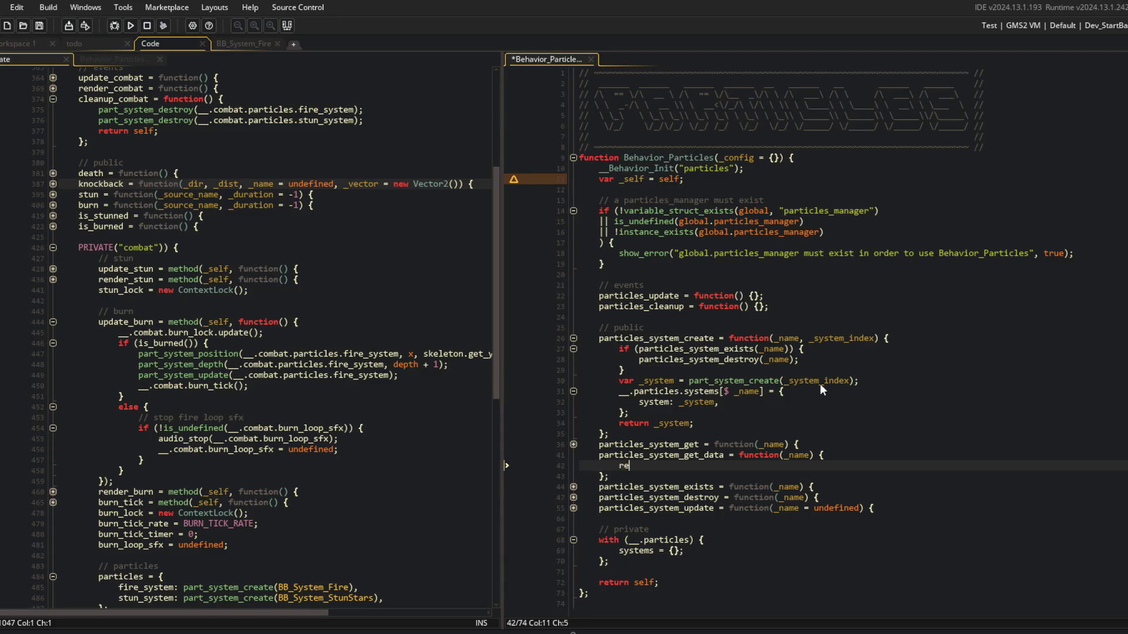
type("turn __.")
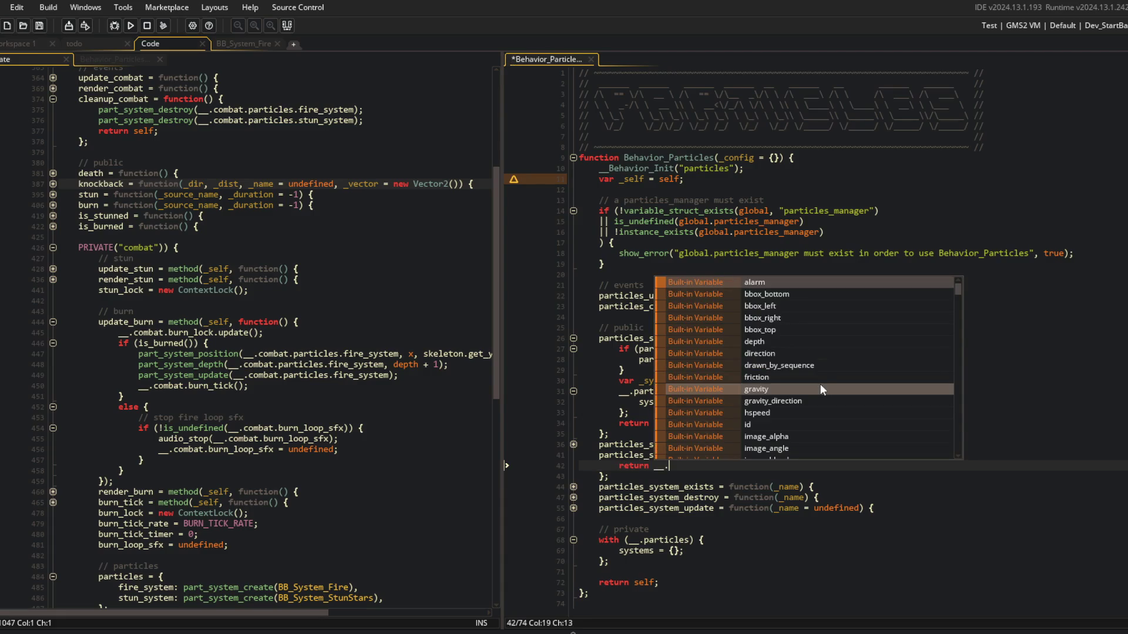
type("particles.syste")
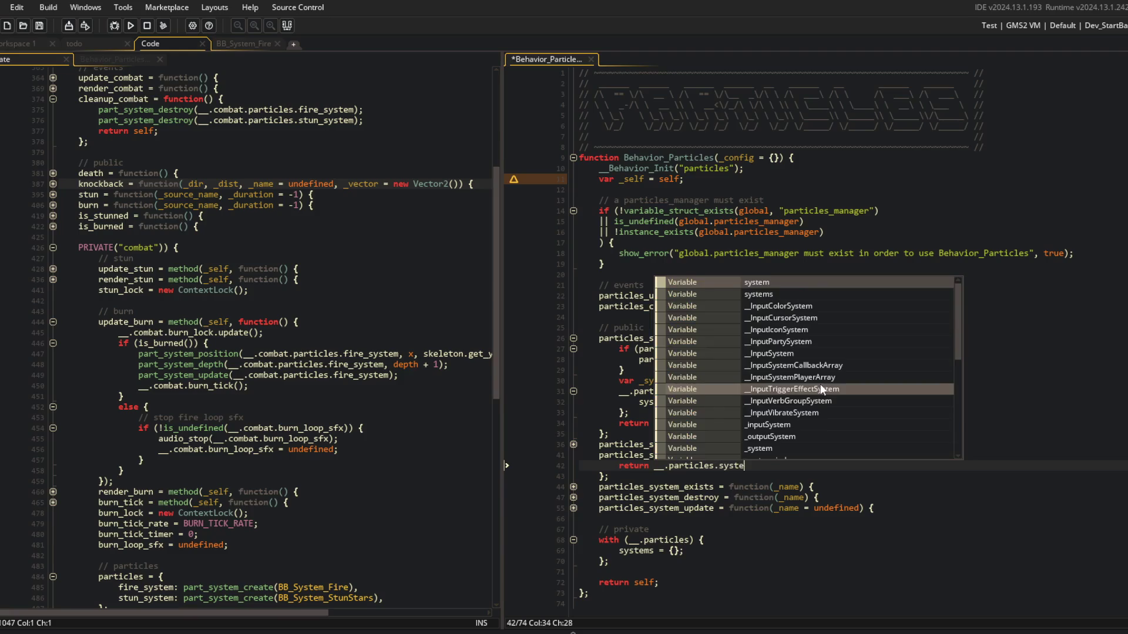
type("ms[$ _name];")
key("ctrl+s")
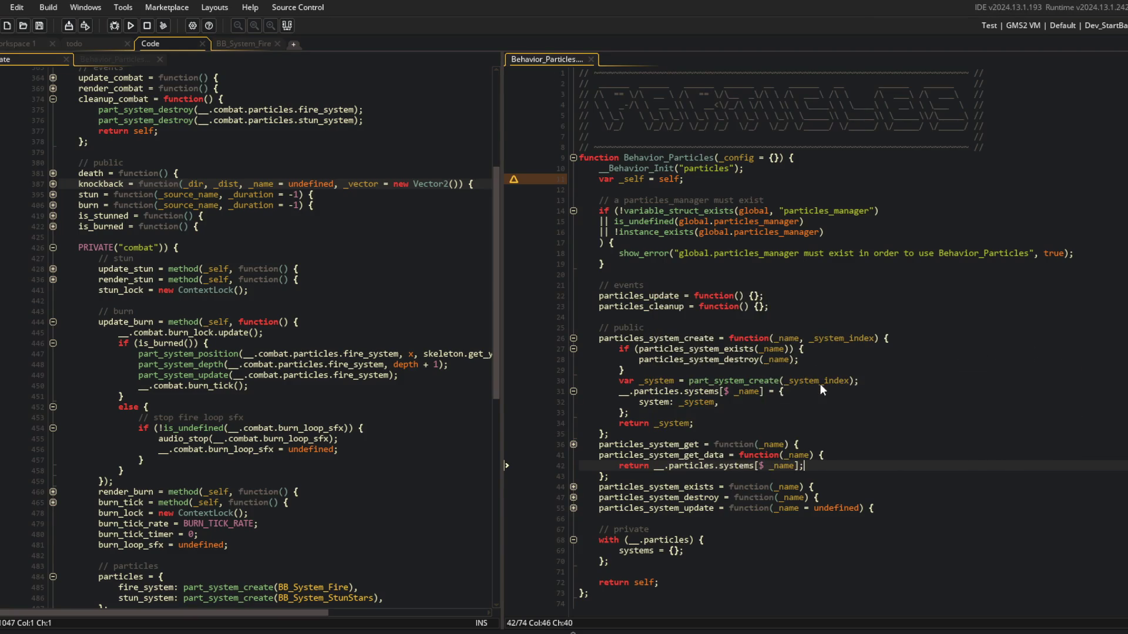
key("Up")
key("End")
key("ctrl+m")
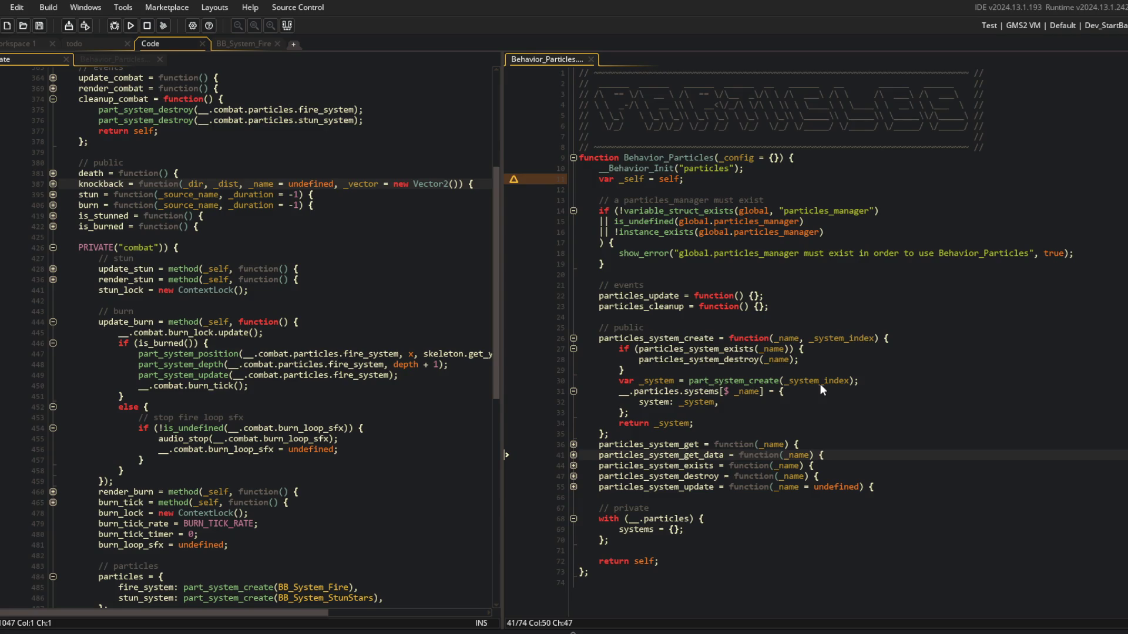
Widen the Behavior_Particles pane and review particles_system_create's manager check and system struct.
left_click(717, 276)
left_click_drag(503, 184, 489, 184)
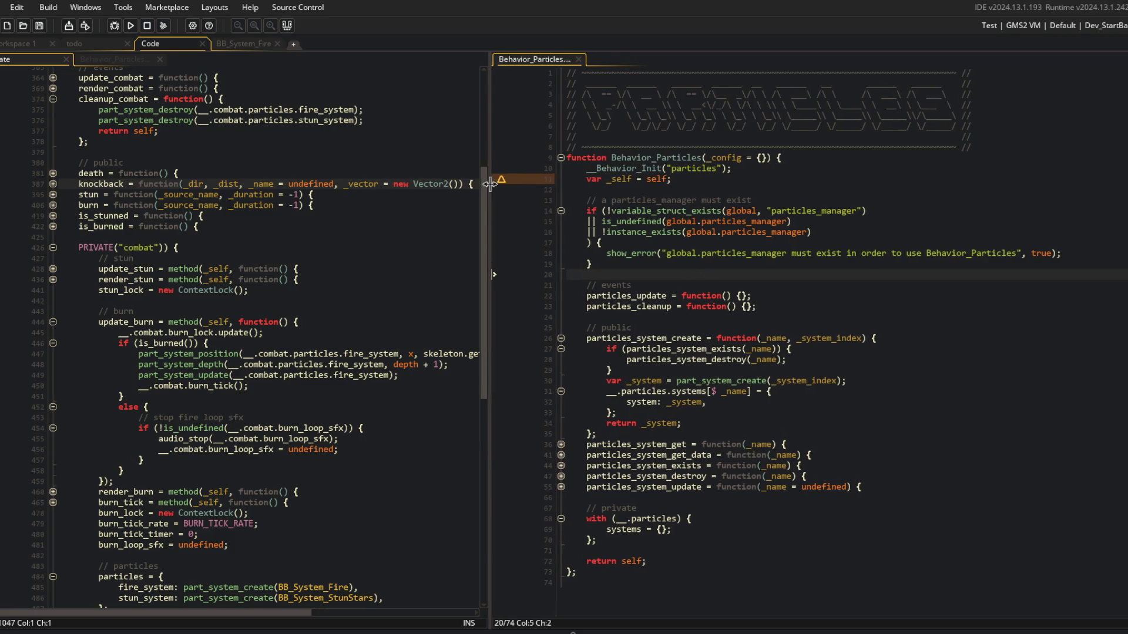
left_click(615, 244)
left_click(610, 265)
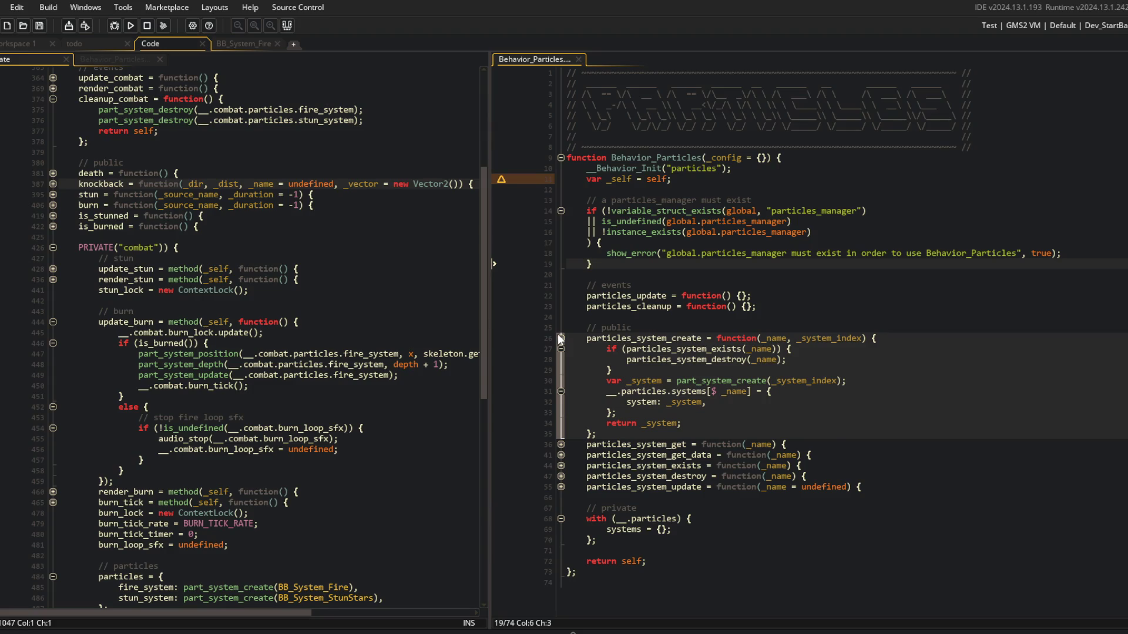
left_click(717, 402)
left_click(724, 411)
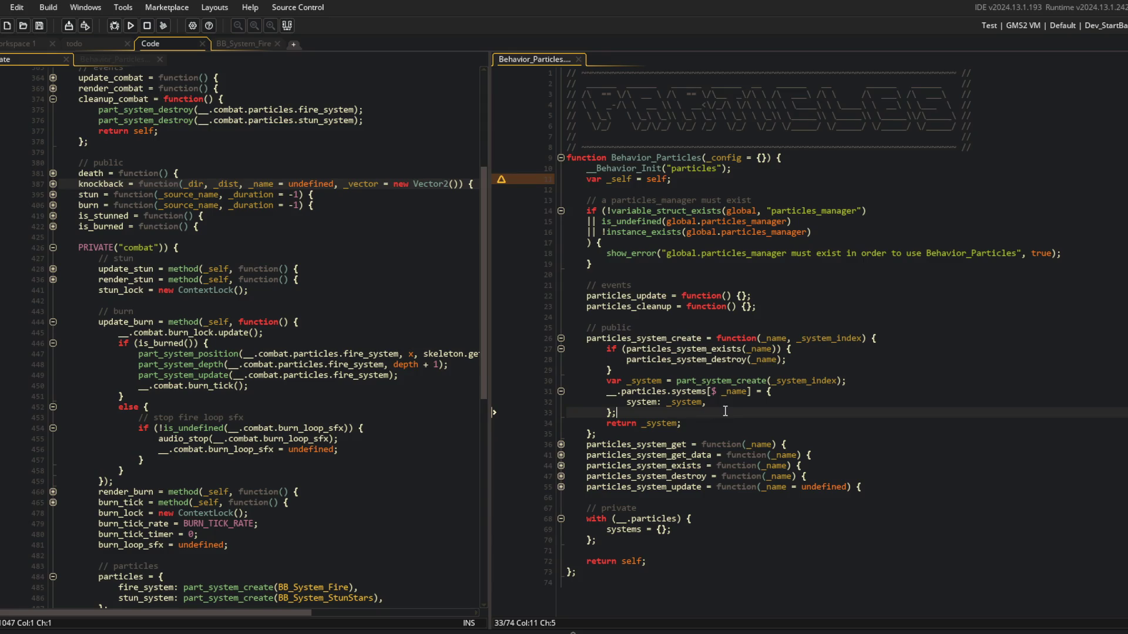
Review the manager check and create parameters, then expand particles_system_update's body.
key("Up")
key("Up")
key("Up")
key("Up")
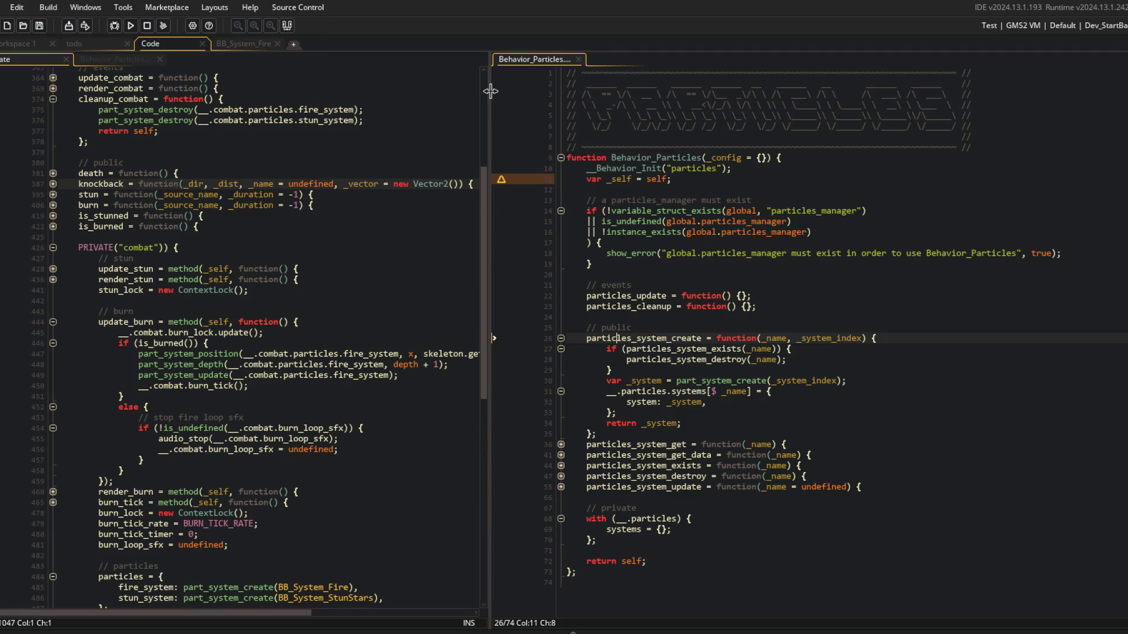
left_click(566, 221)
left_click(341, 236)
left_click(658, 242)
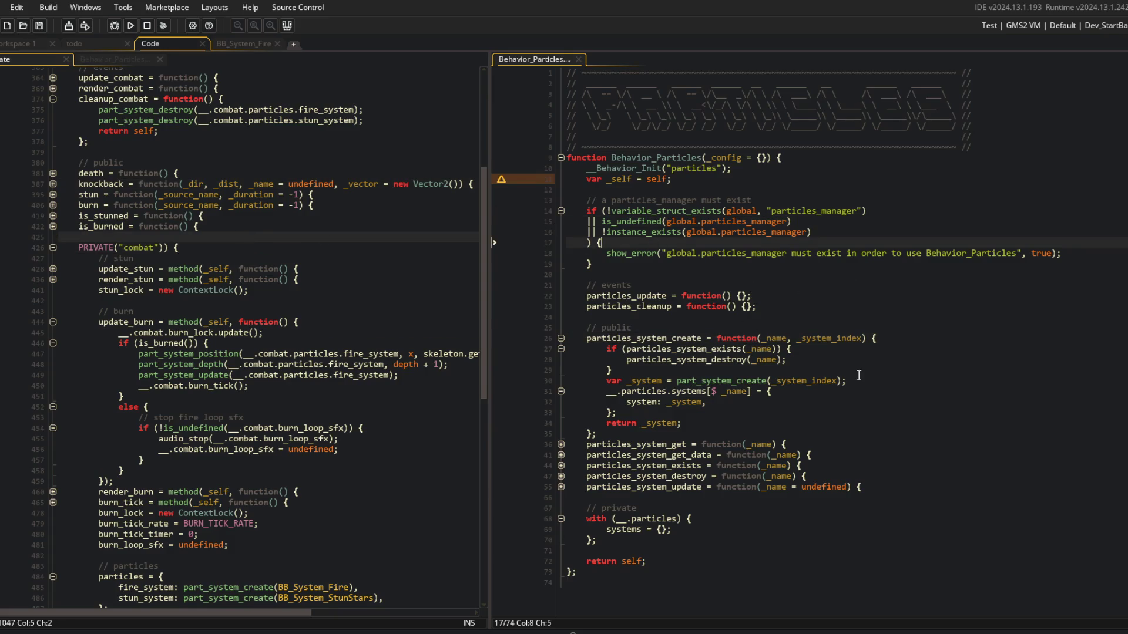
left_click(863, 339)
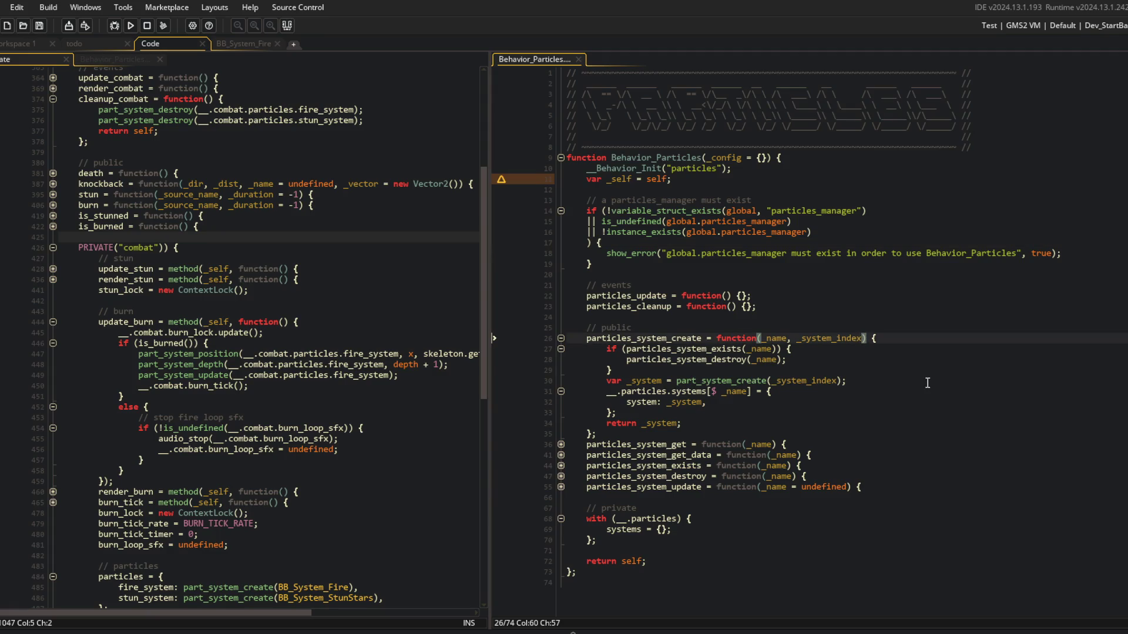
left_click(795, 490)
Replace _name's undefined default with a _position parameter in particles_system_update.
key("BackSpace")
key("BackSpace")
key("BackSpace")
type(", _p")
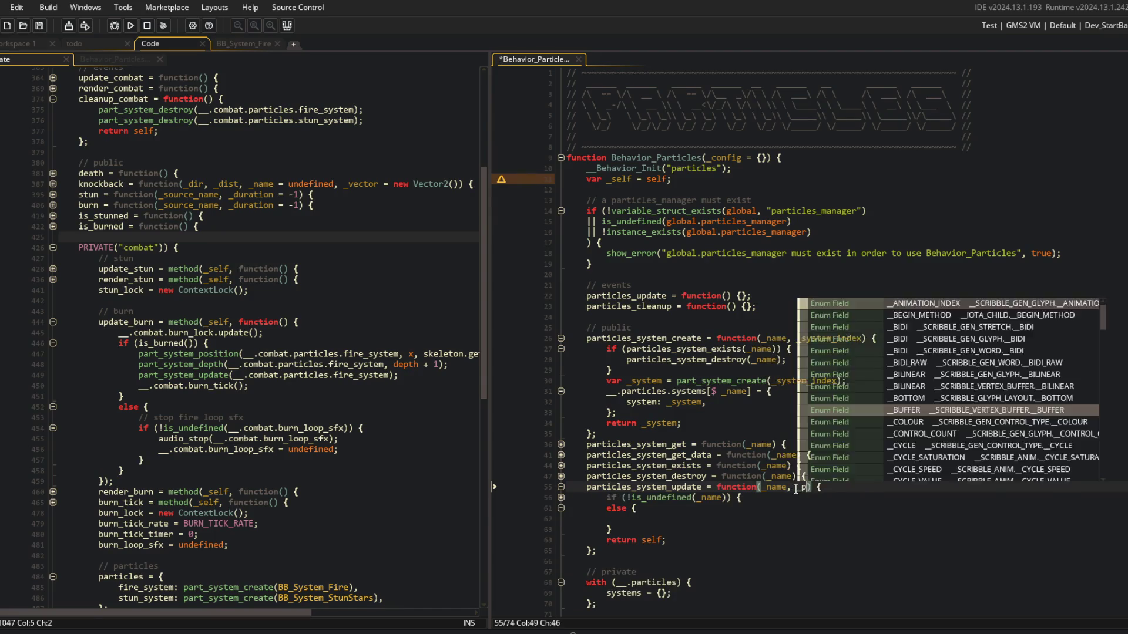
type("osition")
key("Down")
Delete particles_system_update's old body, leaving empty braces, and save.
key("ctrl+s")
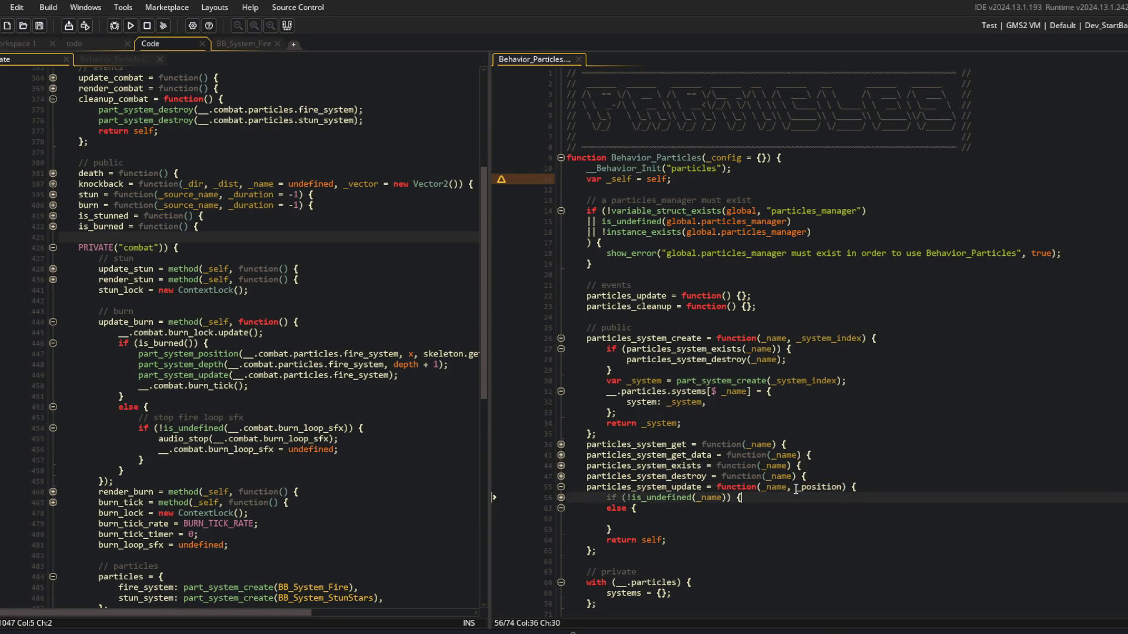
key("Home")
key("Home")
key("shift+Down")
key("shift+Down")
key("shift+Down")
key("Delete")
key("BackSpace")
key("ctrl+s")
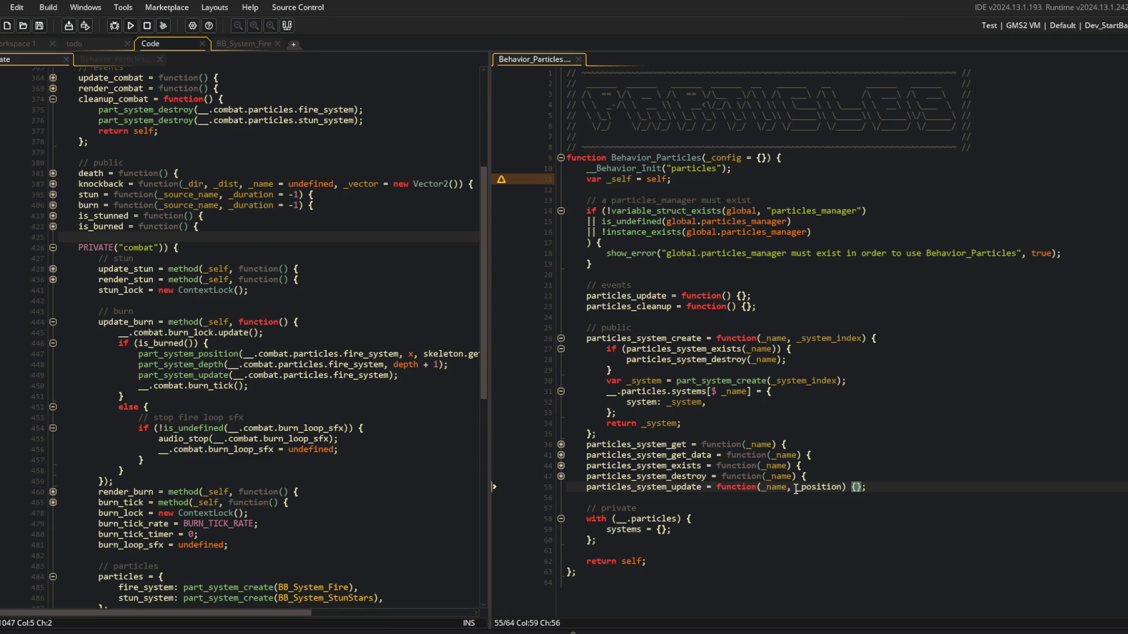
Append _depth after _position, then review the destroy and exists stubs.
key("Left")
key("Left")
type(", _depth")
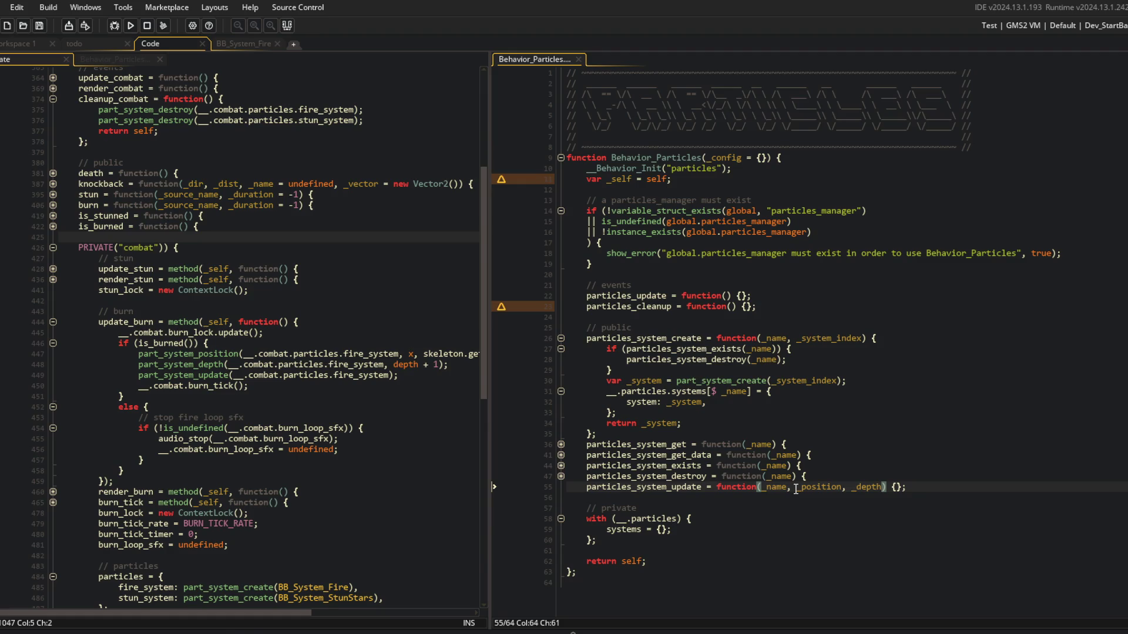
left_click(832, 479)
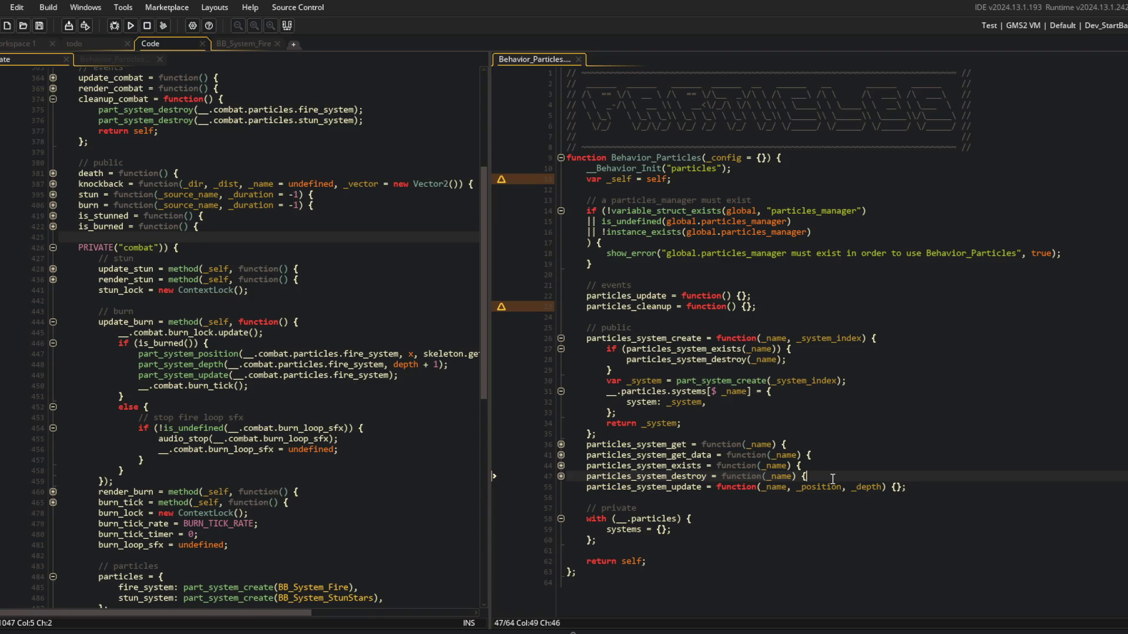
left_click(818, 466)
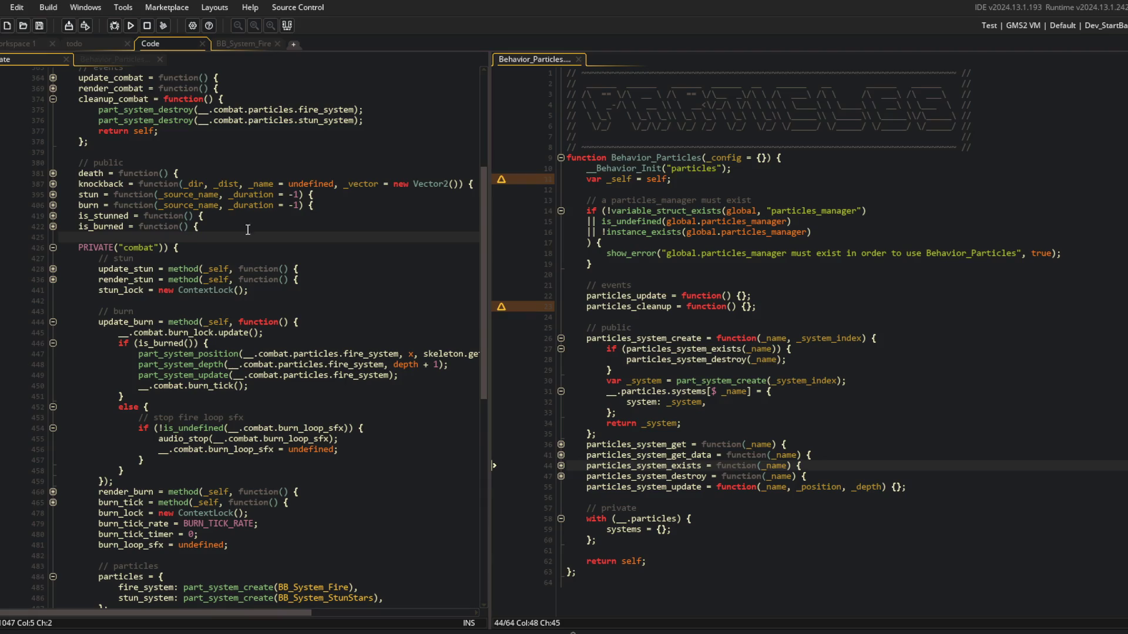
Inspect the particles manager check and particles_system_create, then return to the combat code's particles struct.
scroll(284, 188, "up", 1)
left_click(707, 231)
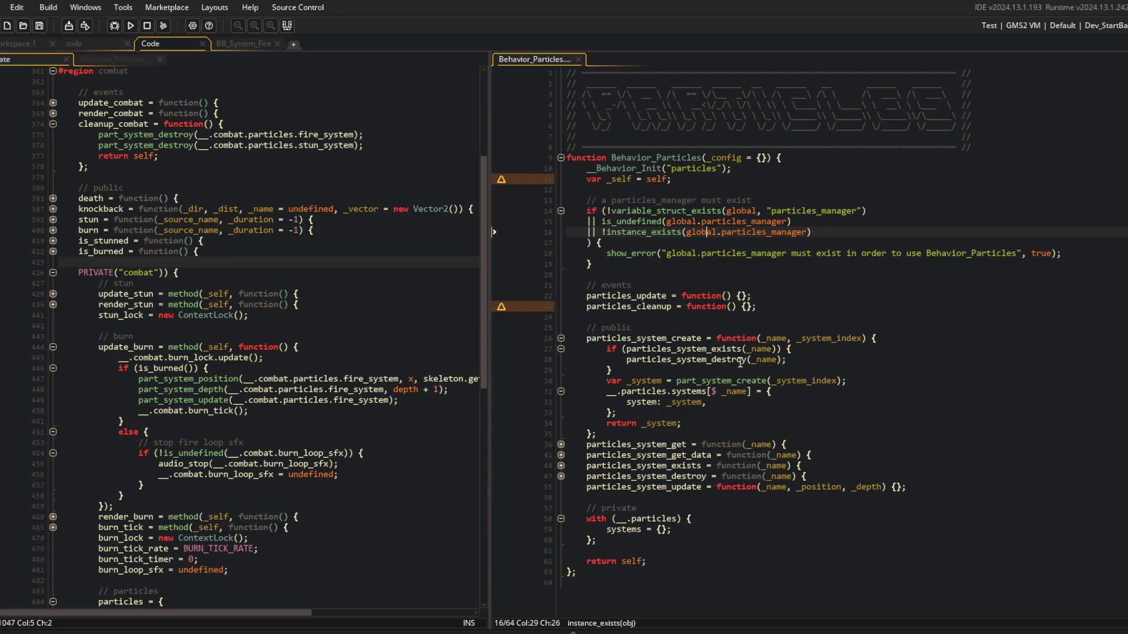
left_click(758, 371)
left_click(615, 413)
left_click(259, 346)
scroll(354, 328, "down", 10)
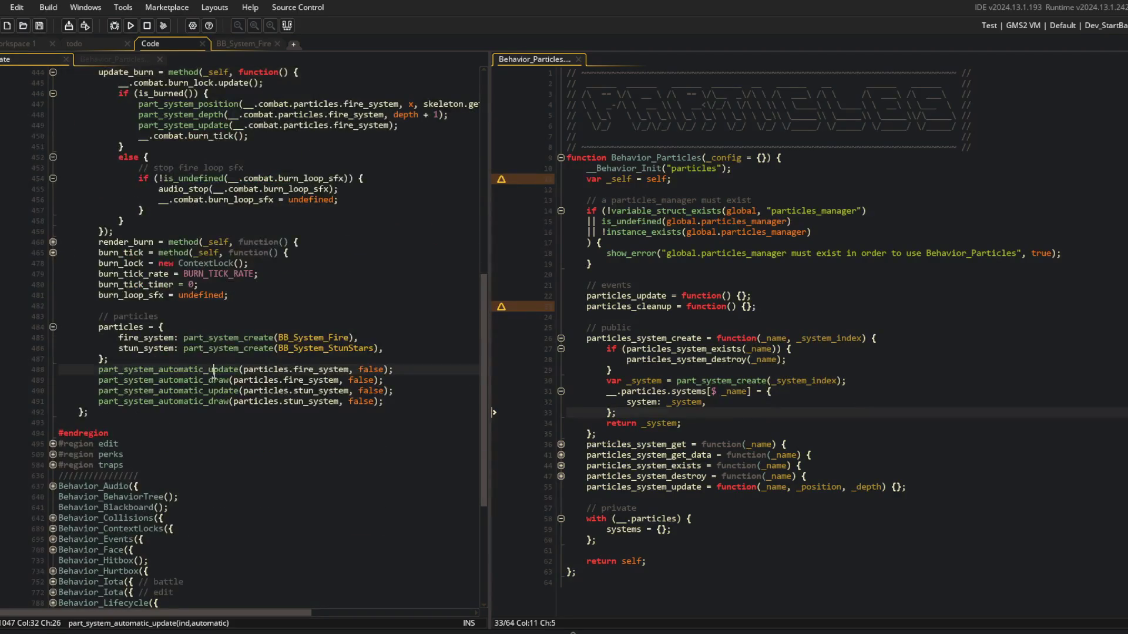
scroll(354, 328, "up", 2)
left_click(154, 357)
left_click(153, 376)
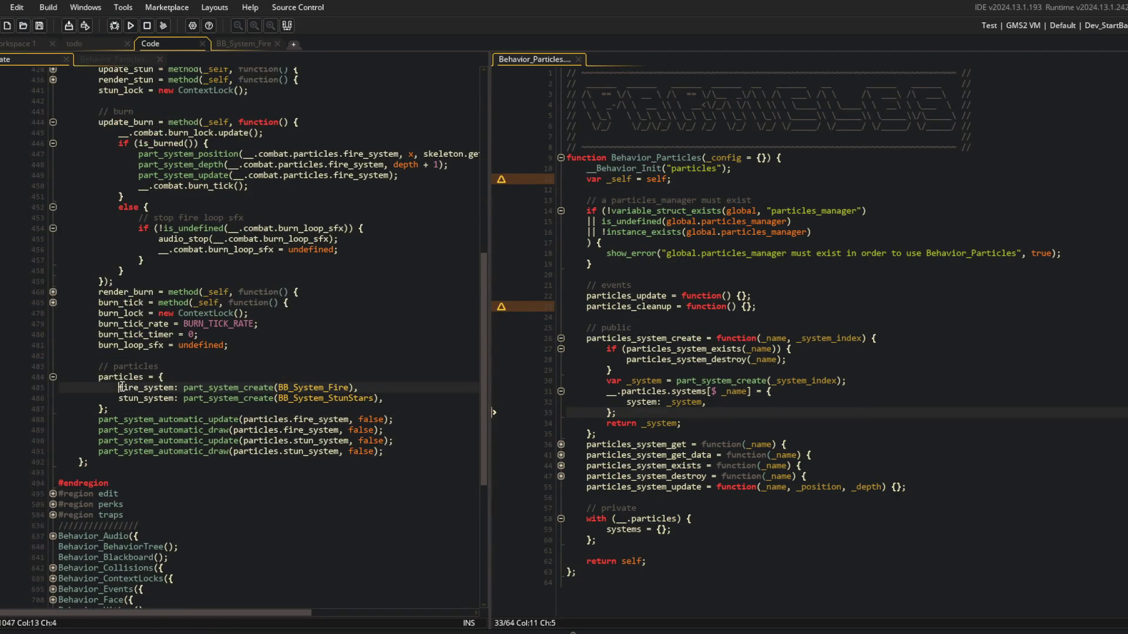
Draft a new 'particles = {' block above the existing particles setup.
left_click_drag(98, 366, 339, 441)
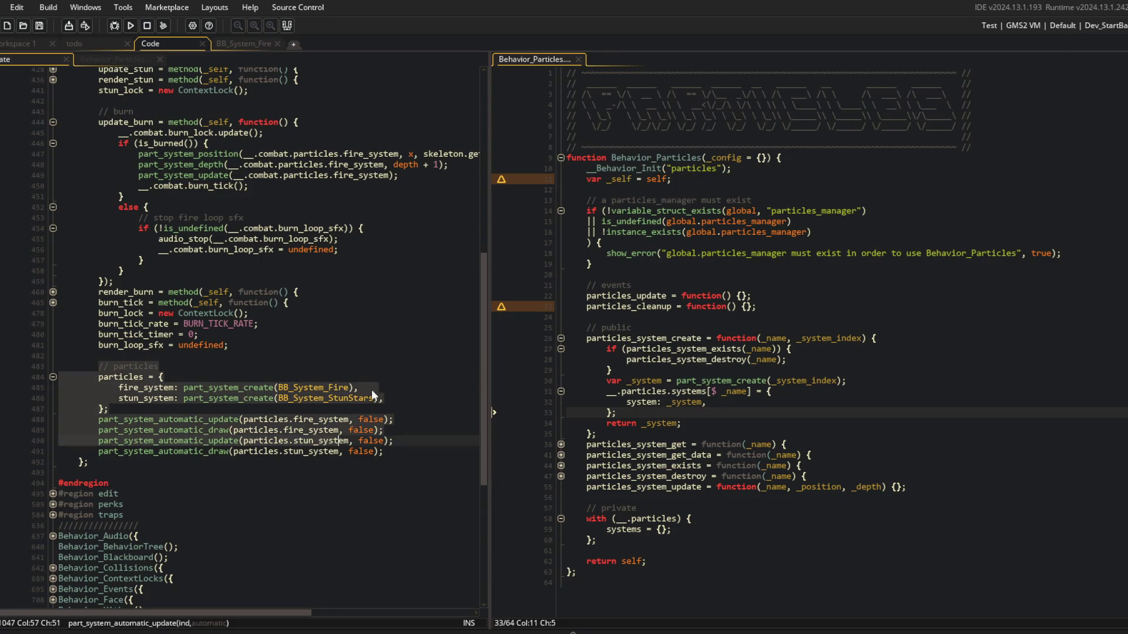
left_click(341, 356)
key("Return")
key("Return")
type("particles = ")
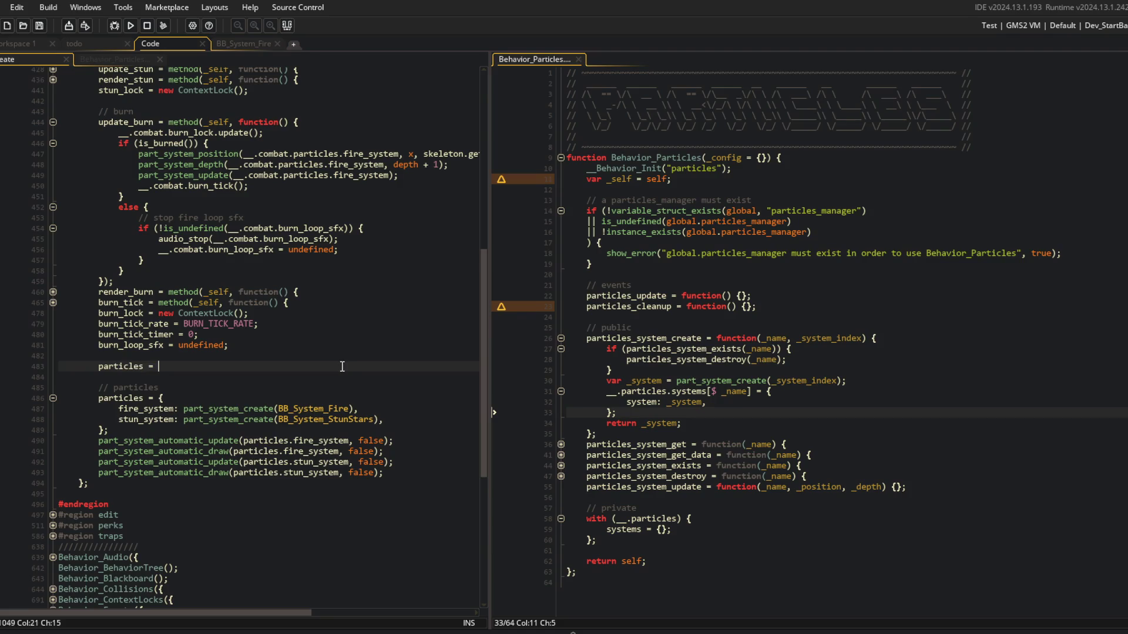
type("{")
key("Return")
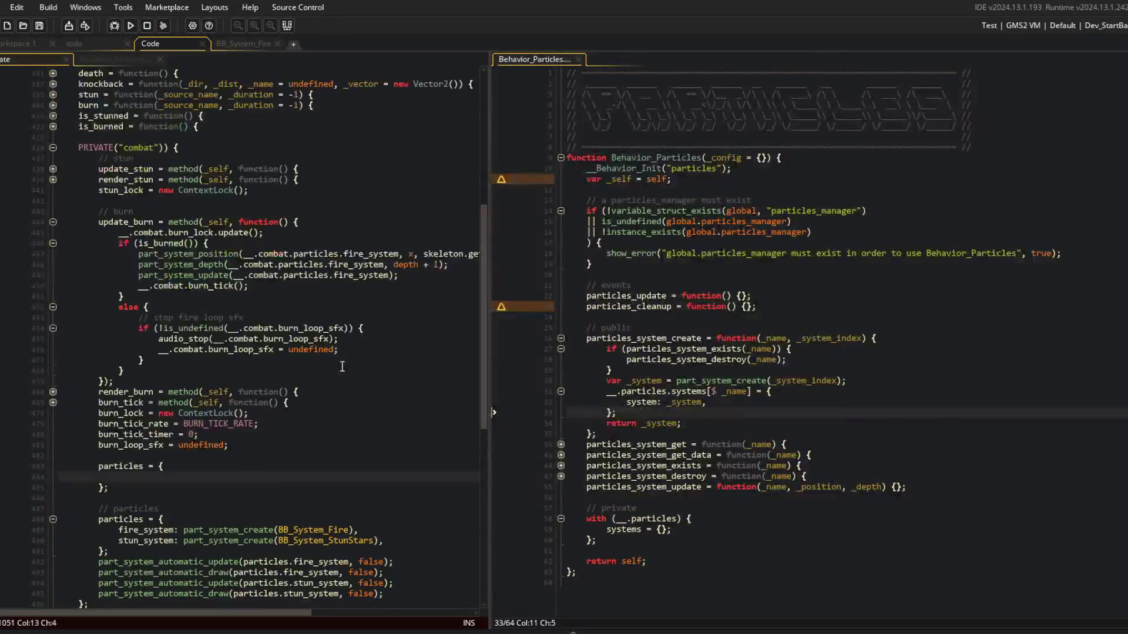
Collapse the Behavior_Particles entry into an empty Behavior_Particles(); call.
scroll(342, 366, "down", 5)
scroll(342, 367, "down", 4)
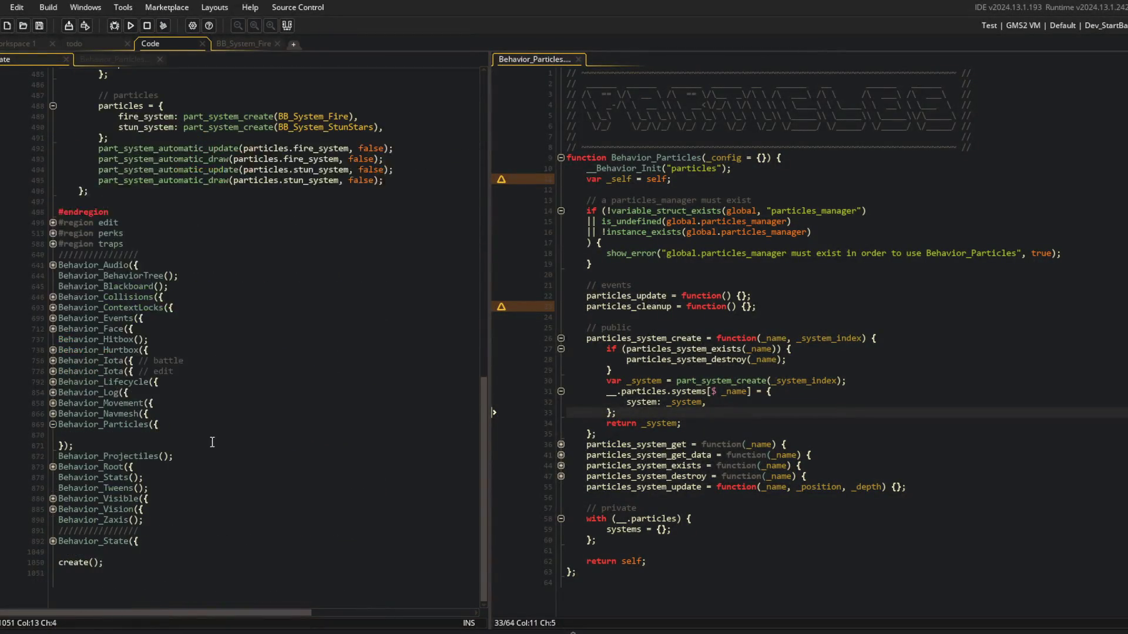
left_click(149, 452)
key("Delete")
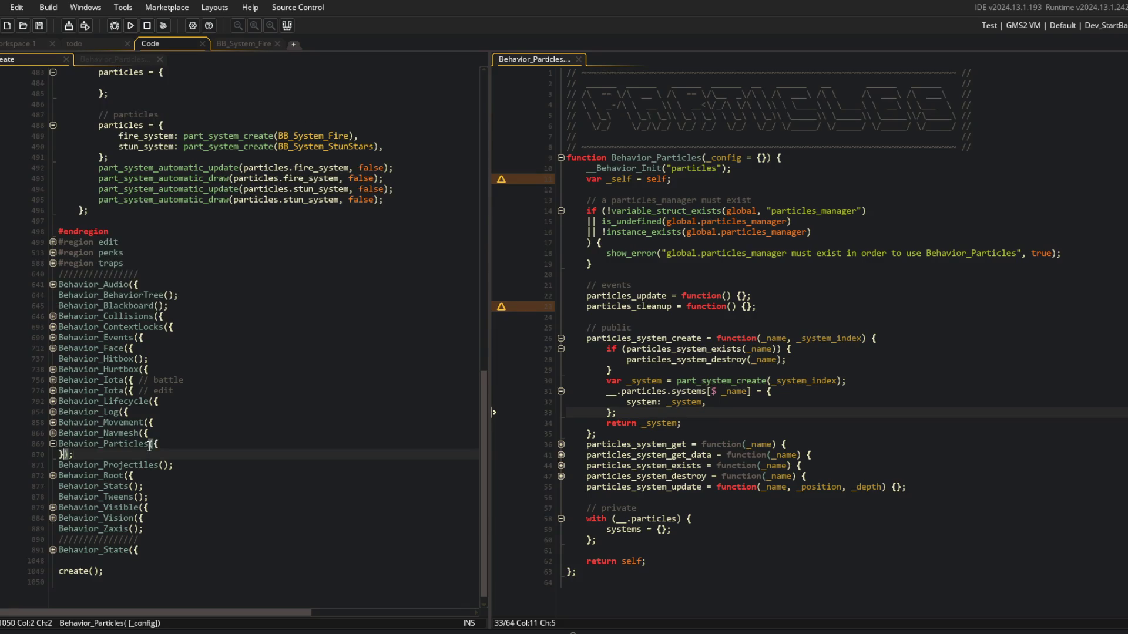
key("BackSpace")
key("BackSpace")
key("BackSpace")
type(");")
Undo the unfinished particles struct draft.
left_click(174, 236)
scroll(170, 229, "up", 1)
left_click(141, 121)
scroll(164, 158, "up", 2)
type("f")
key("ctrl+z")
key("ctrl+z")
key("ctrl+z")
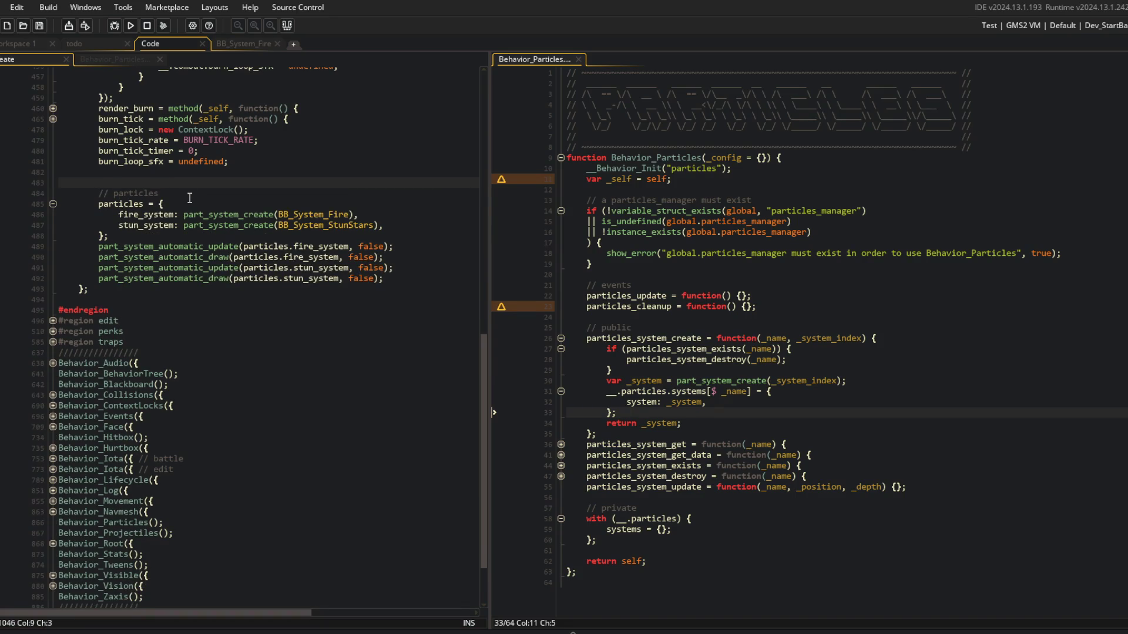
Add particles_system_create calls for "fire" (BB_System_Fire) and "stun" (BB_System_StunStars).
key("ctrl+z")
type("particles_system_create(\"fire\", BB_System_")
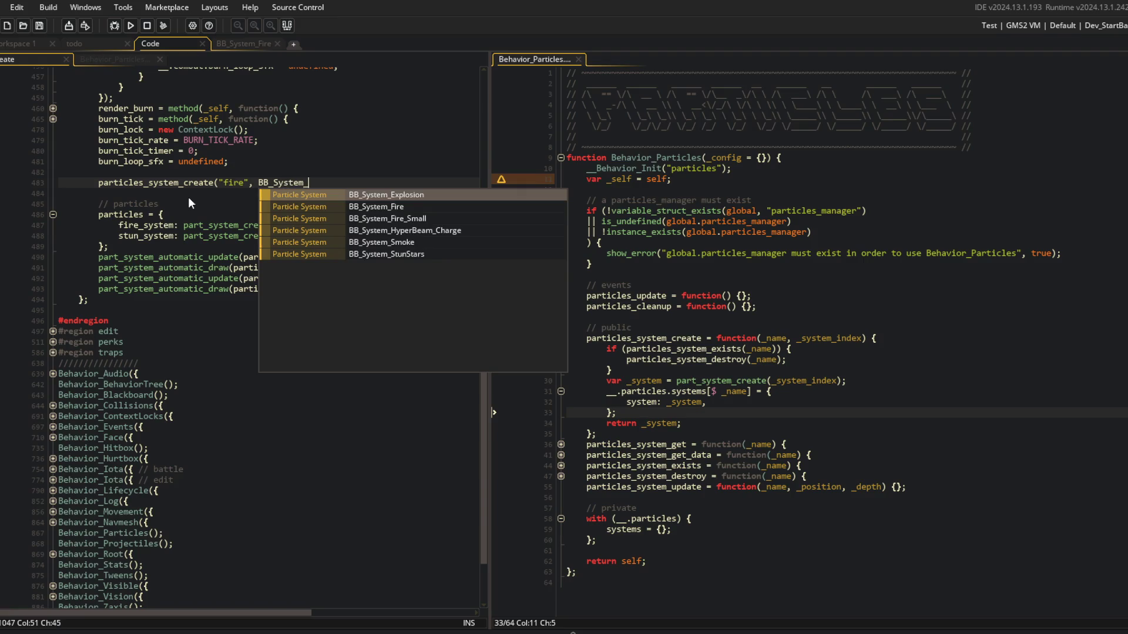
type("F")
key("Return")
type(");")
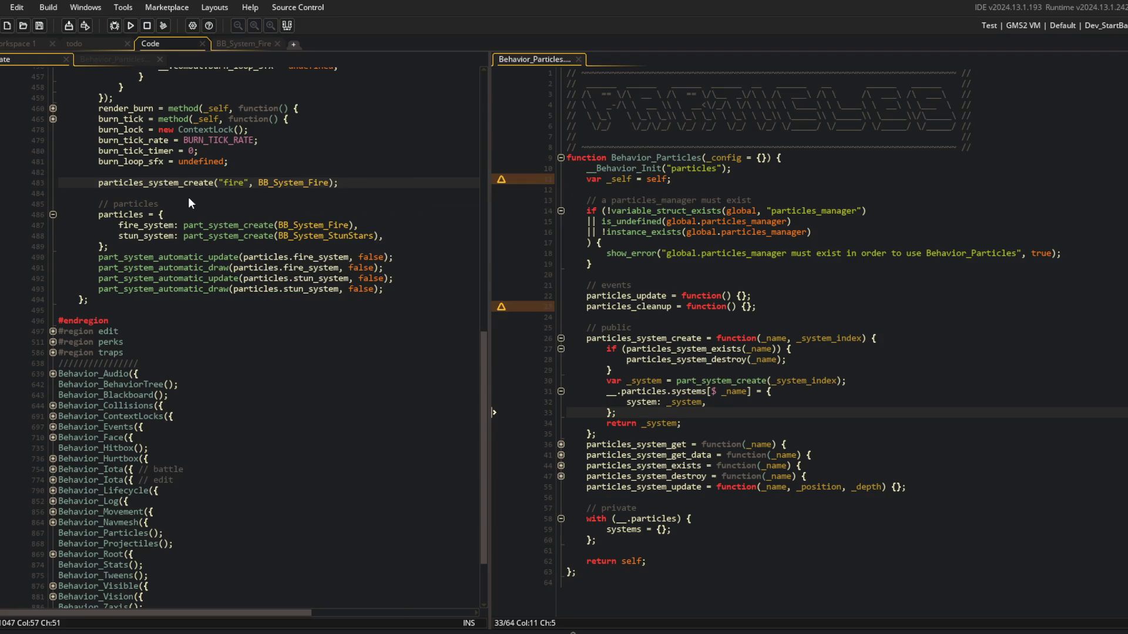
key("ctrl+d")
key("ctrl+Left")
key("ctrl+Left")
key("ctrl+Left")
key("ctrl+BackSpace")
type("stun")
key("End")
key("Left")
key("Left")
key("BackSpace")
key("BackSpace")
key("BackSpace")
type("ST")
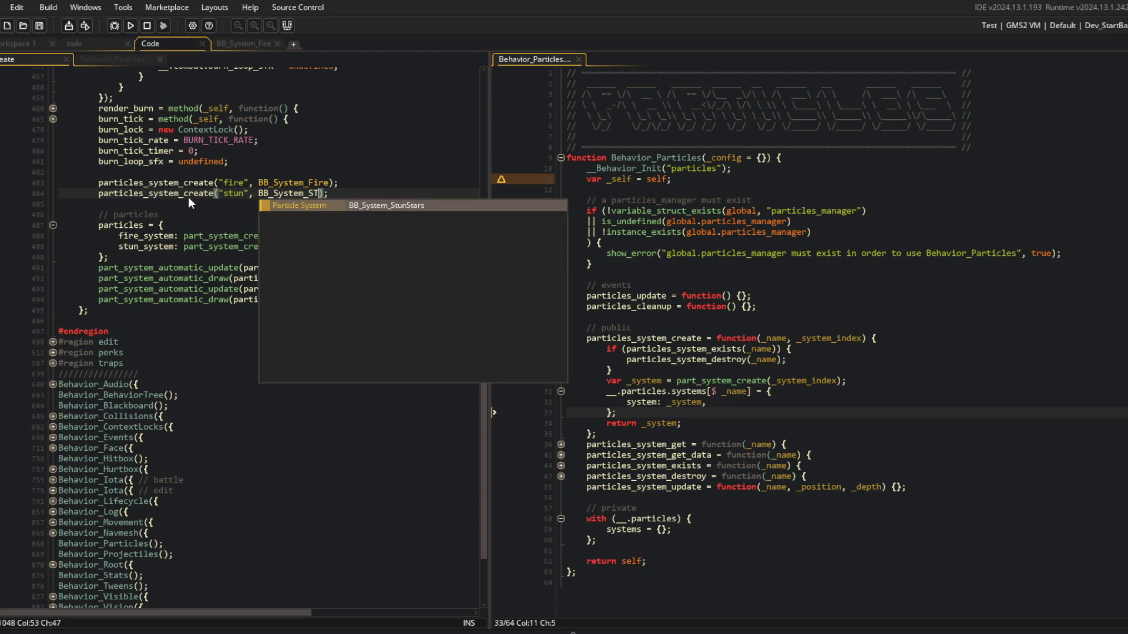
key("Return")
key("Down")
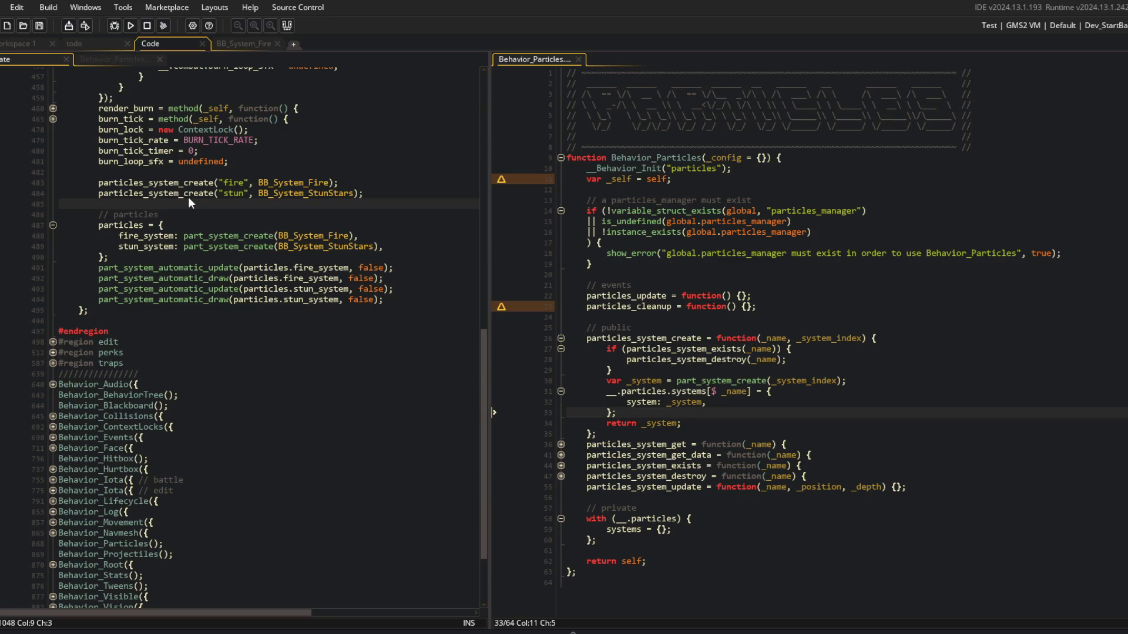
Give the fire call a config struct with update: false and draw: false, and open one for stun.
left_click(333, 183)
key("Left")
key("Left")
key("Right")
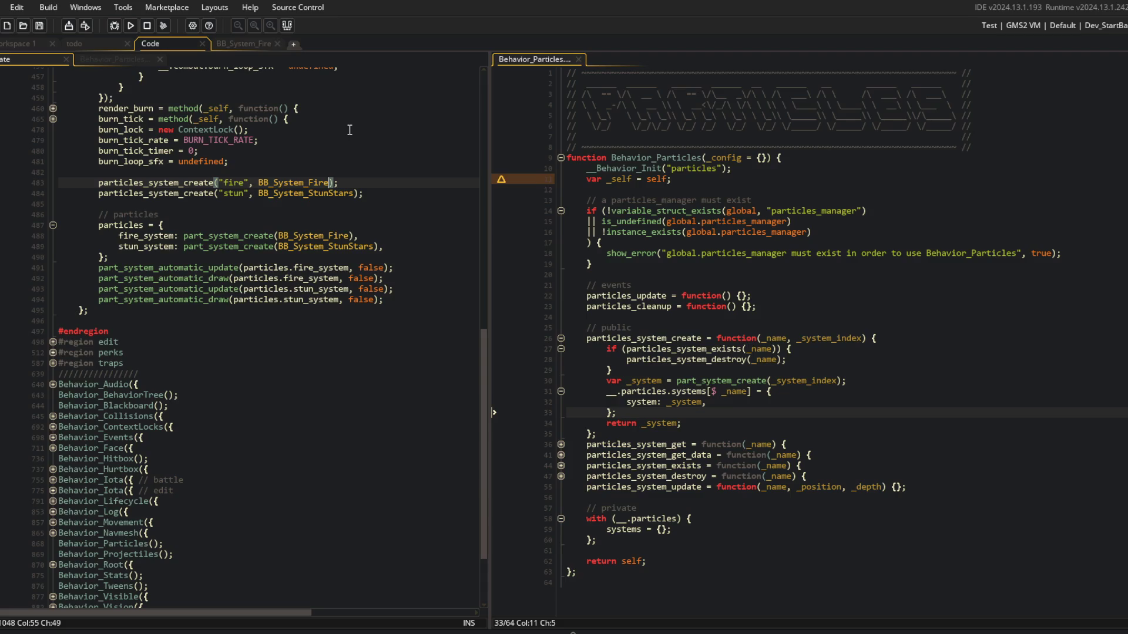
type(", {")
key("Return")
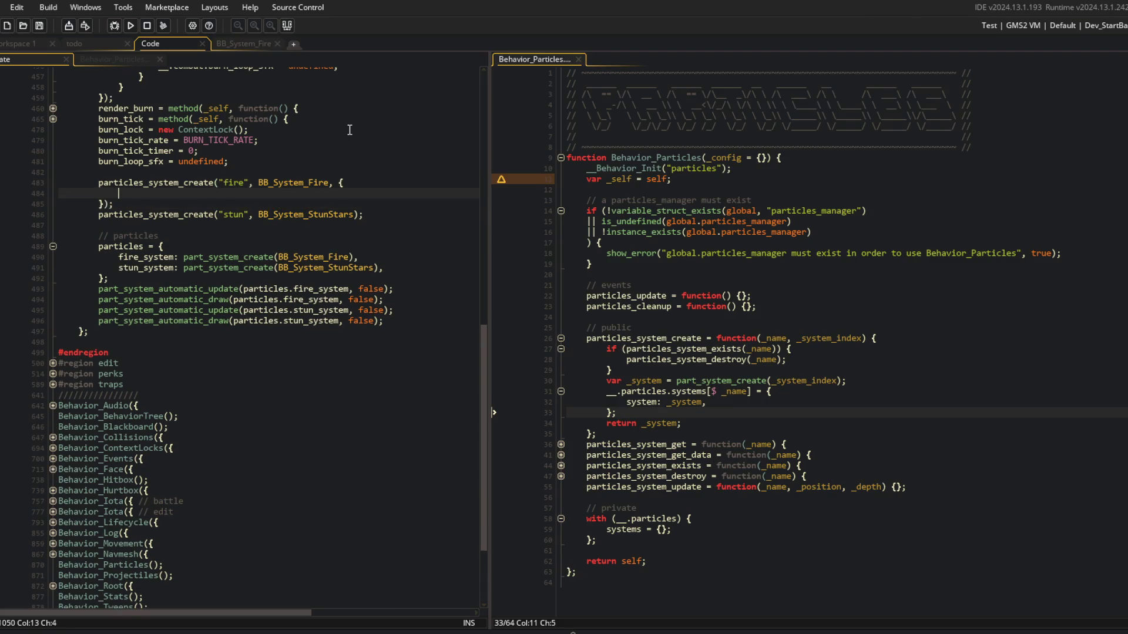
type("update: false,")
key("Return")
type("draw: false,")
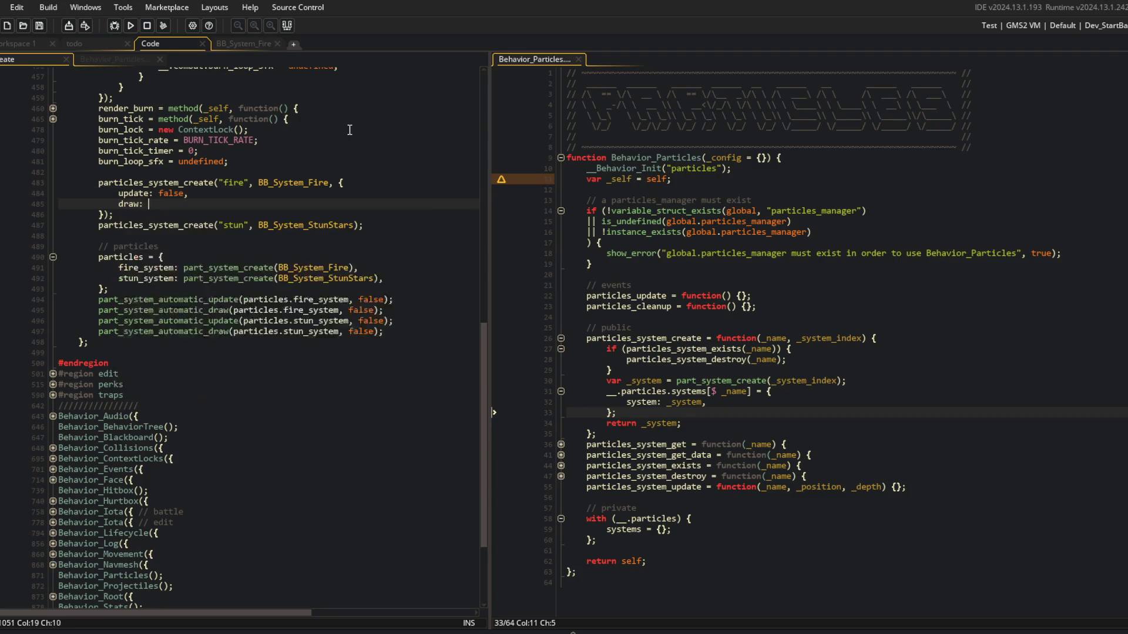
key("Down")
key("Down")
key("End")
key("Left")
type(", {")
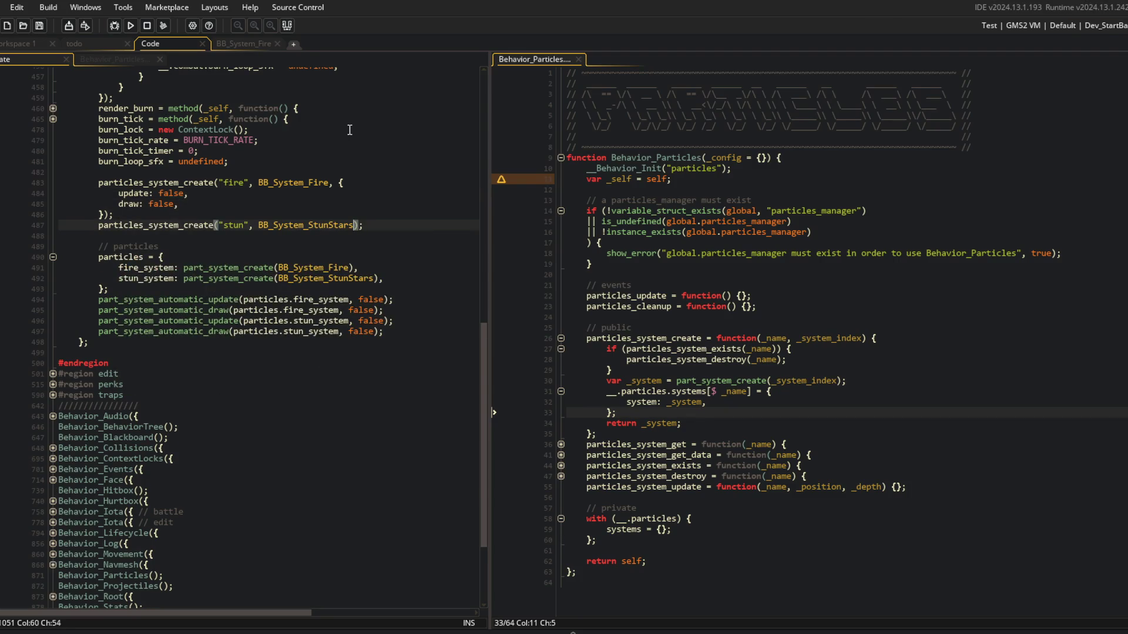
key("Return")
Add a depth offset from the instance's depth, plus x: _self.x and a y entry, to the fire config.
key("Up")
key("Up")
key("Up")
key("End")
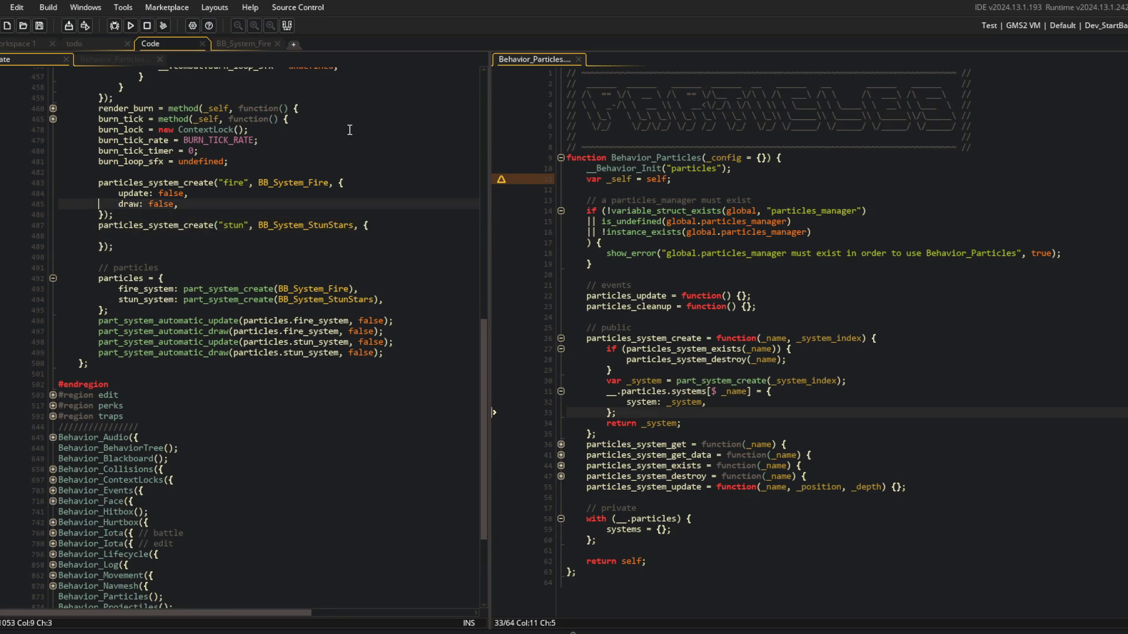
key("Return")
type("deptj\" ")
type("h: ")
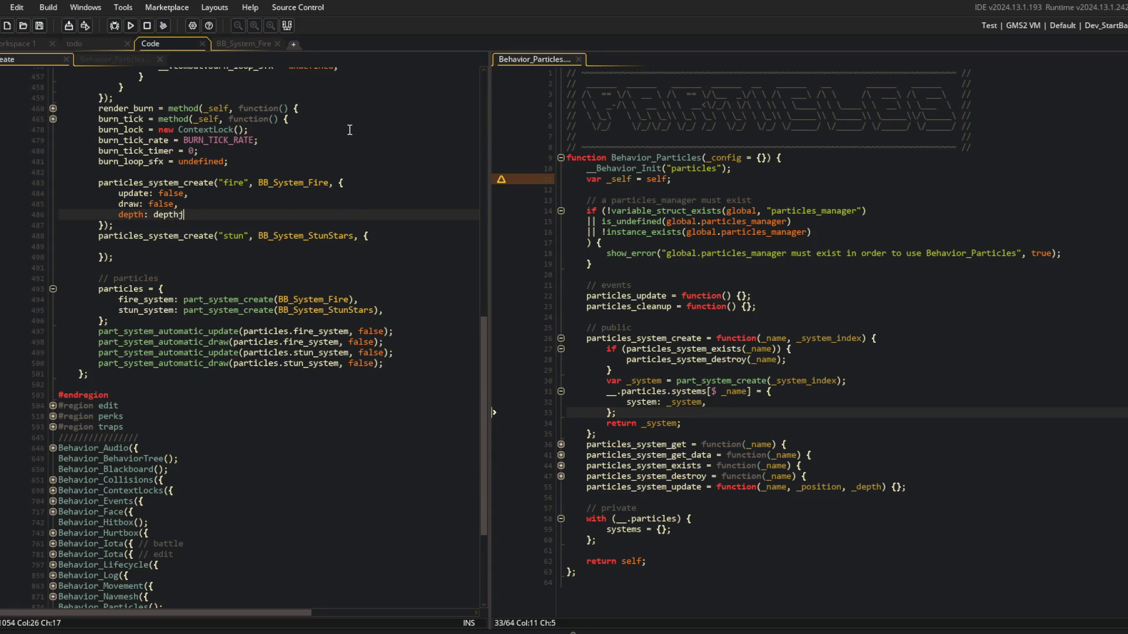
type("elf.depth - ")
type(",")
key("Return")
type("po")
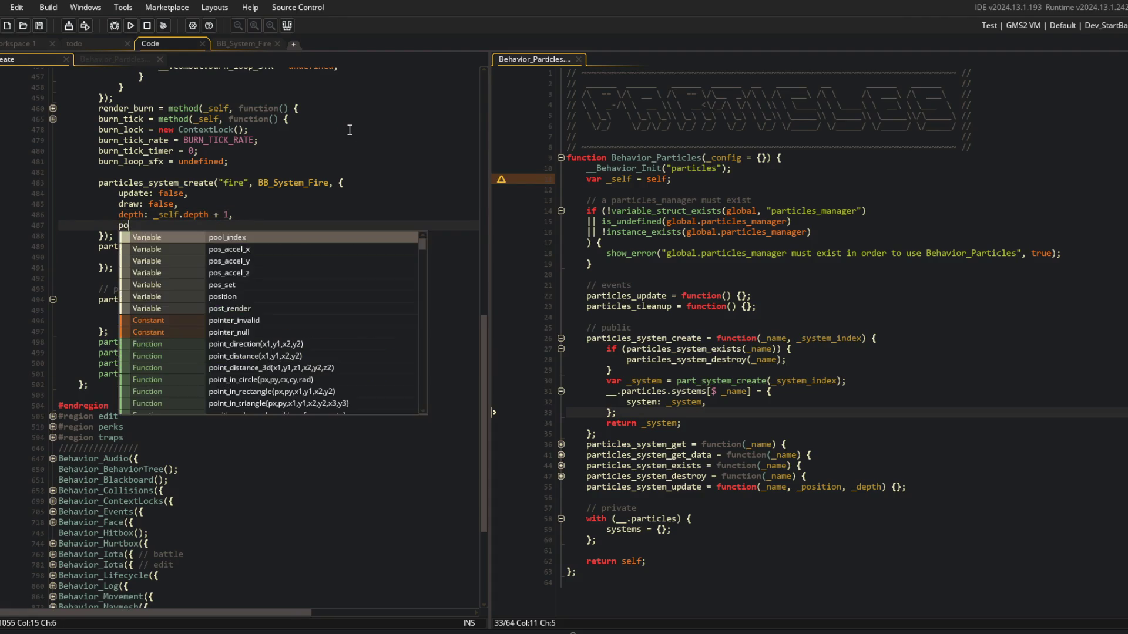
key("BackSpace")
key("BackSpace")
type("x: _self.x,")
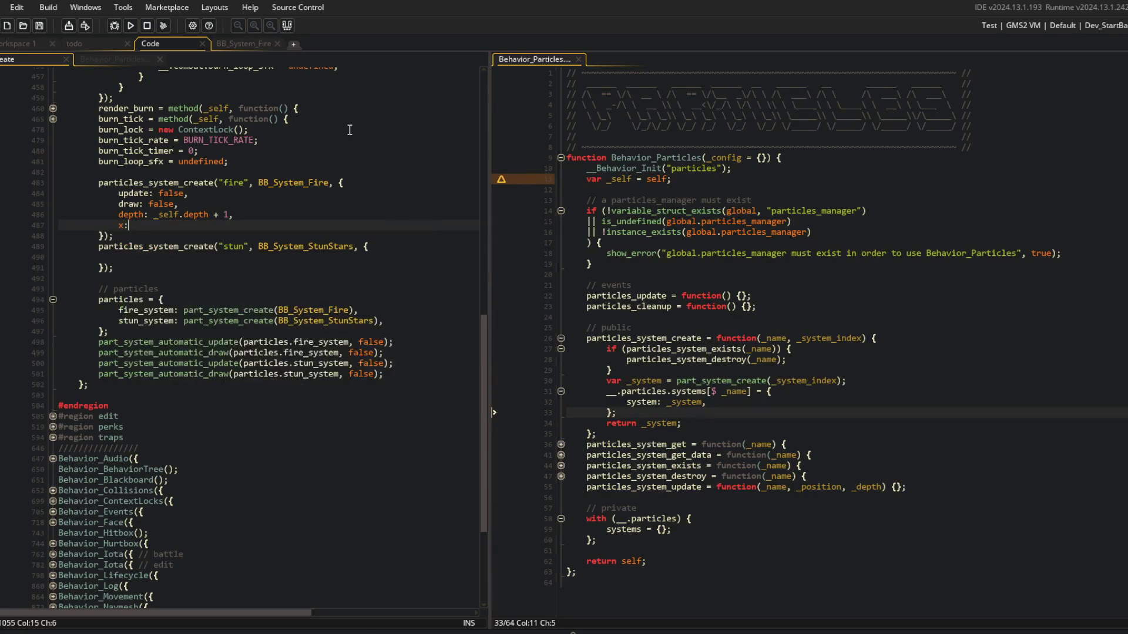
key("ctrl+d")
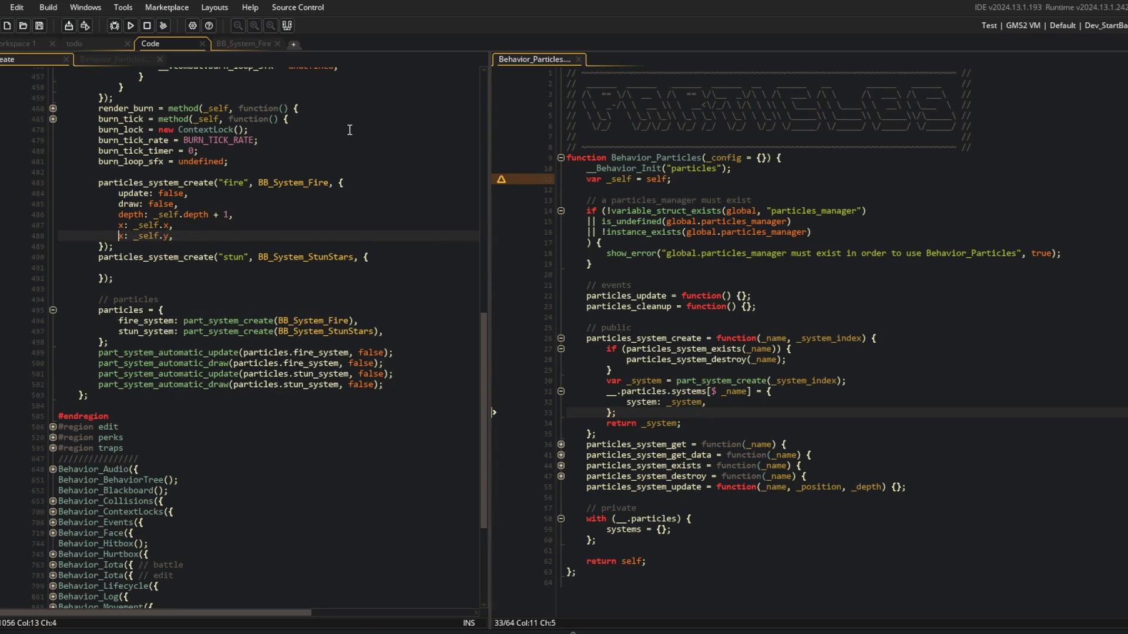
Paste the fire config entries into the stun config and make its depth offset a minus.
key("Down")
key("Down")
key("Down")
key("ctrl+v")
key("Up")
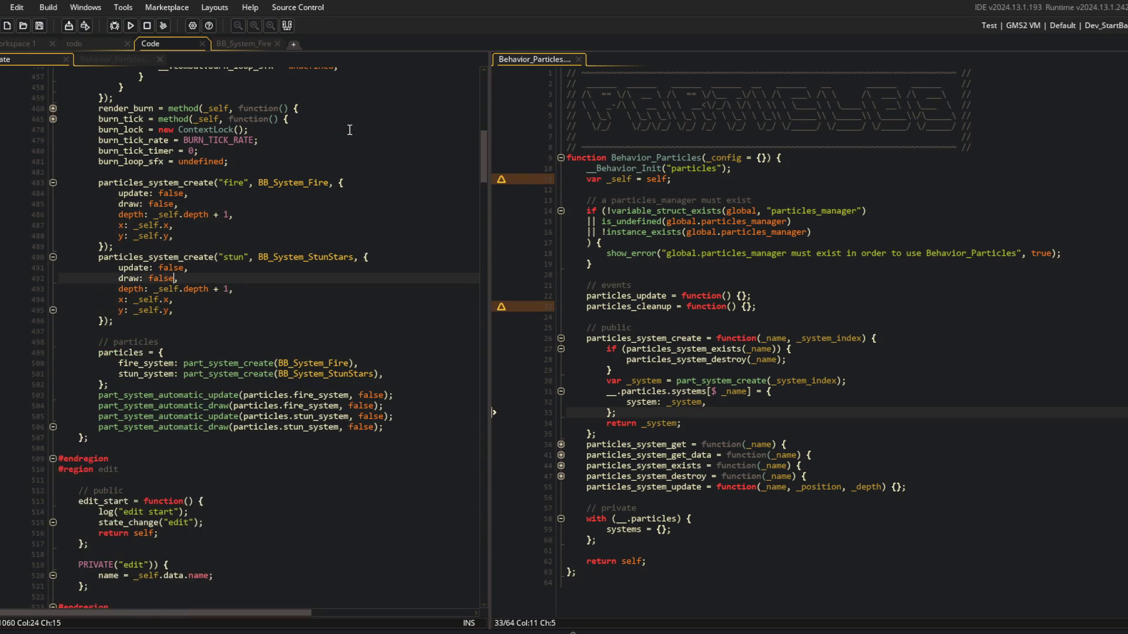
scroll(349, 130, "down", 1)
key("Up")
key("End")
key("Left")
key("Left")
key("Left")
key("BackSpace")
type("-")
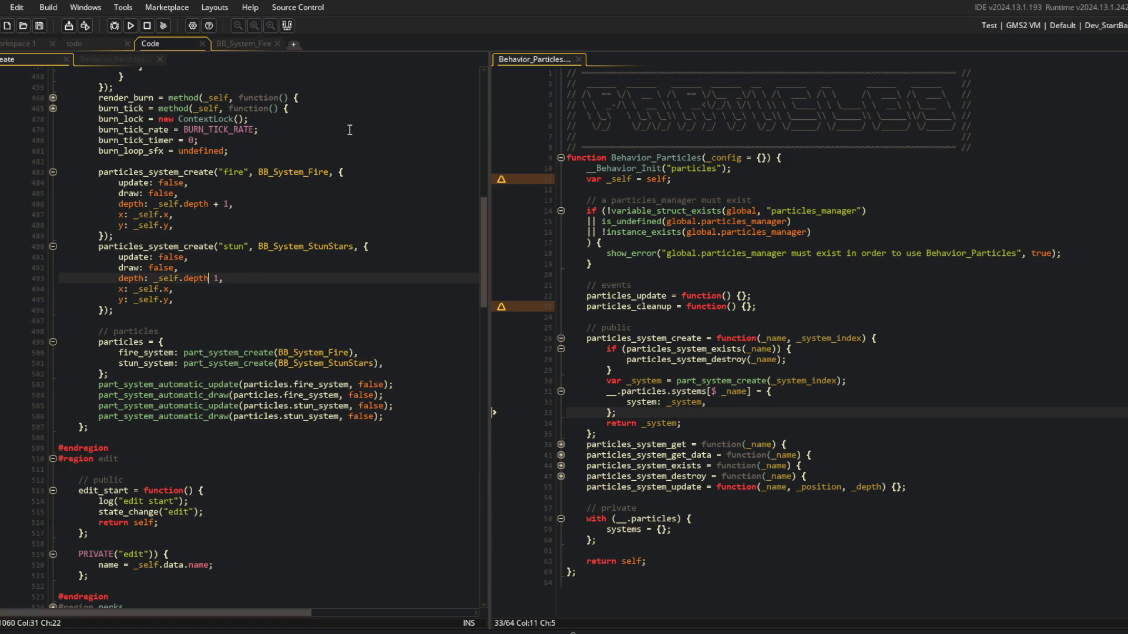
Fold the stun and fire config blocks.
key("Up")
key("Up")
key("Up")
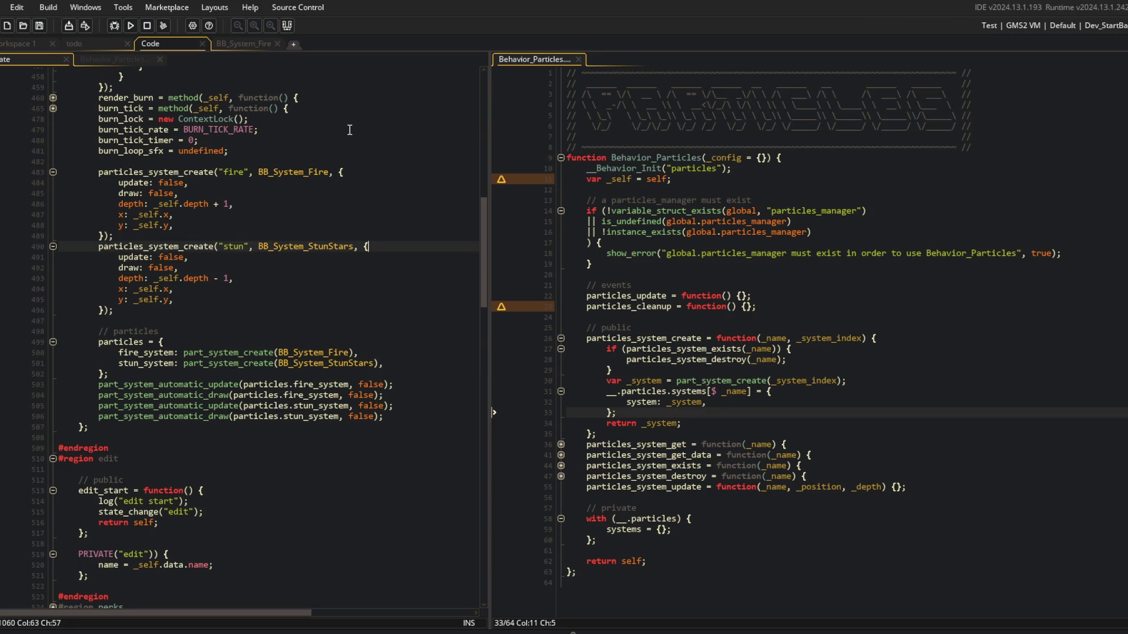
key("ctrl+m")
key("Up")
key("Up")
key("Up")
key("Up")
key("Up")
key("Up")
key("ctrl+m")
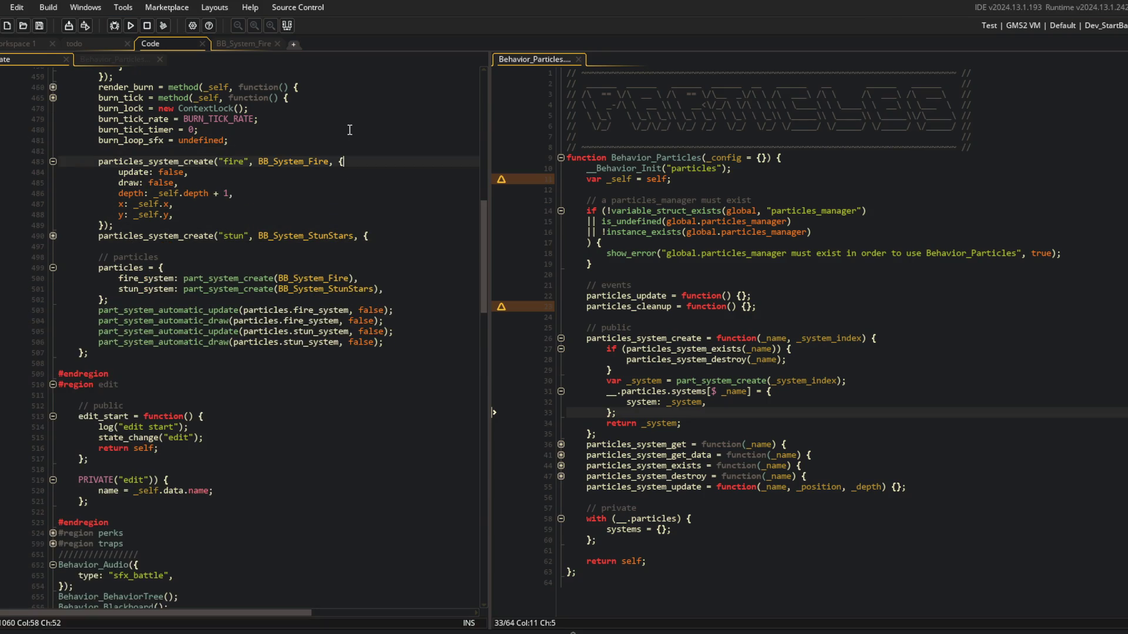
scroll(350, 130, "down", 2)
key("Down")
key("Down")
key("Down")
key("Down")
key("End")
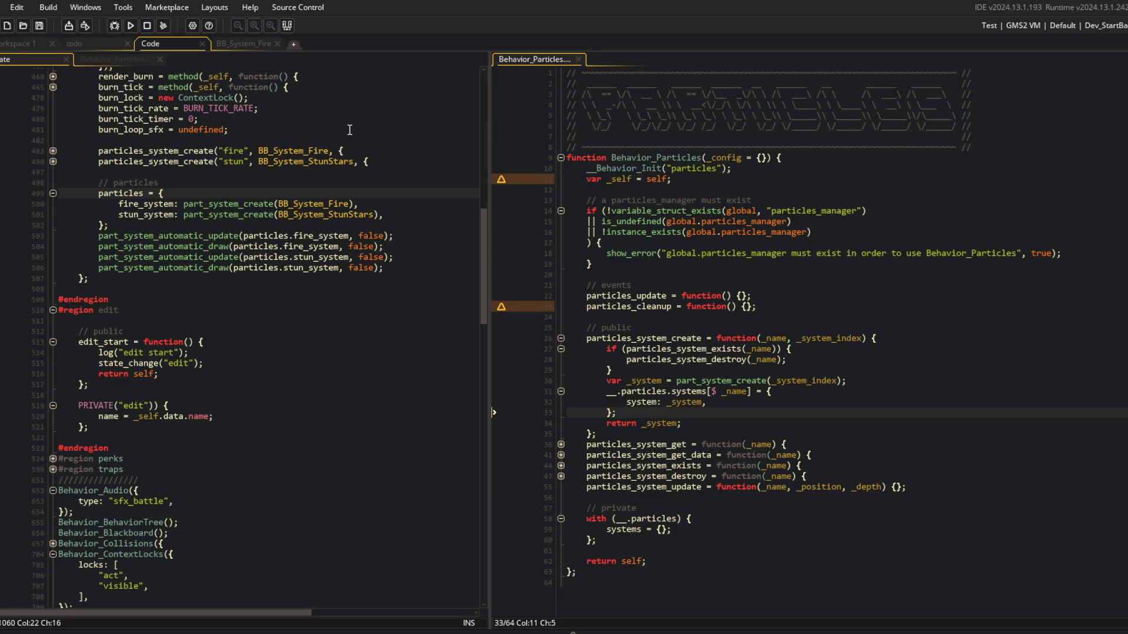
scroll(350, 130, "up", 3)
Place the cursor inside particles_system_create's parameter list in the Behavior_Particles script.
key("Up")
key("Up")
left_click(829, 370)
left_click(828, 423)
key("Up")
key("Up")
key("Up")
key("End")
key("Left")
key("Left")
Add a _config = {} parameter and default _config[$ "update"] to true, then save.
type(", _config = {}")
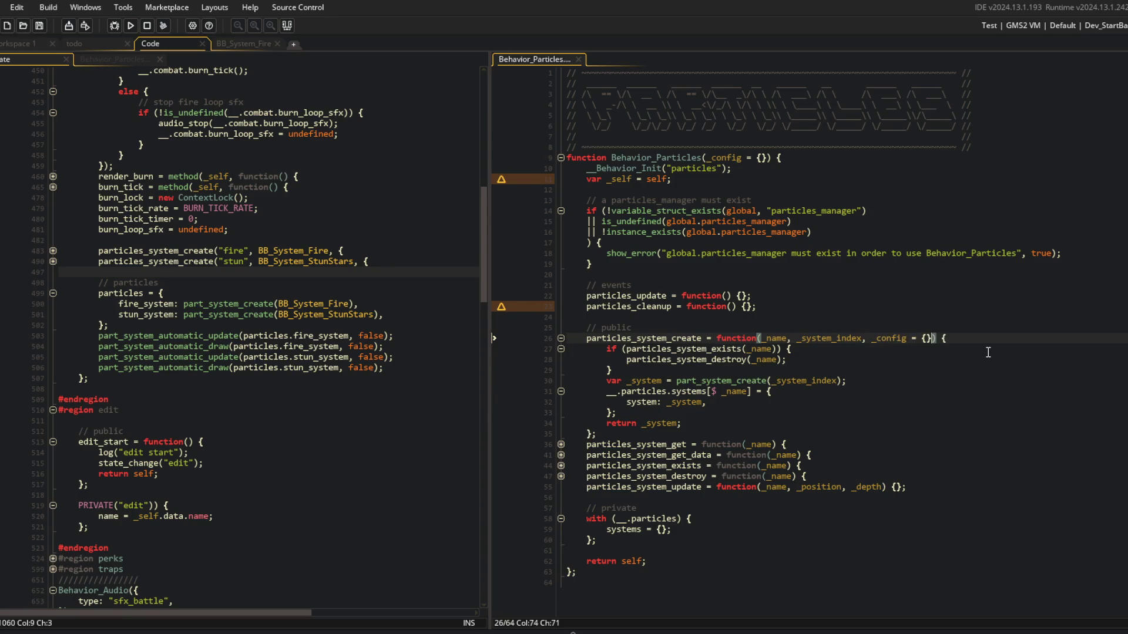
key("End")
key("Return")
key("Return")
key("Up")
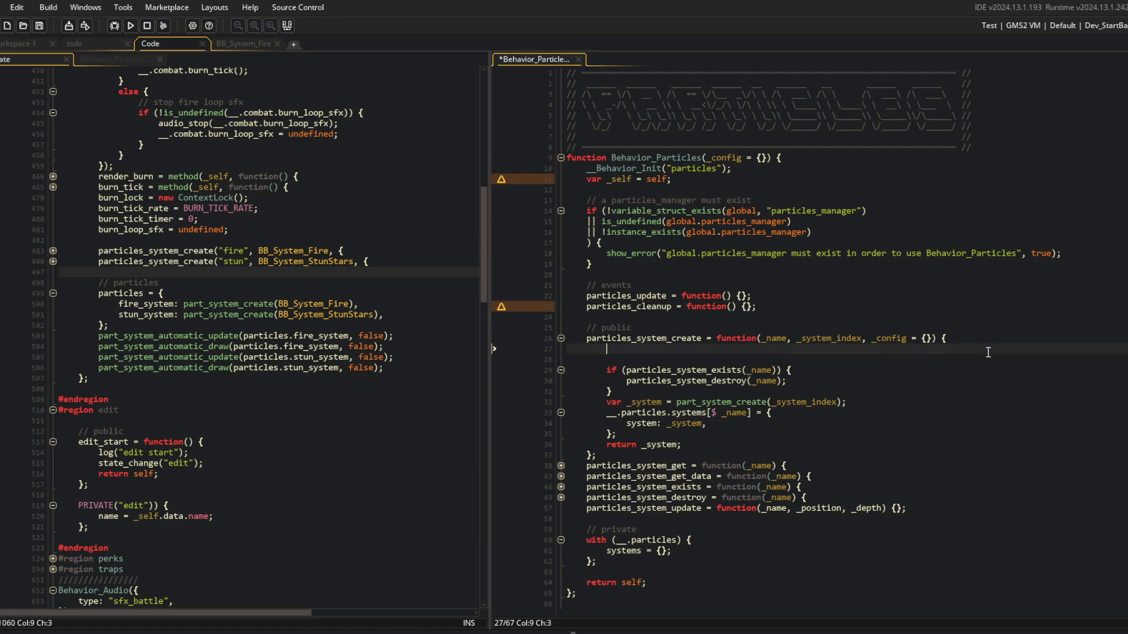
key("Return")
type("_config[$")
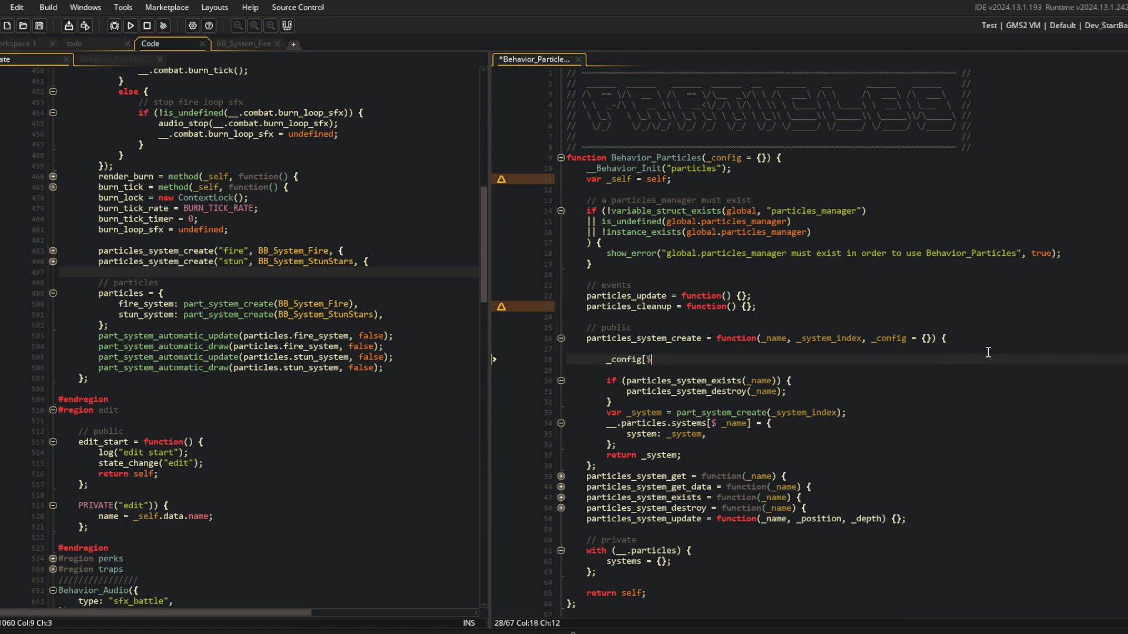
type(" \"update\"] ??= ")
type("true;")
key("ctrl+s")
After checking the fire config, add defaults draw ??= true and depth ??= depth.
left_click(176, 293)
left_click(53, 251)
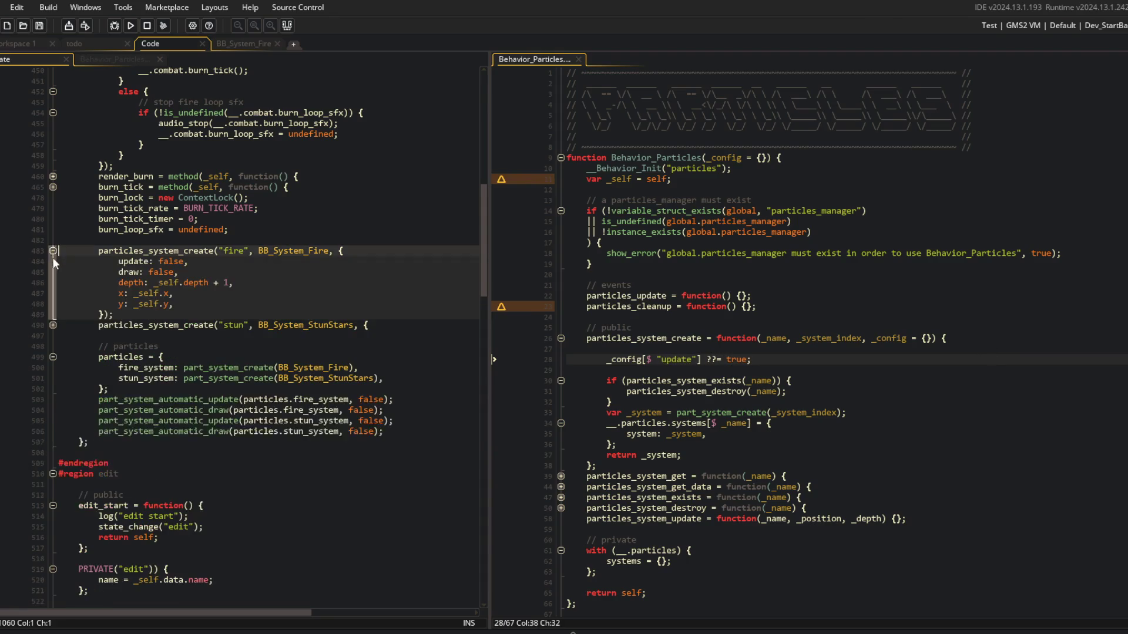
key("ctrl+d")
key("ctrl+Left")
key("ctrl+Left")
key("ctrl+Left")
key("ctrl+shift+Right")
type("draw")
key("ctrl+Left")
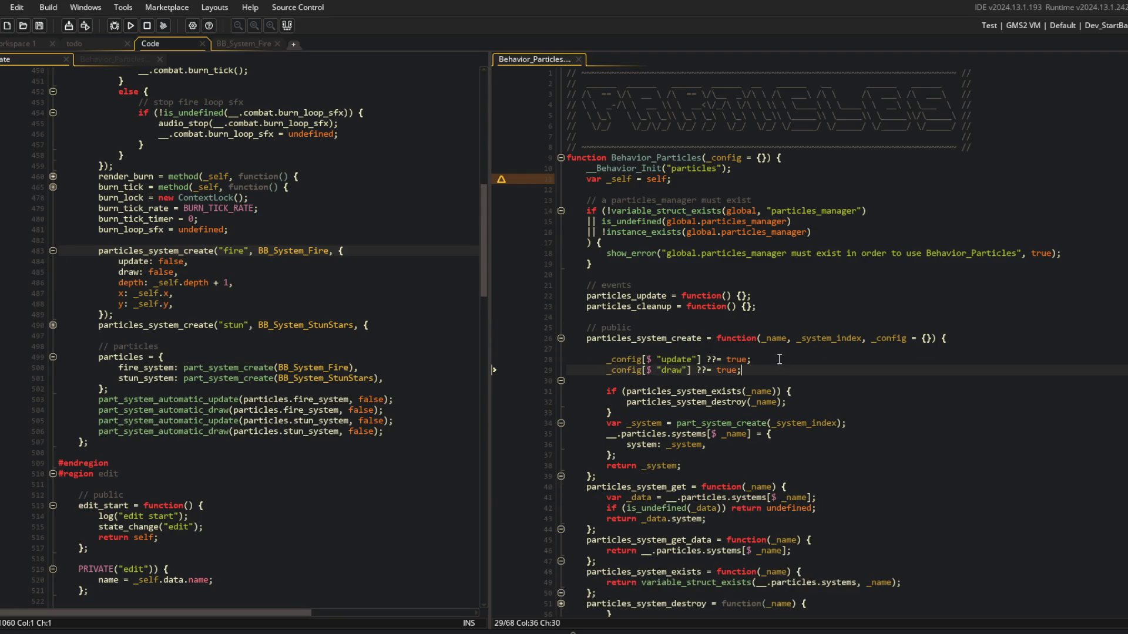
key("ctrl+d")
key("ctrl+shift+Right")
type("depth")
key("ctrl+Right")
key("ctrl+Right")
key("ctrl+Right")
key("ctrl+shift+Right")
type("depth")
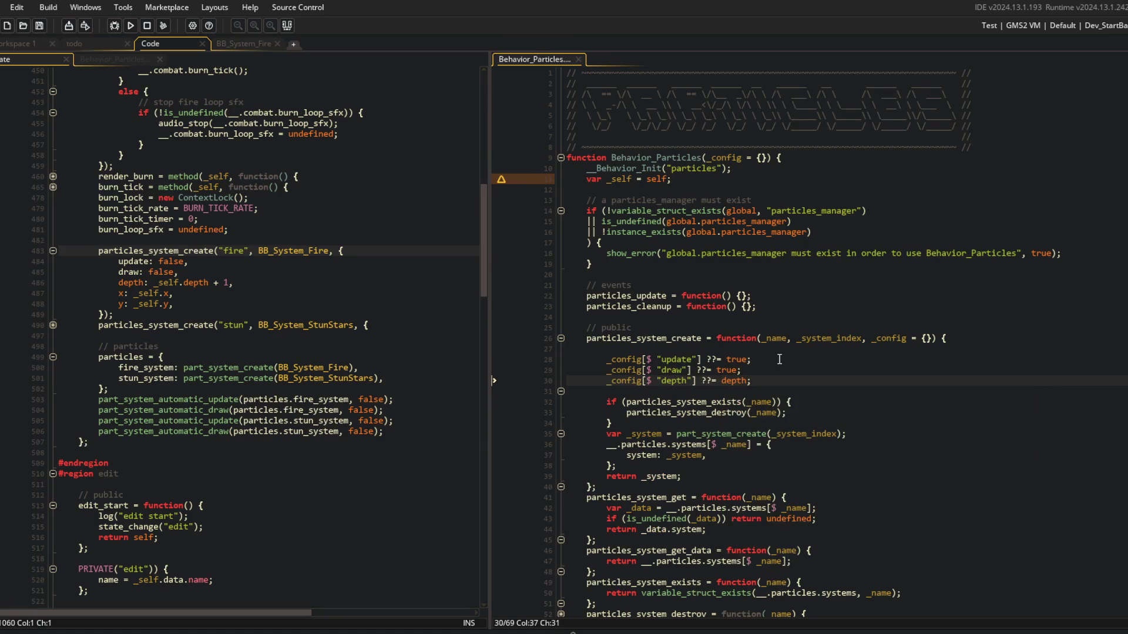
Add default lines setting x ??= x and y ??= y.
key("ctrl+d")
key("ctrl+Left")
key("ctrl+Left")
key("ctrl+Left")
key("ctrl+shift+Right")
type("x")
key("ctrl+Right")
key("ctrl+Right")
key("ctrl+Right")
key("ctrl+shift+Right")
type("x")
key("Escape")
key("ctrl+d")
key("BackSpace")
type("y")
key("ctrl+Left")
key("ctrl+Left")
key("ctrl+Left")
key("ctrl+shift+Right")
type("y")
Label the defaults with a // default params comment and save.
key("Up")
key("Up")
key("Up")
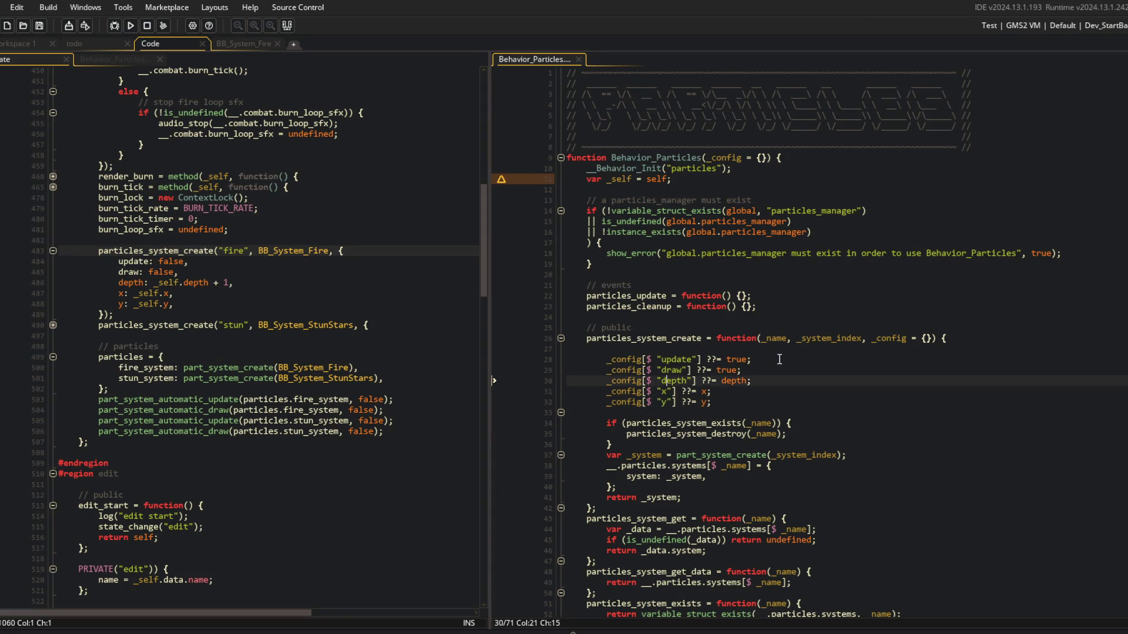
key("End")
key("Return")
type("// ")
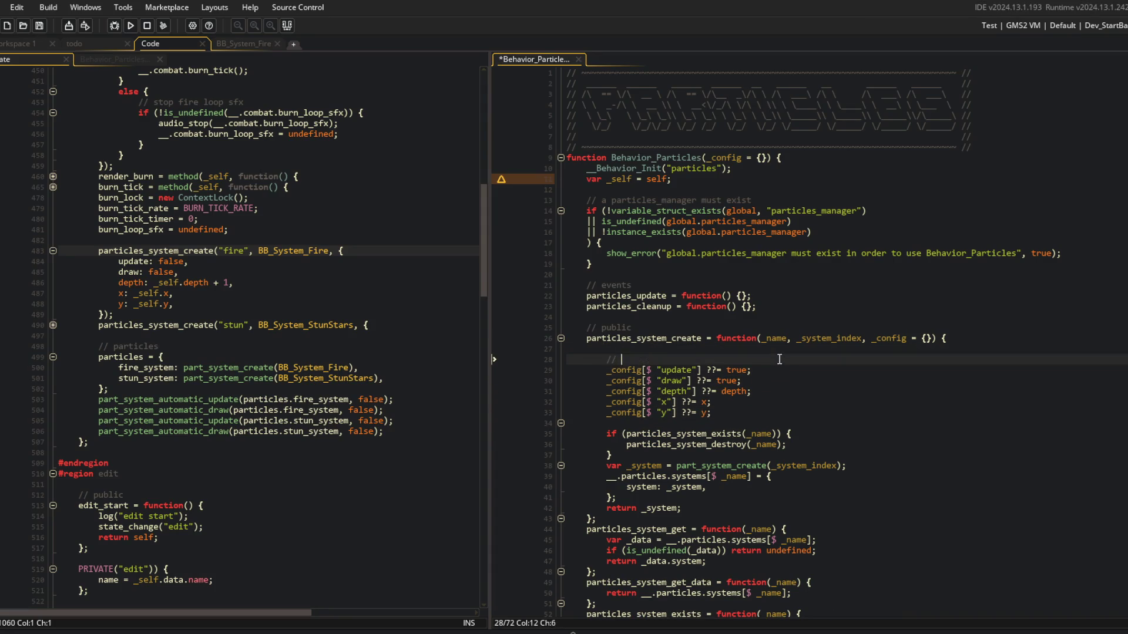
type("default ")
type("params")
key("ctrl+s")
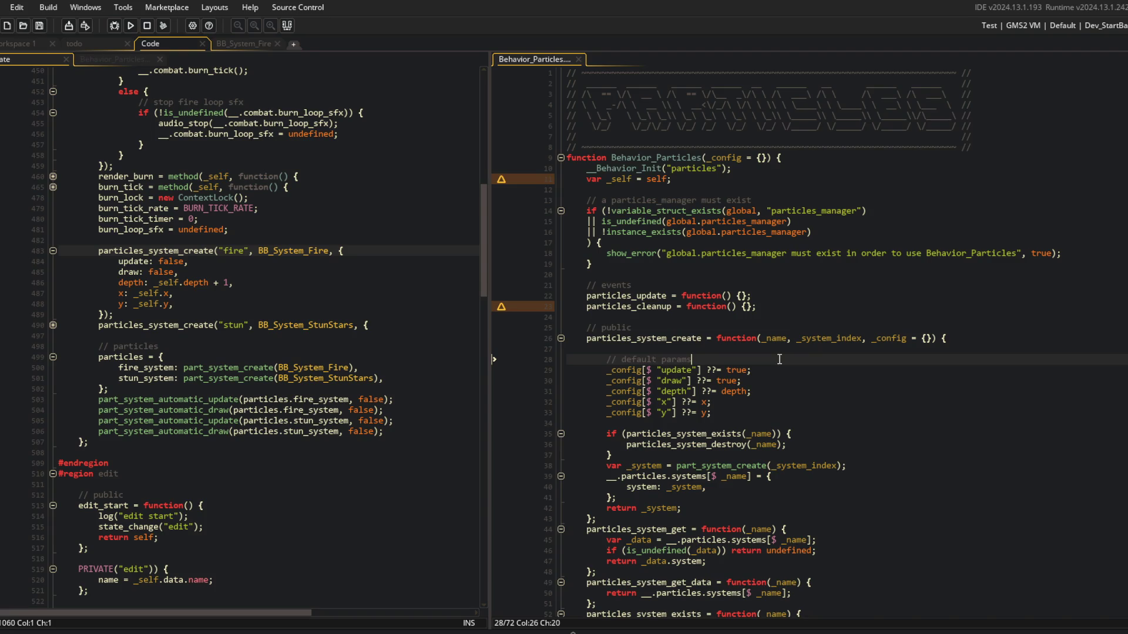
left_click(721, 346)
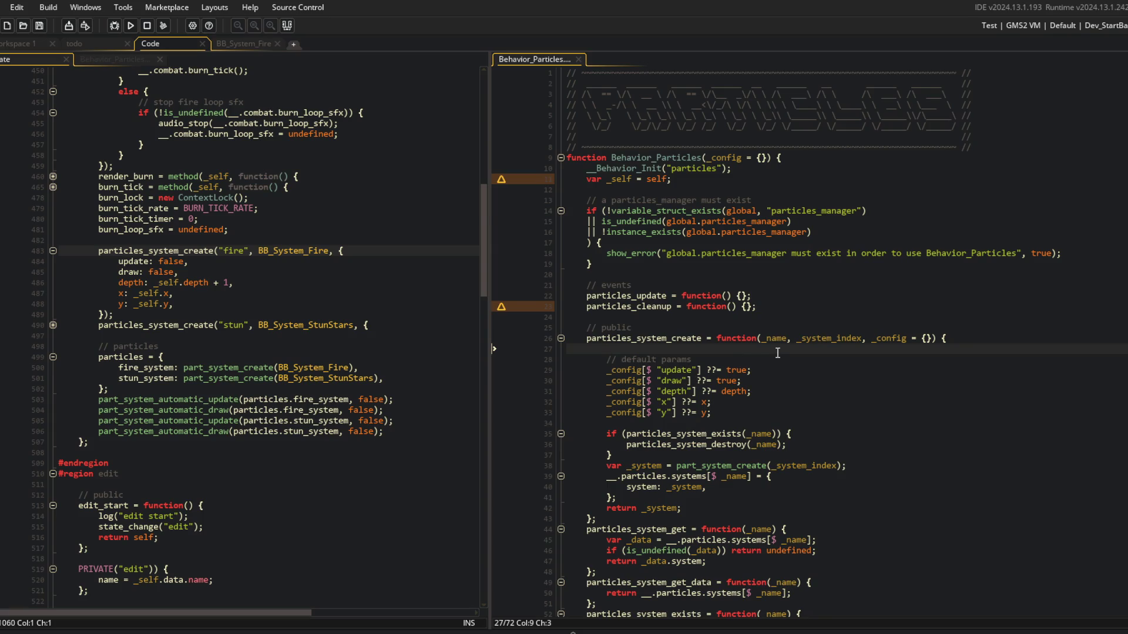
key("Down")
key("Down")
key("Down")
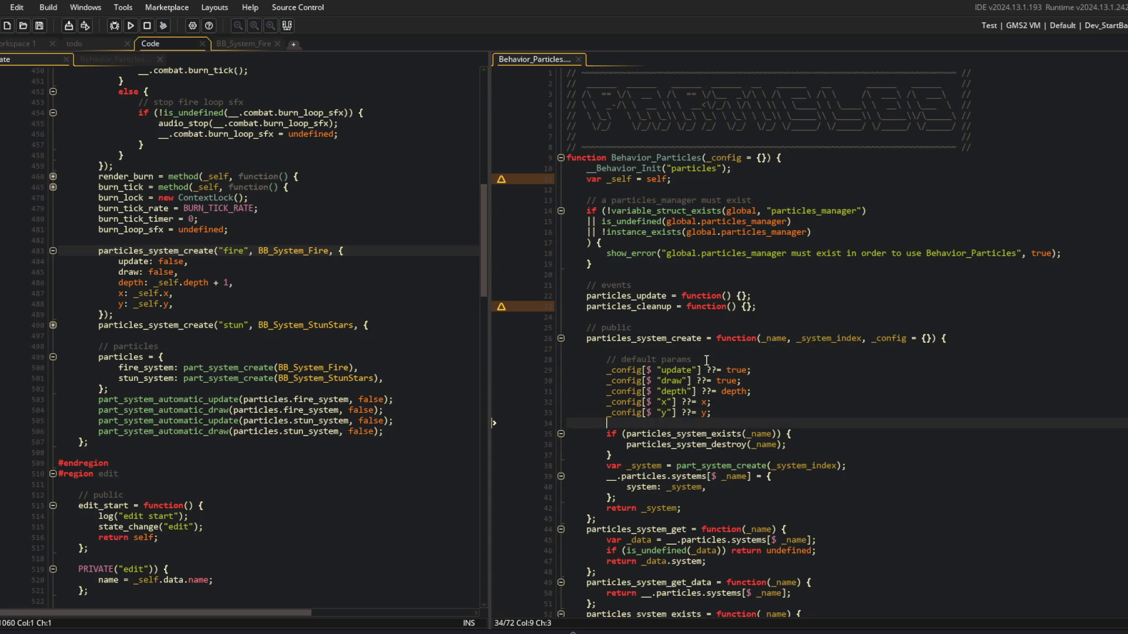
Below the systems entry, add part_system_automatic_update(_config.update) and part_system_automatic_draw(_config.draw) calls, then save.
key("Down")
key("Down")
key("Down")
key("End")
key("Return")
key("Up")
key("Up")
key("Up")
key("End")
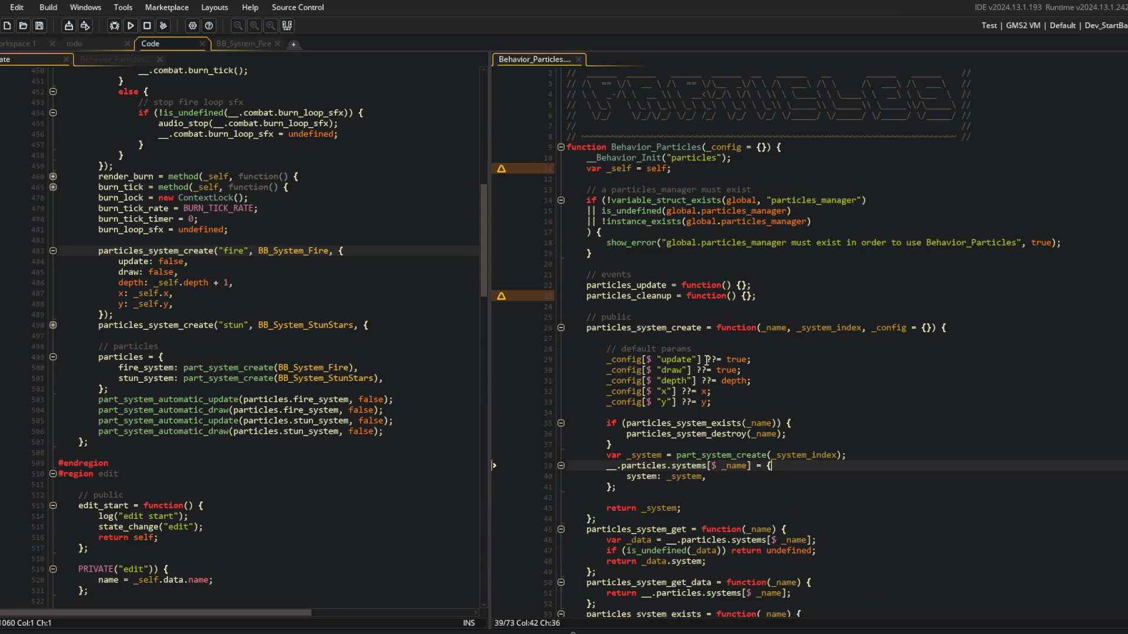
key("Down")
key("Down")
key("End")
key("Return")
type("part")
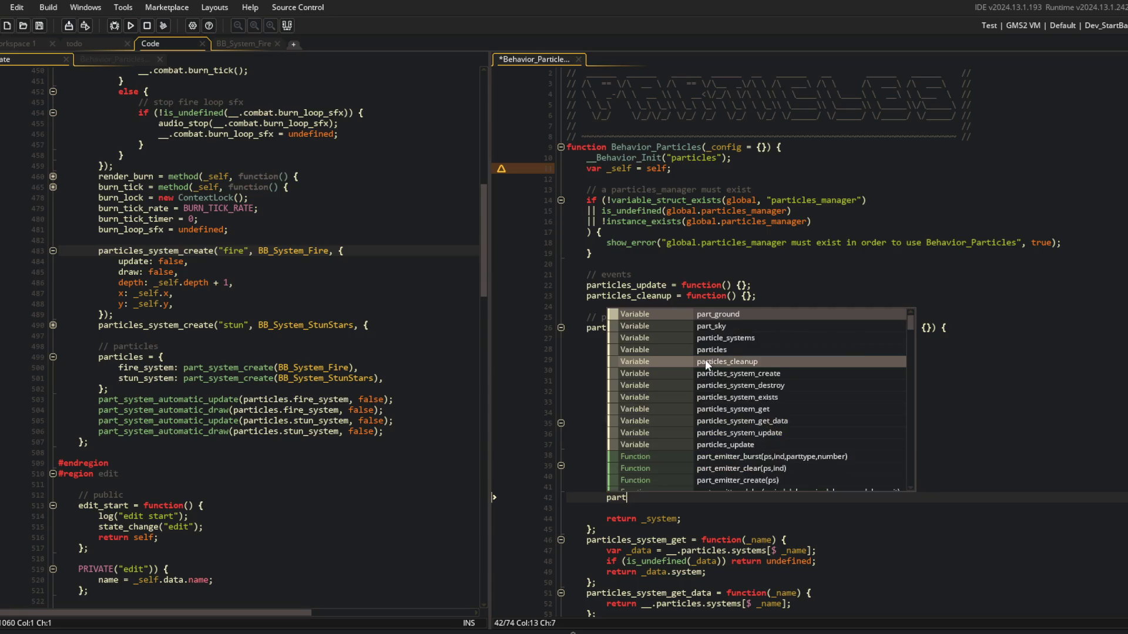
type("_system_aytoa")
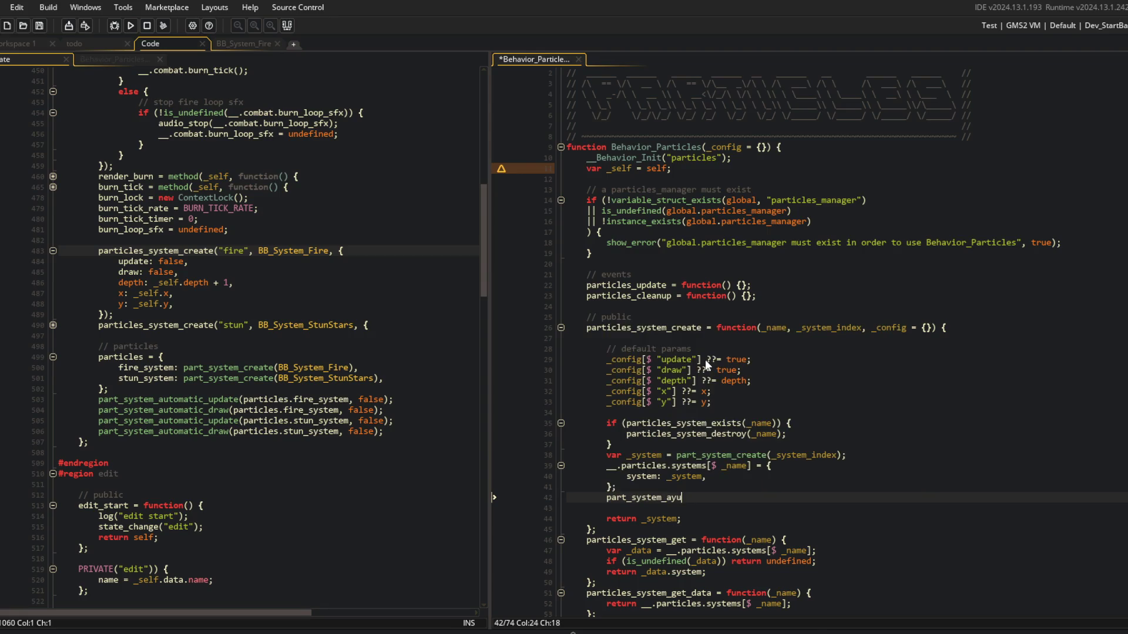
type("to")
key("Return")
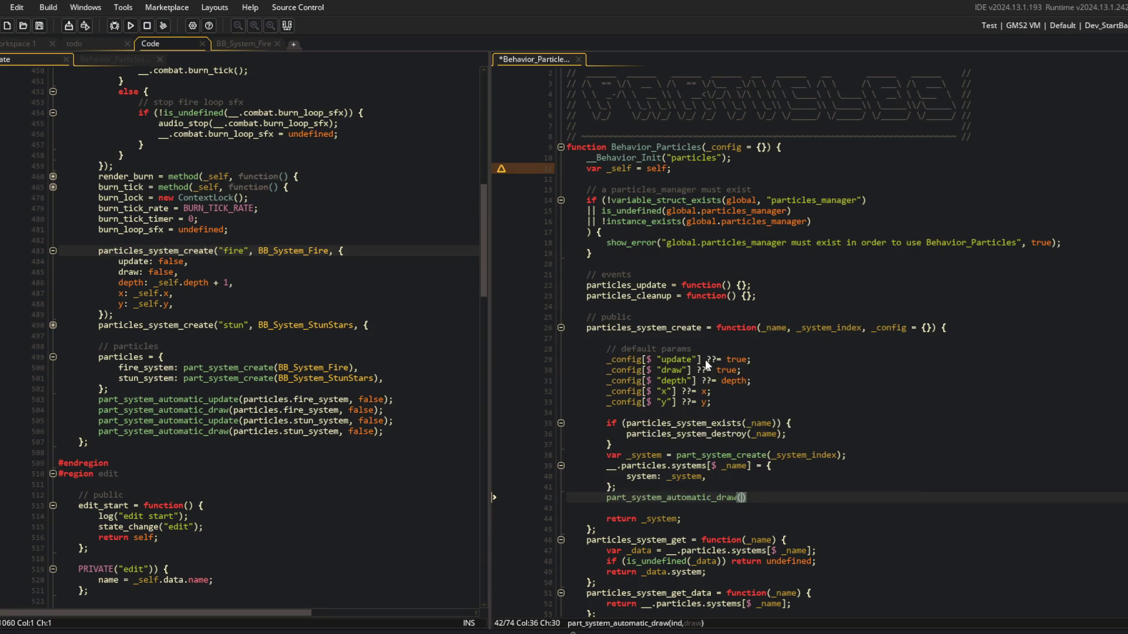
key("Delete")
key("BackSpace")
key("BackSpace")
key("BackSpace")
type("u")
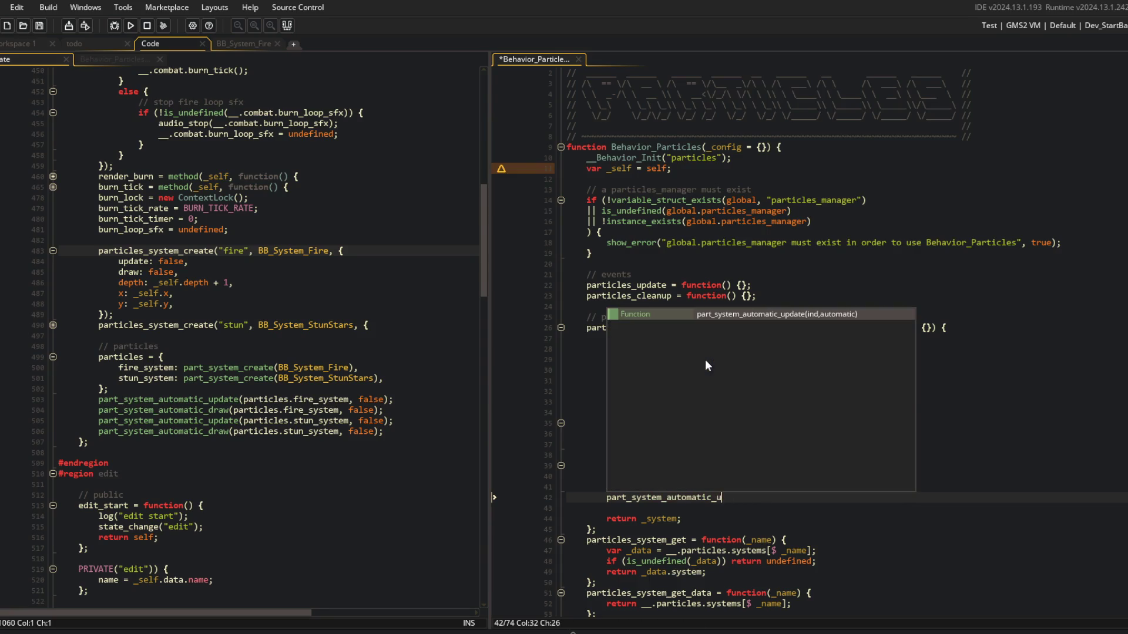
type("pdate(_config.update);")
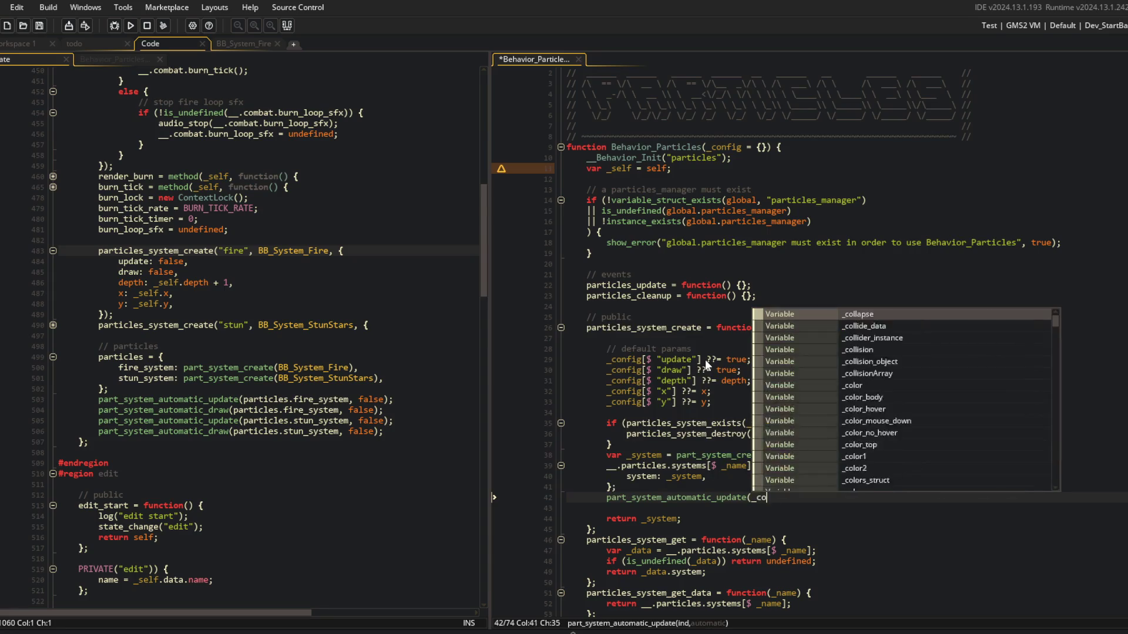
key("ctrl+d")
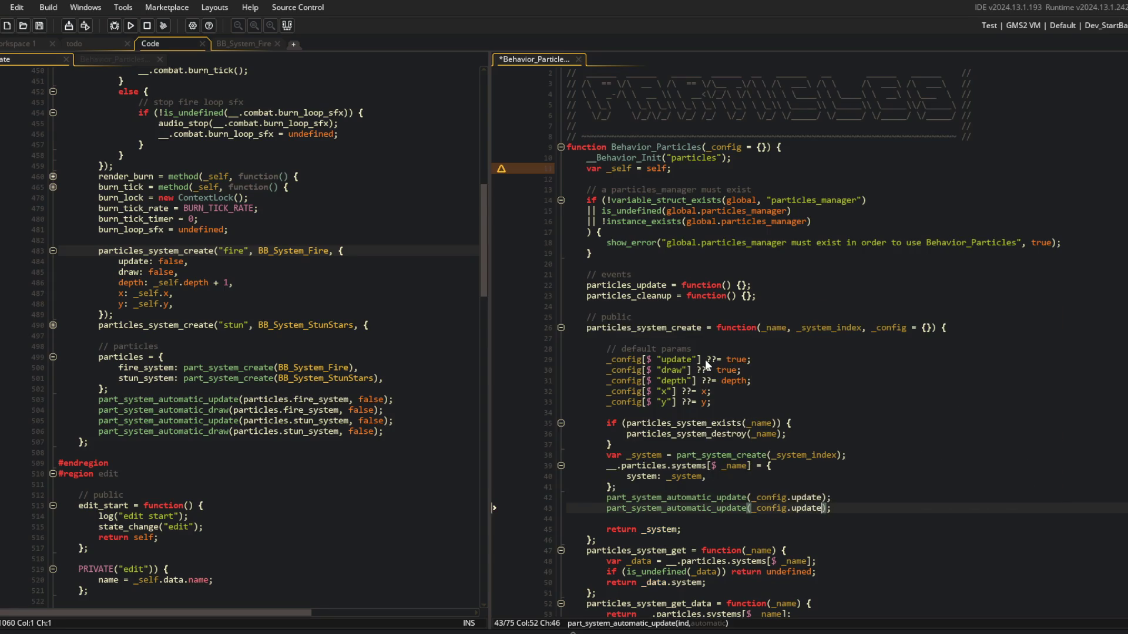
key("Left")
key("Left")
key("ctrl+BackSpace")
type("draw")
key("ctrl+Left")
key("ctrl+Left")
key("ctrl+Left")
key("ctrl+BackSpace")
type("draw")
key("ctrl+s")
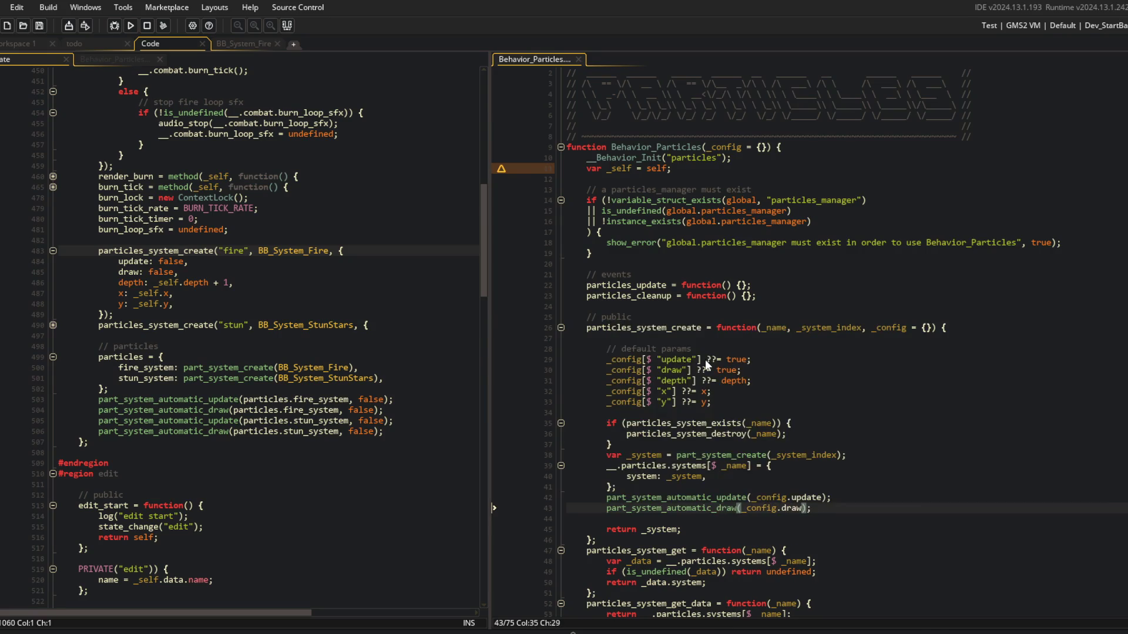
After checking the stun call's config, add part_system_depth(_config.depth) and part_system_position(_config.x, _config.y), then save.
left_click(53, 325)
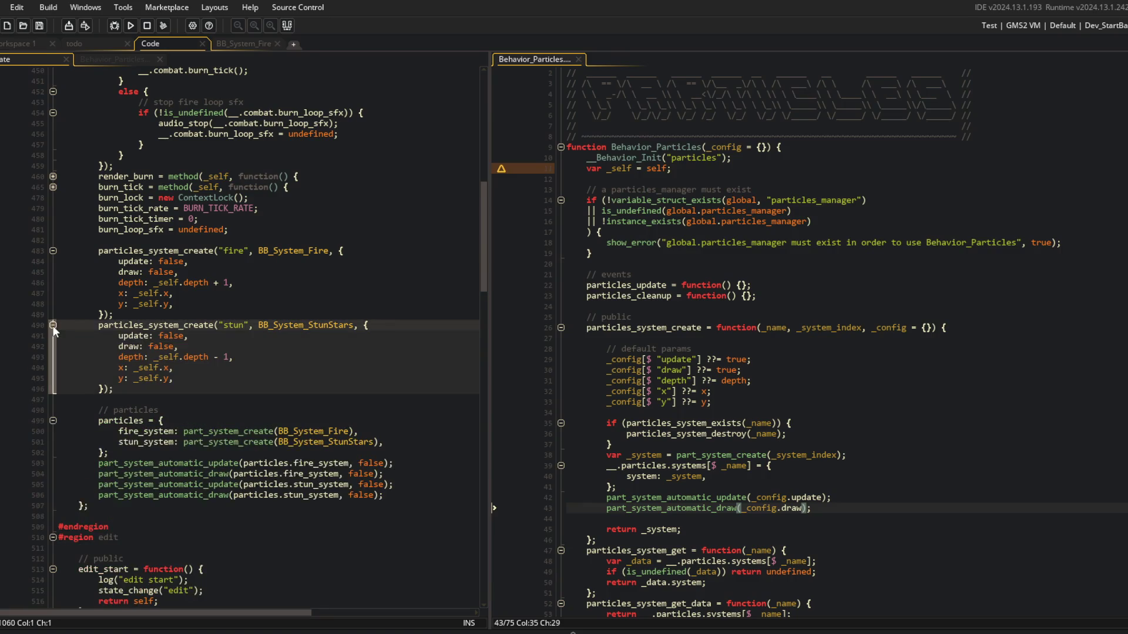
left_click(53, 325)
left_click(919, 470)
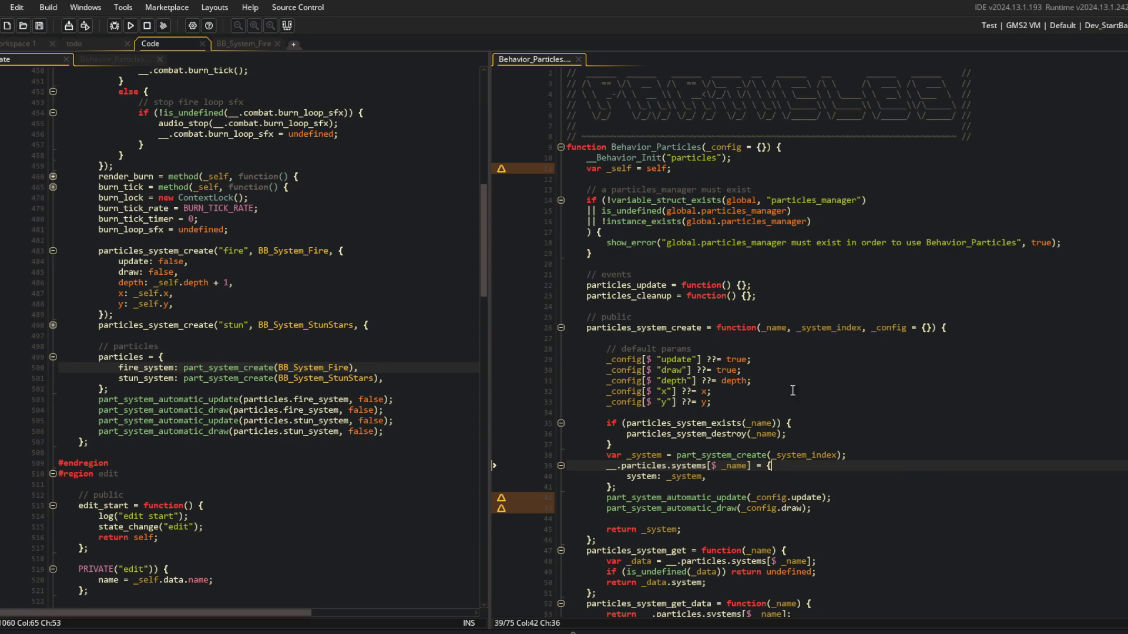
left_click(739, 487)
left_click(826, 500)
key("Down")
key("Return")
type("part_+")
key("BackSpace")
type("systey")
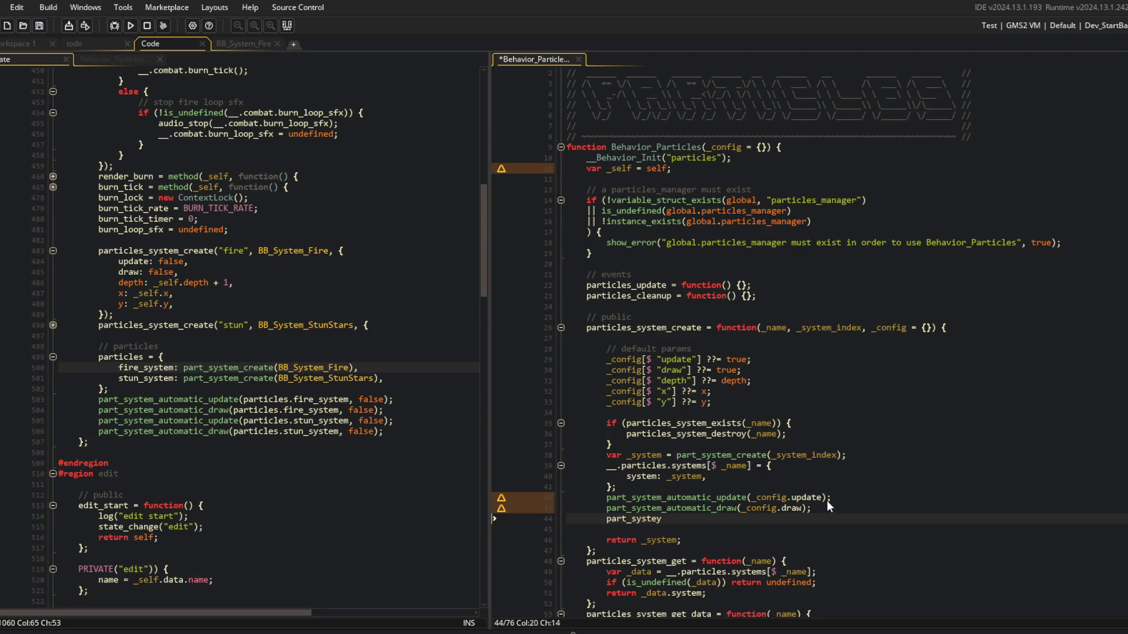
key("BackSpace")
type("m")
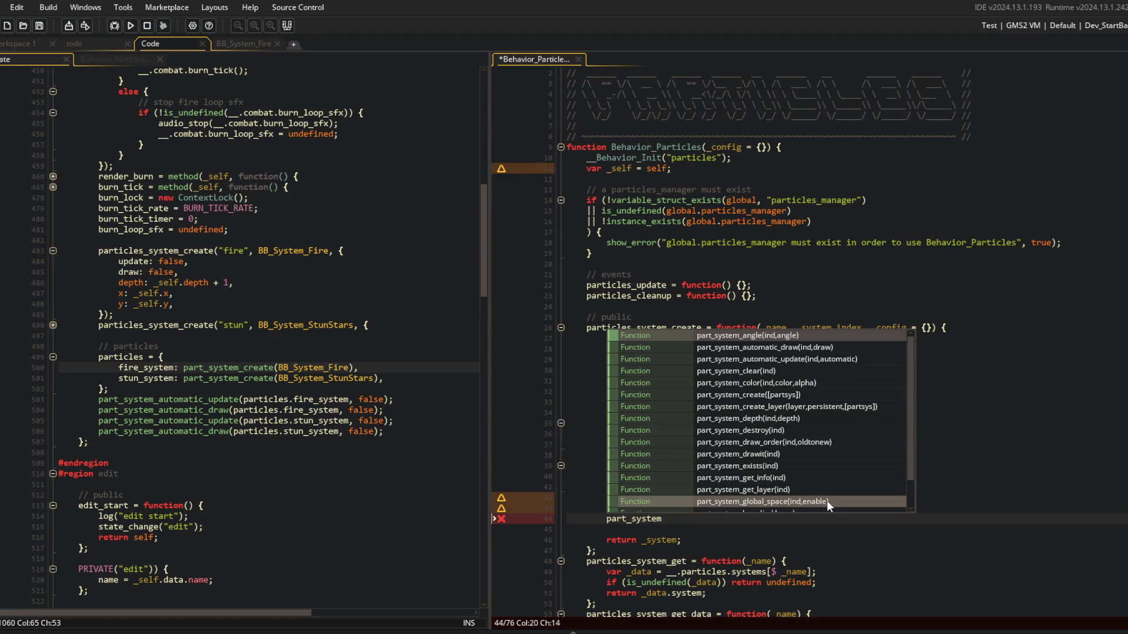
type("_")
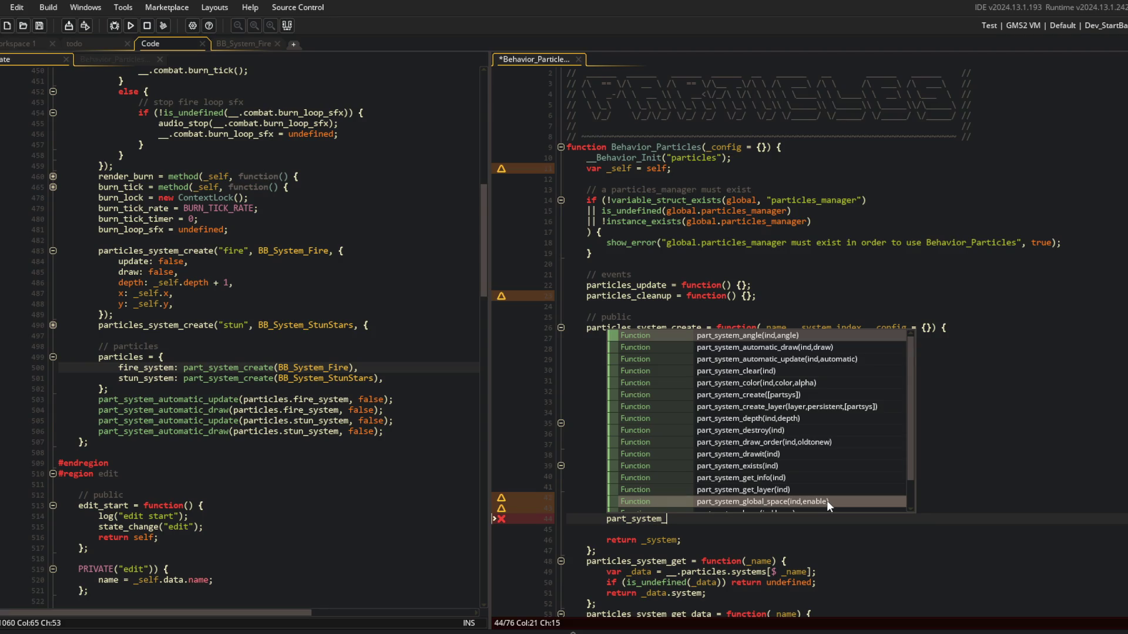
type("depth(_config.depth")
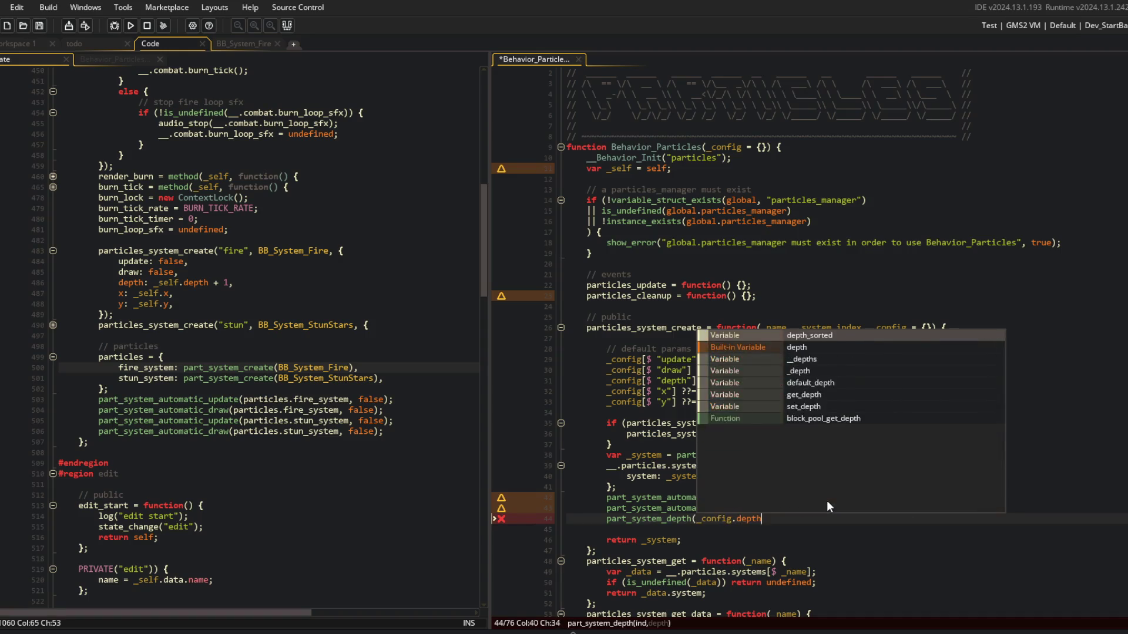
type(");")
key("Return")
type("part_system_")
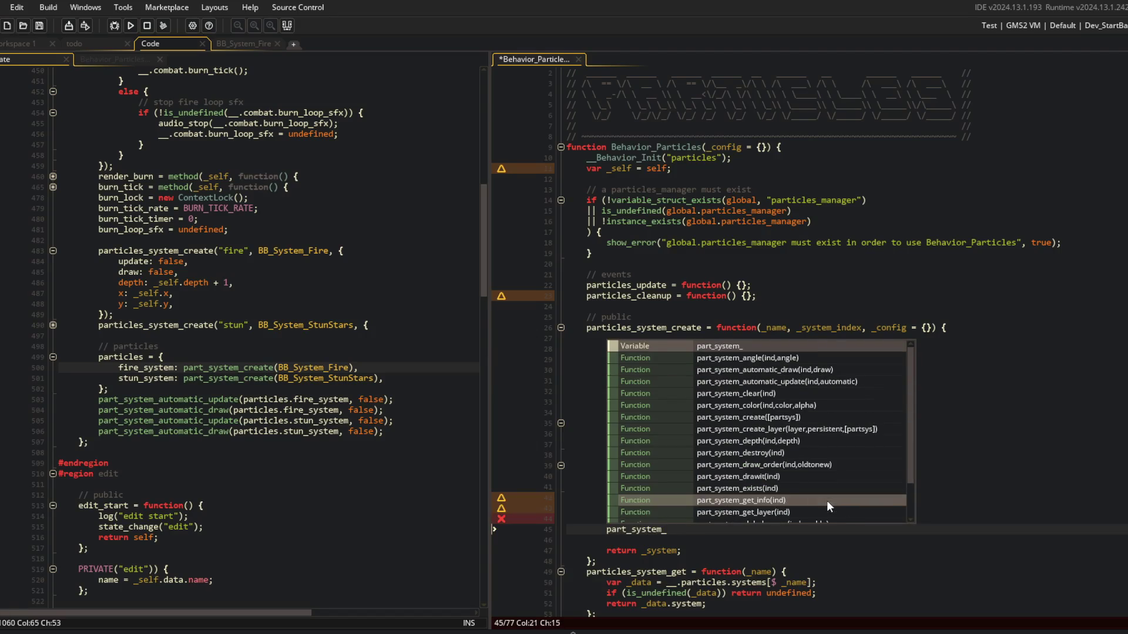
type("position(_config")
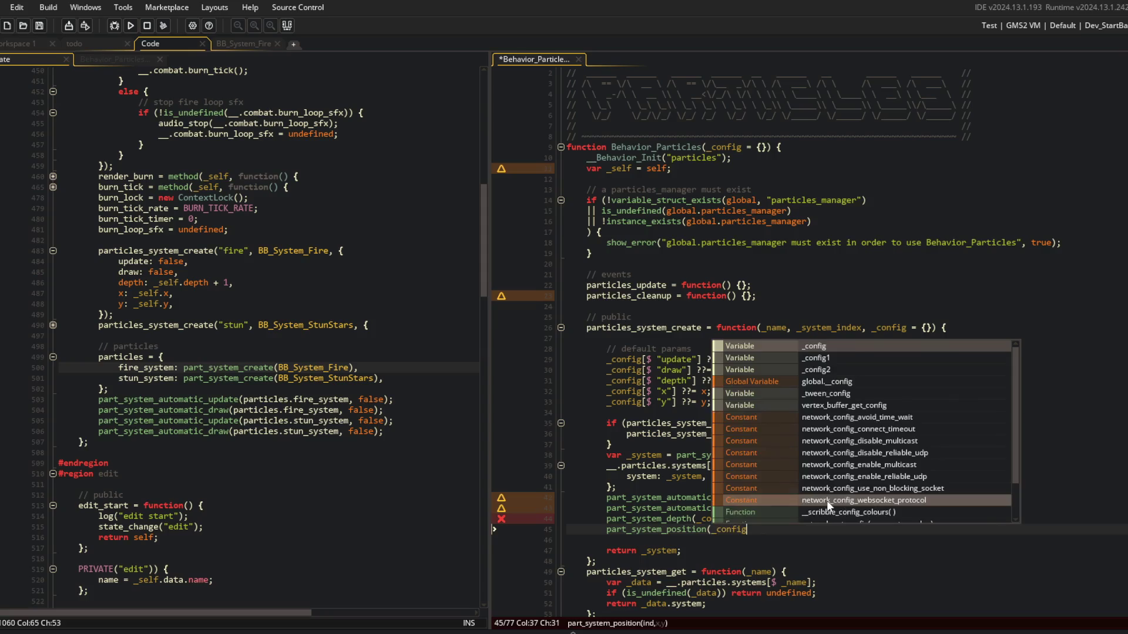
type(".x, _config.y);")
key("ctrl+s")
Insert _system as the first argument of the position, depth, draw and update calls, then save.
key("ctrl+Left")
key("ctrl+Left")
key("ctrl+Left")
type("_system,")
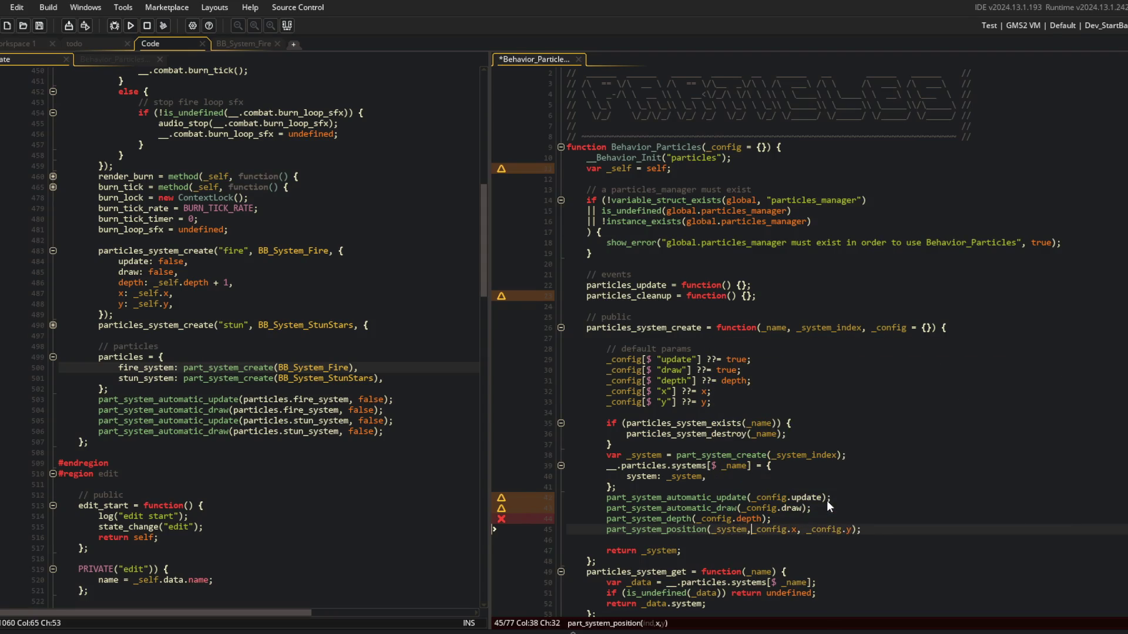
key("Up")
type("_system,")
key("Up")
type("_system,")
key("Up")
type("_system,")
key("ctrl+s")
key("Down")
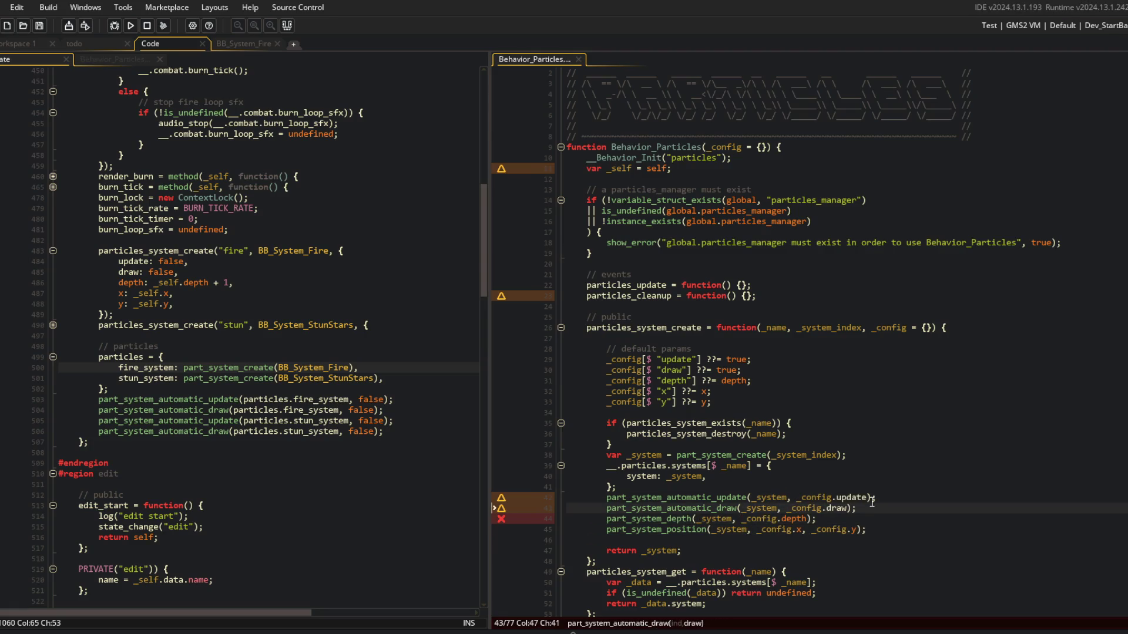
scroll(827, 500, "down", 4)
left_click(718, 363)
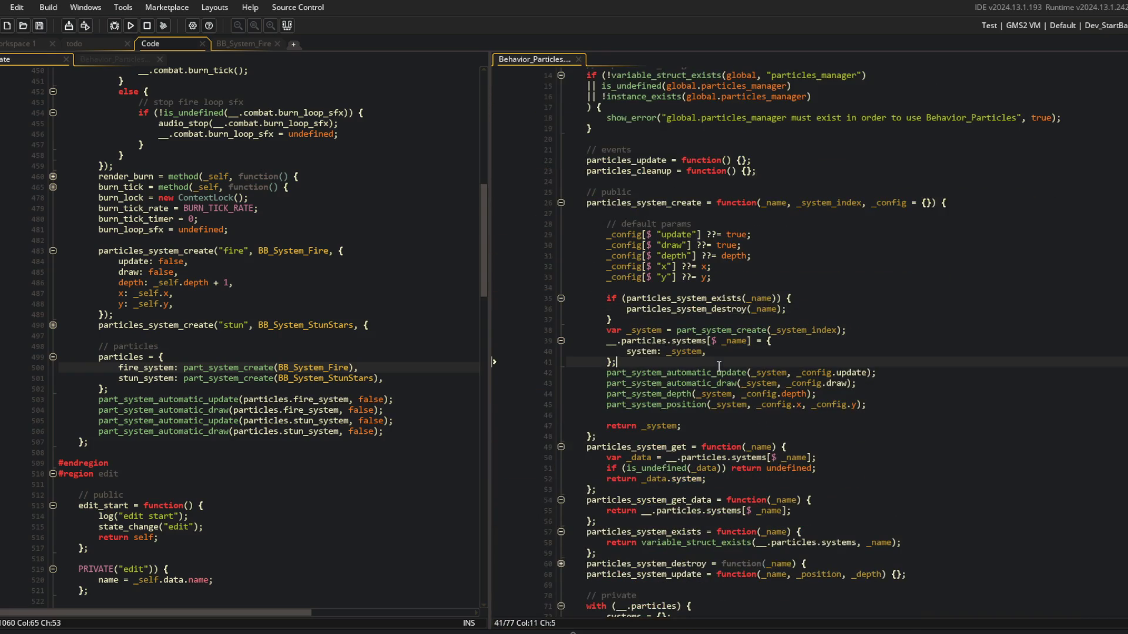
Add update, draw, depth, x and y fields taken from _config to the systems entry, then save.
left_click(755, 352)
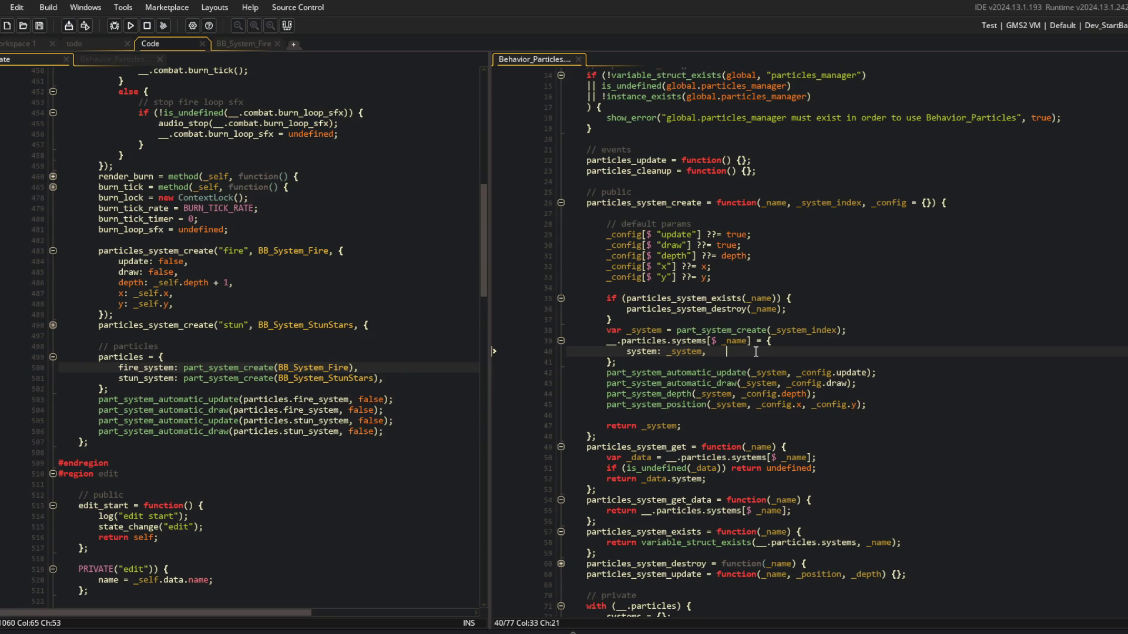
key("Return")
type("u")
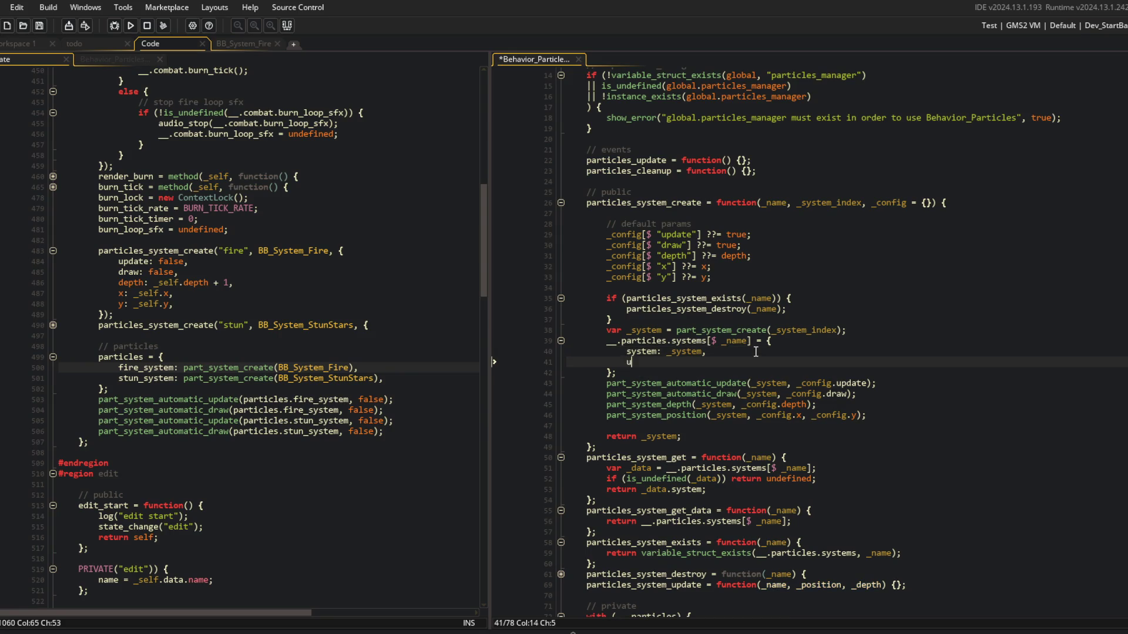
type("pdate: _config.update,")
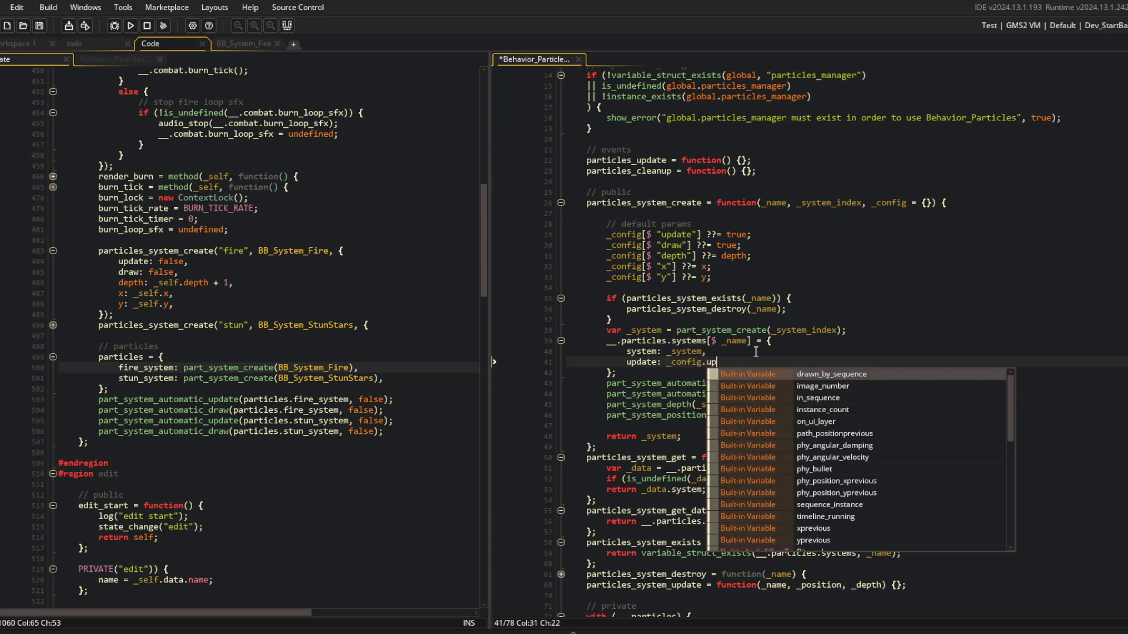
key("Return")
type("draw: _config.draw,m")
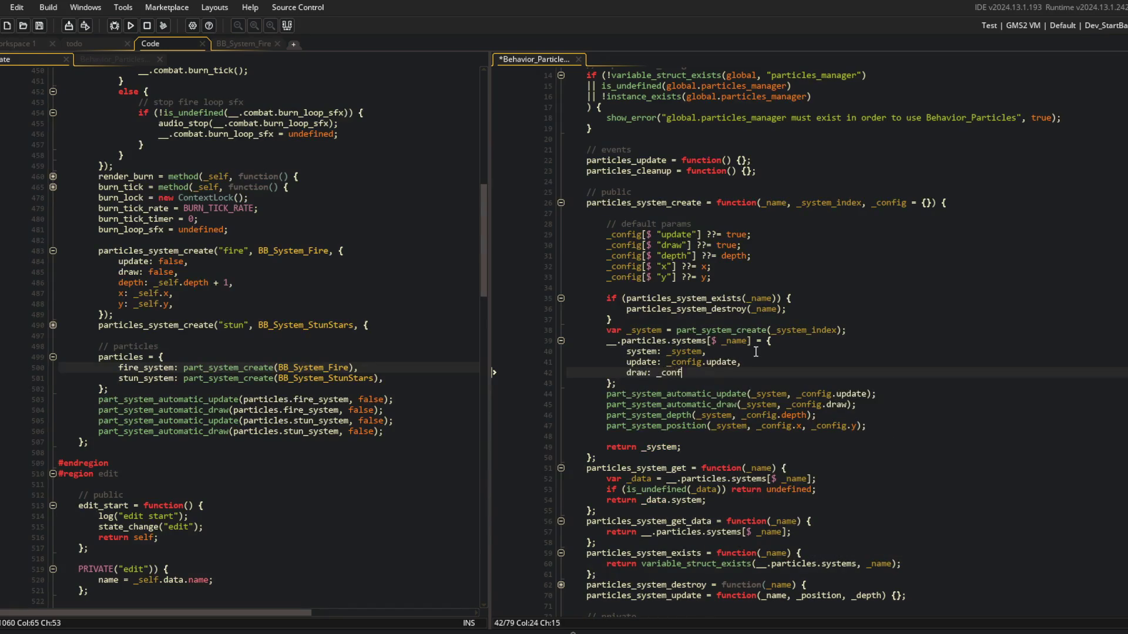
key("BackSpace")
key("Return")
type("dep")
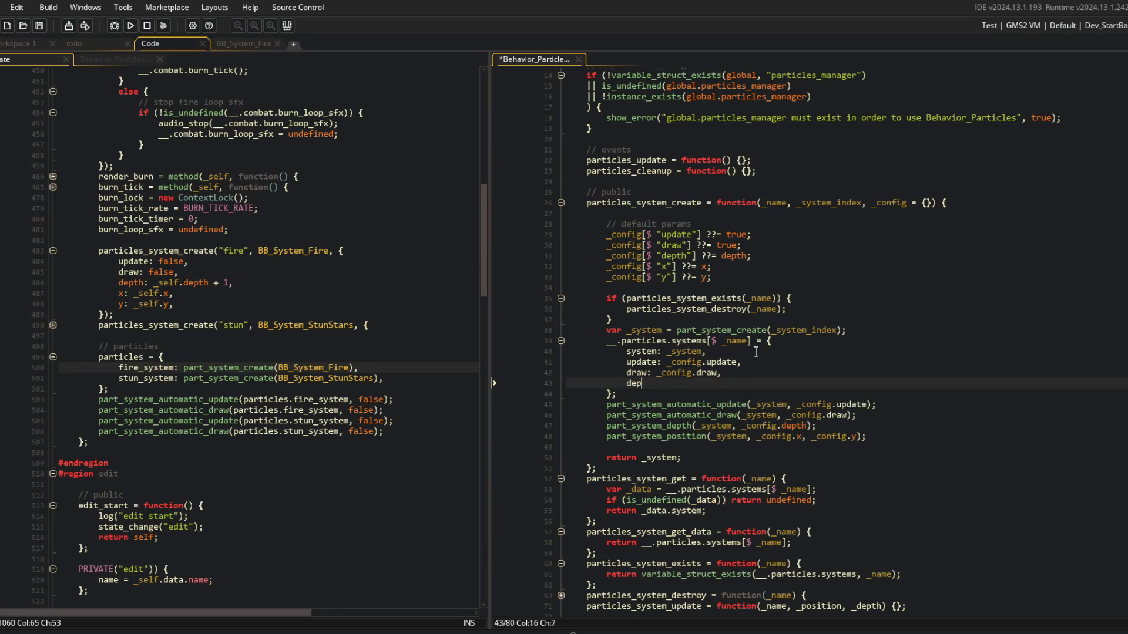
type("th: _config.dep")
type("th,")
key("Return")
type("x: _config.x,")
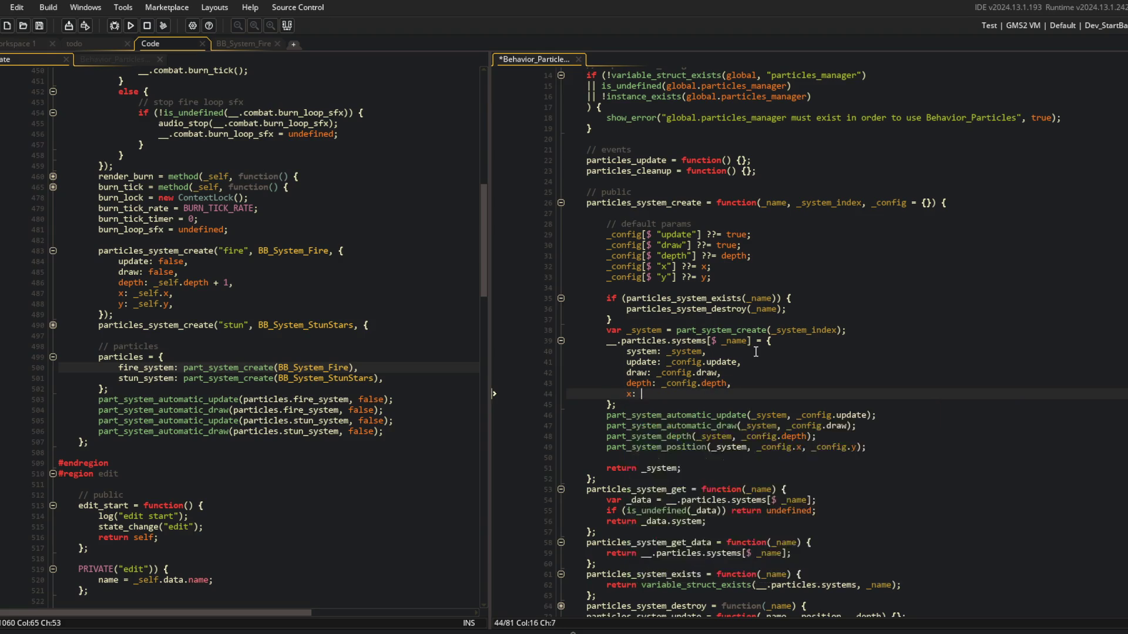
key("Return")
type("y: ")
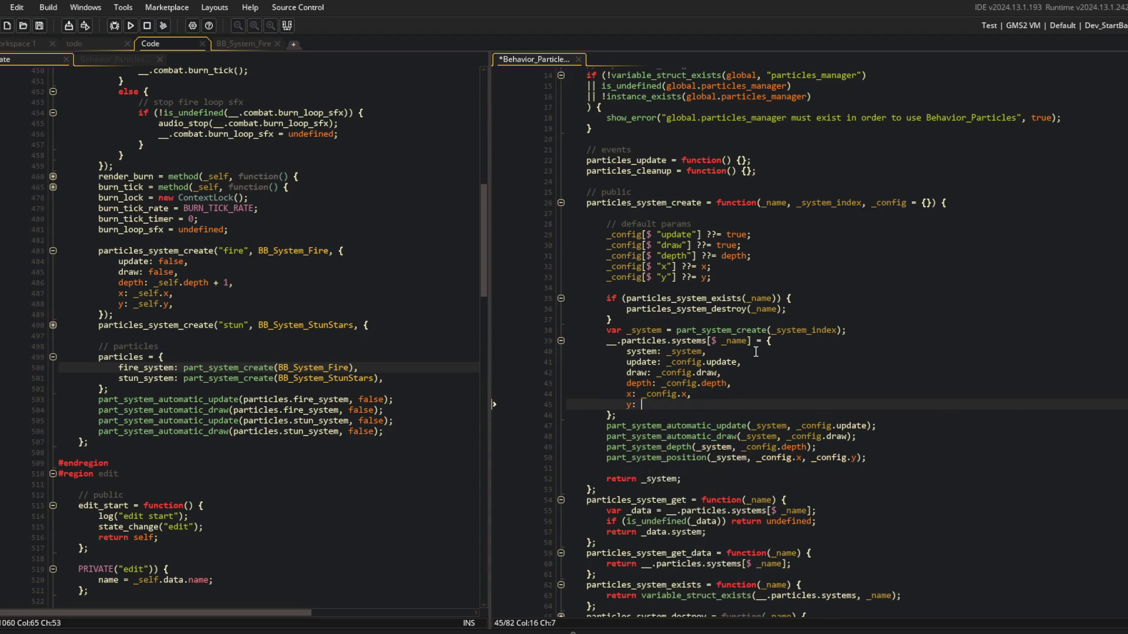
type("_config.y,")
key("ctrl+s")
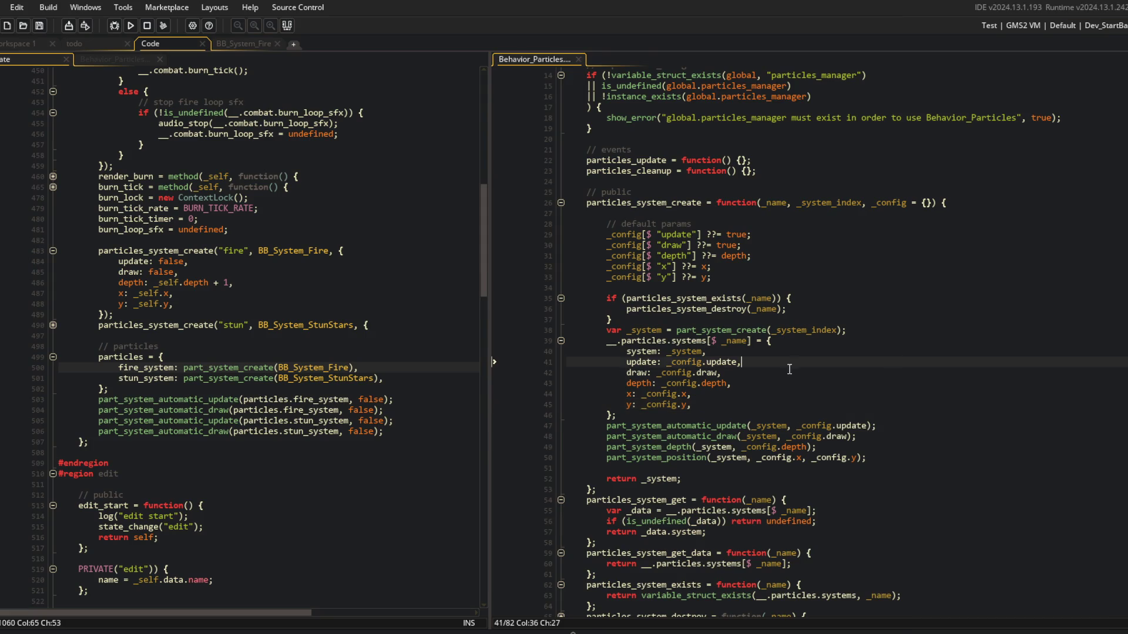
Rename particles_system_get_data to particles_system_get_config, then review the update uses and part_system_create arguments.
left_click(755, 361)
scroll(779, 362, "down", 4)
double_click(713, 421)
type("config")
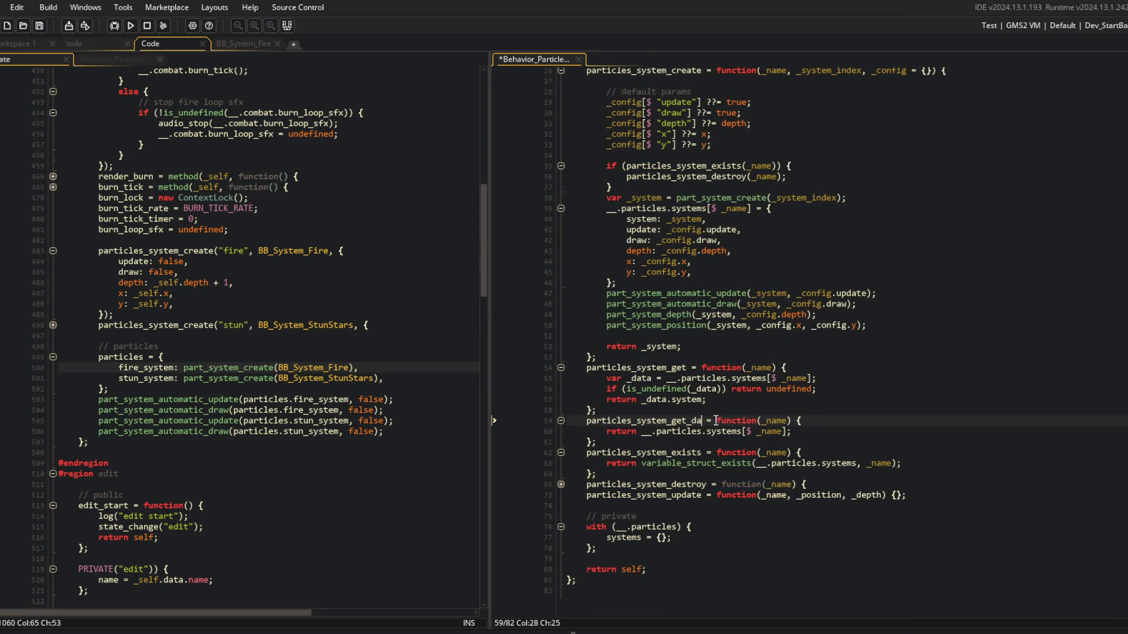
double_click(851, 293)
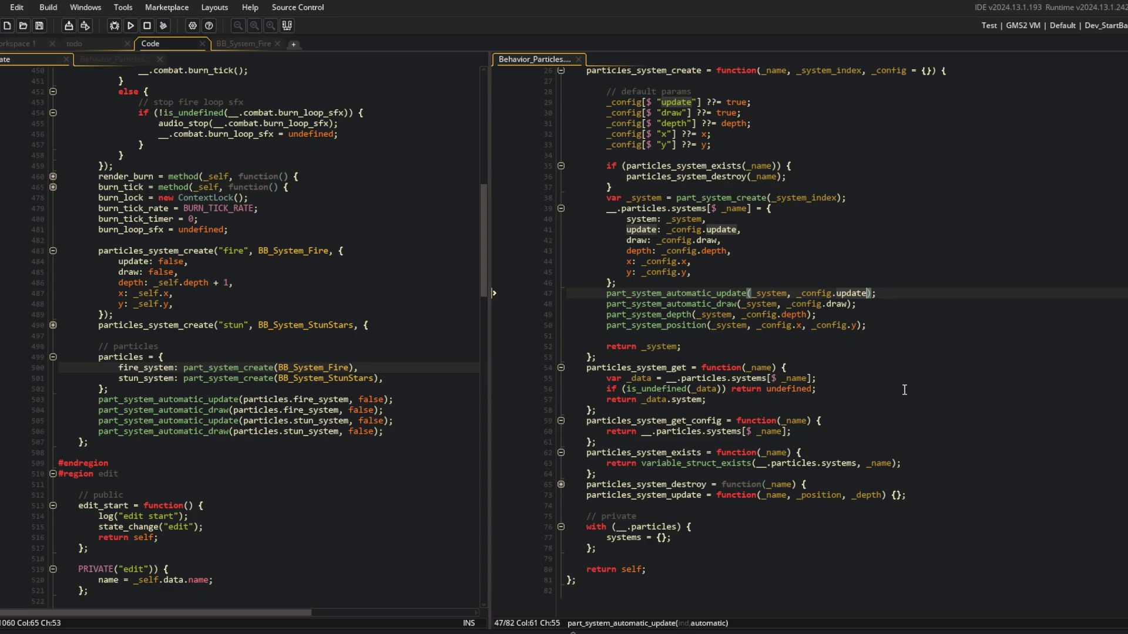
left_click(752, 242)
left_click(724, 220)
left_click(801, 199)
left_click(775, 212)
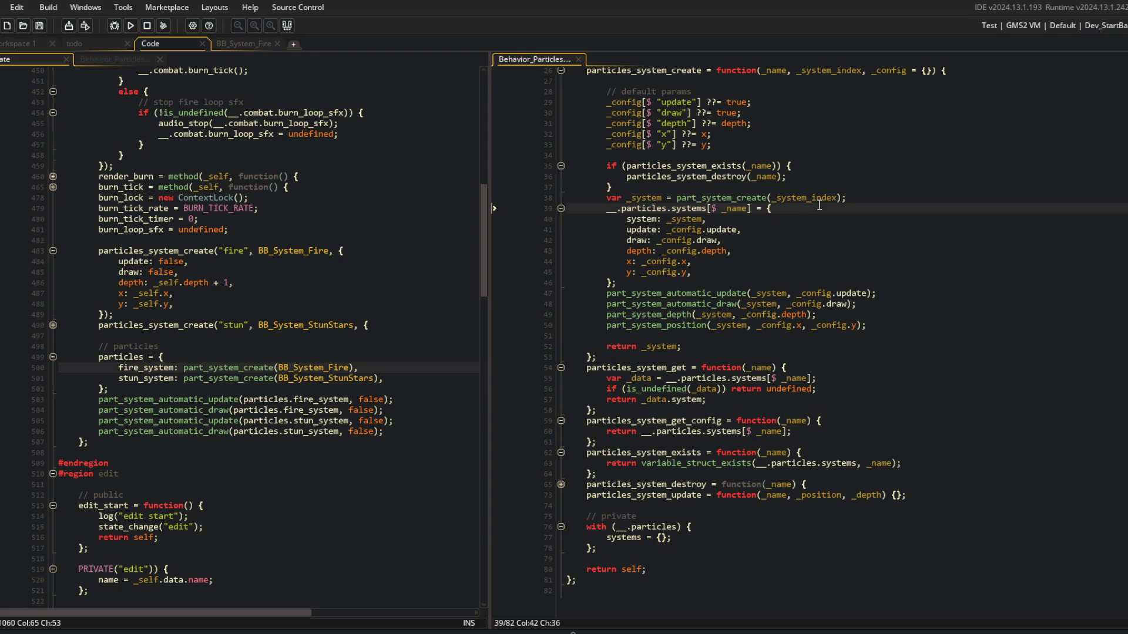
left_click(123, 155)
Open the Goap script from the asset list and look over the GoapPlanner block and GoapGoal constructor.
left_click(58, 219)
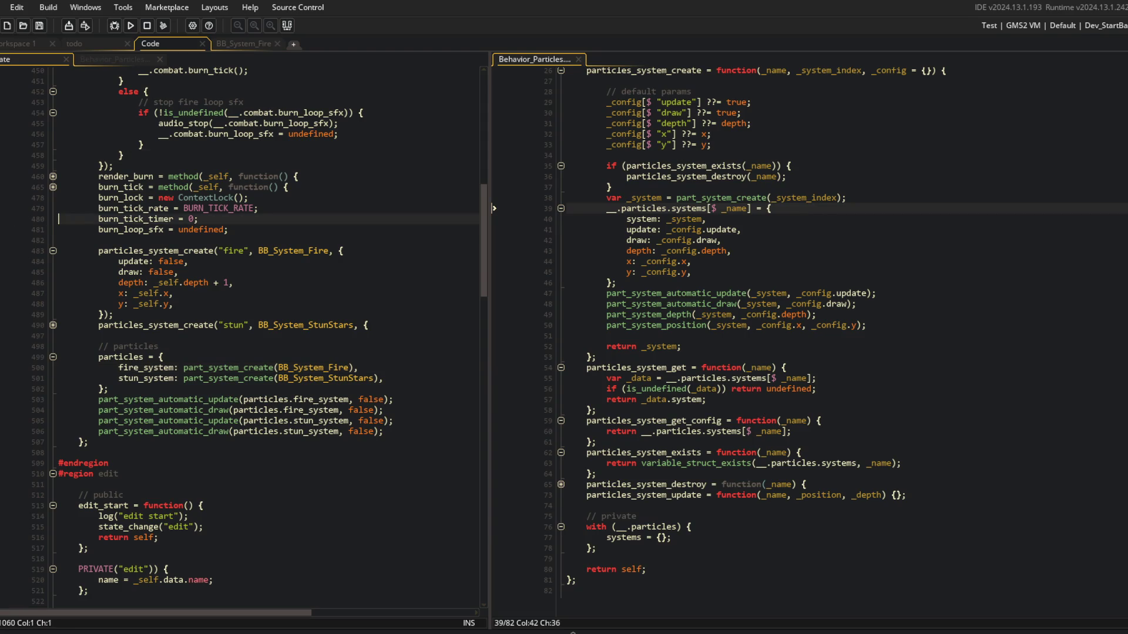
left_click(2, 218)
double_click(13, 358)
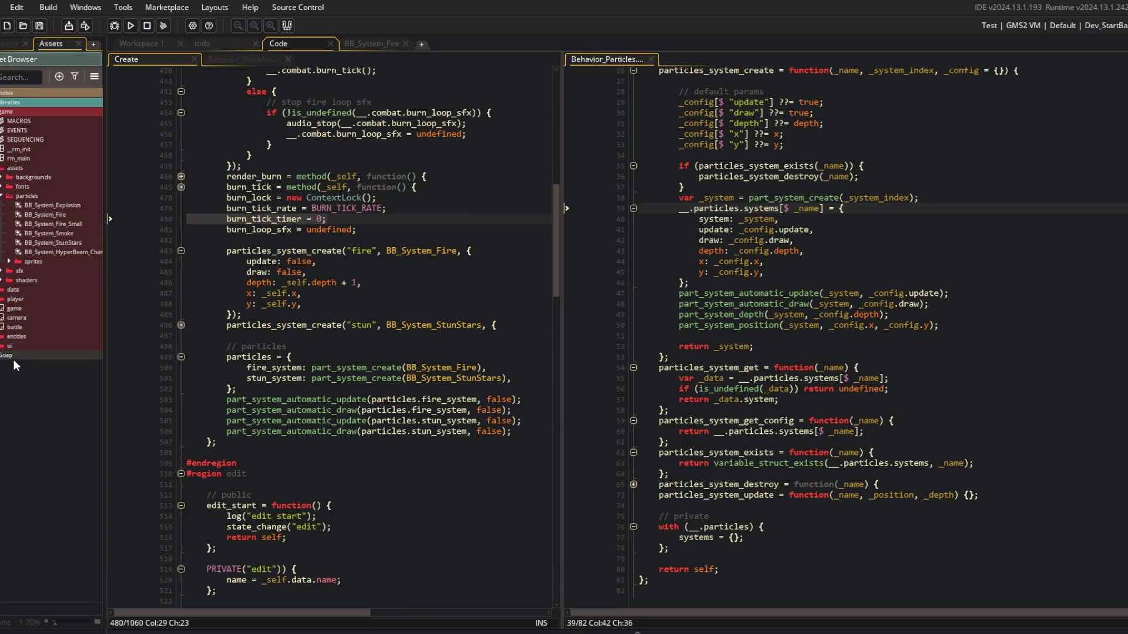
left_click(176, 158)
left_click(176, 158)
left_click(383, 433)
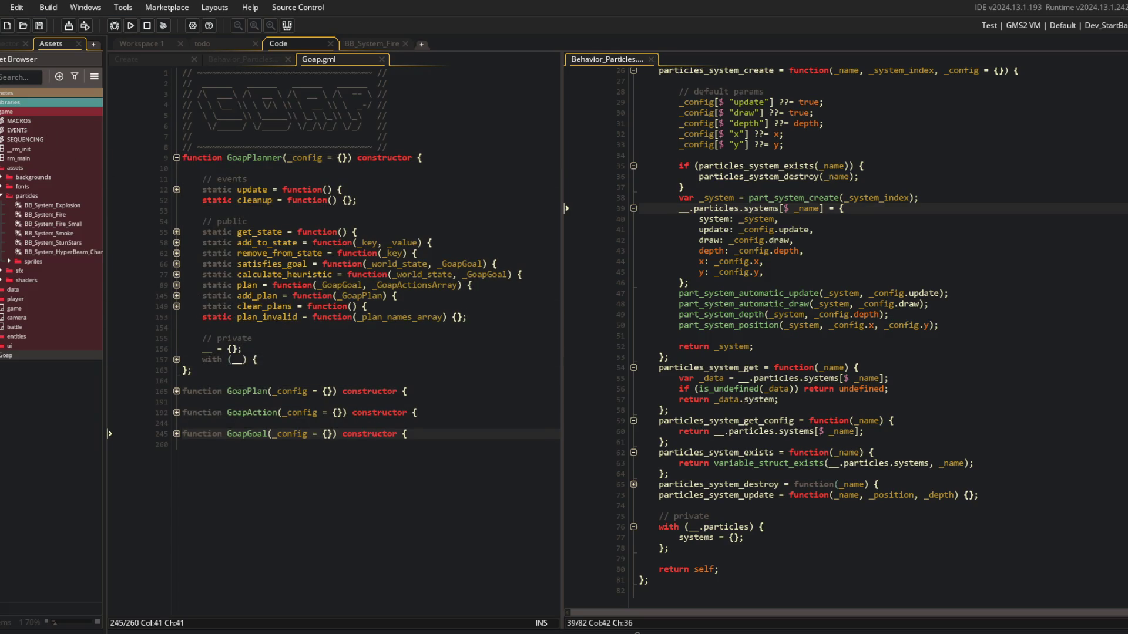
Open the reference, misc and blocks notes, then close them and the remaining extra file.
left_click(12, 92)
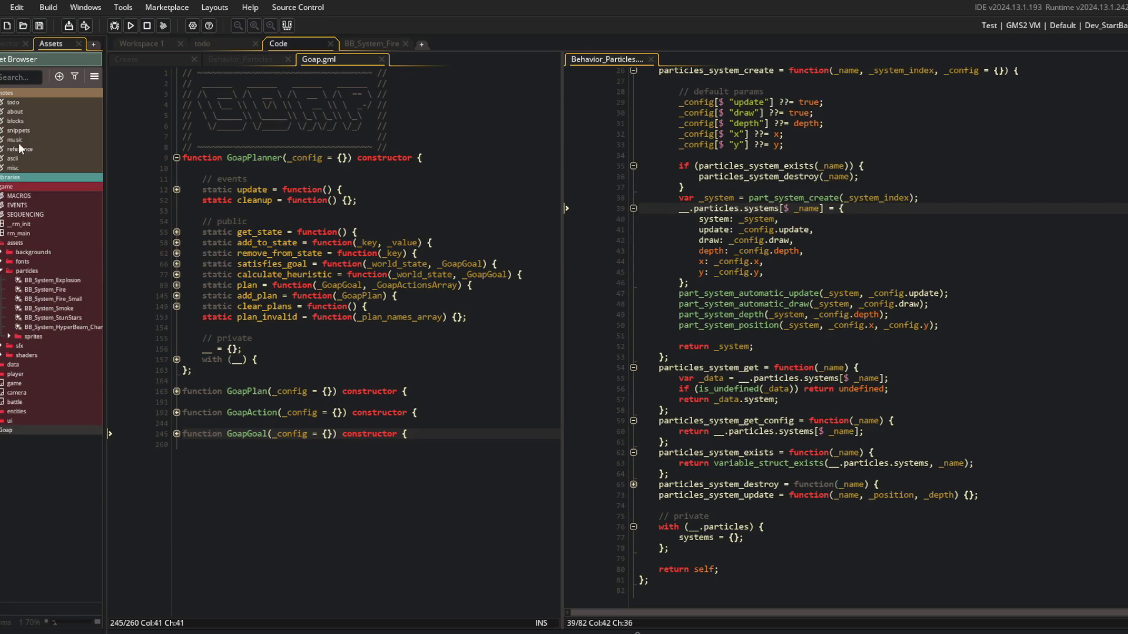
double_click(24, 147)
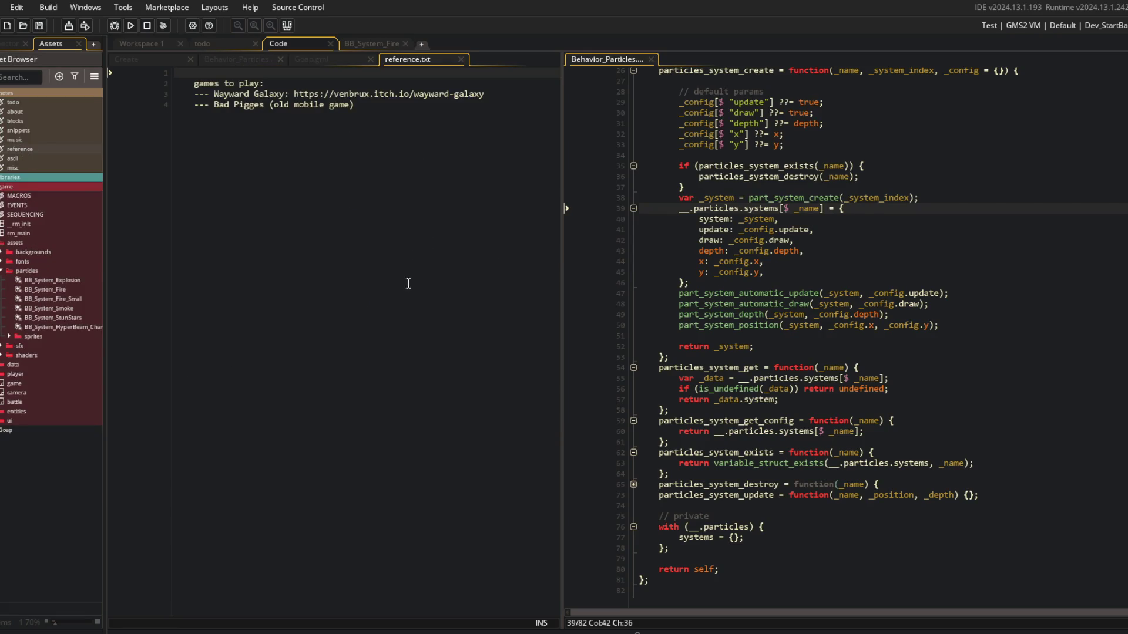
double_click(13, 168)
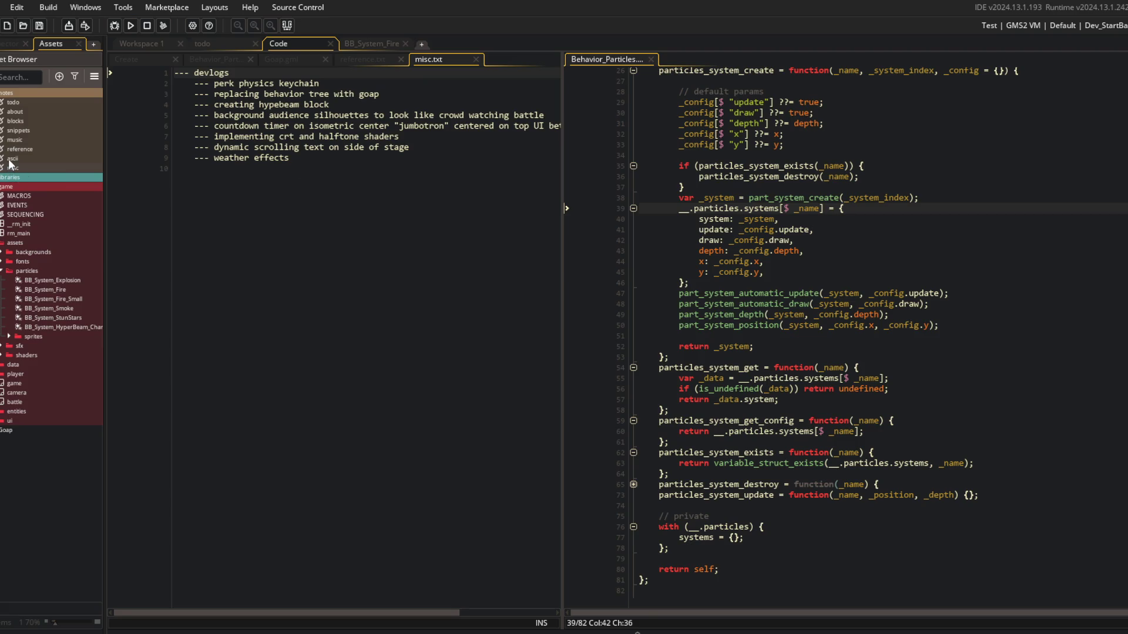
double_click(23, 121)
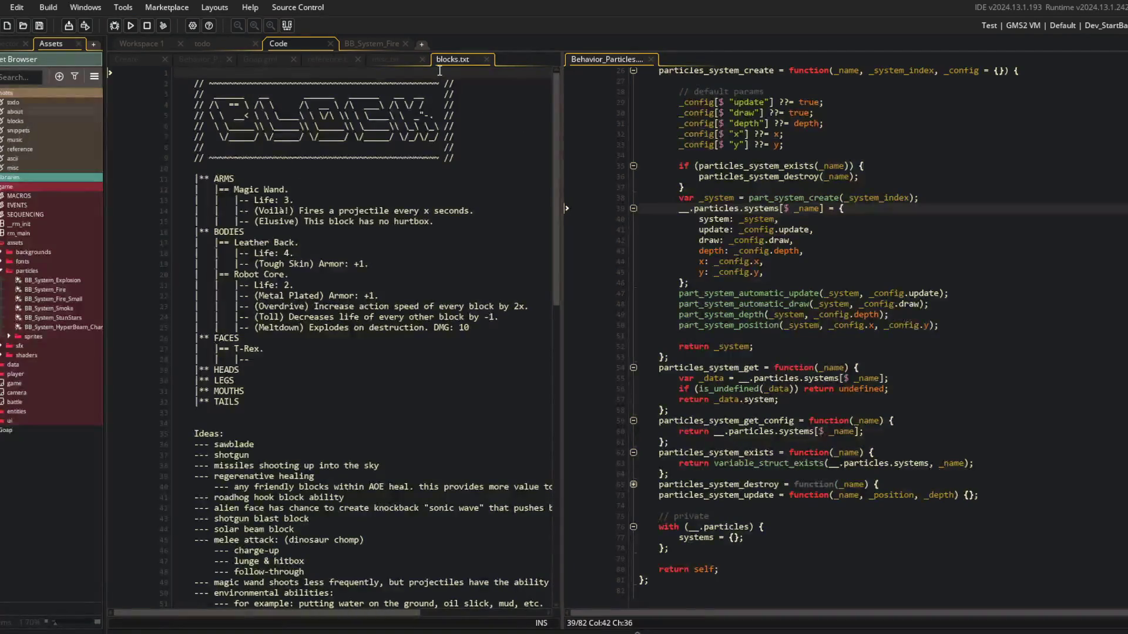
middle_click(440, 61)
middle_click(417, 58)
middle_click(359, 59)
middle_click(341, 56)
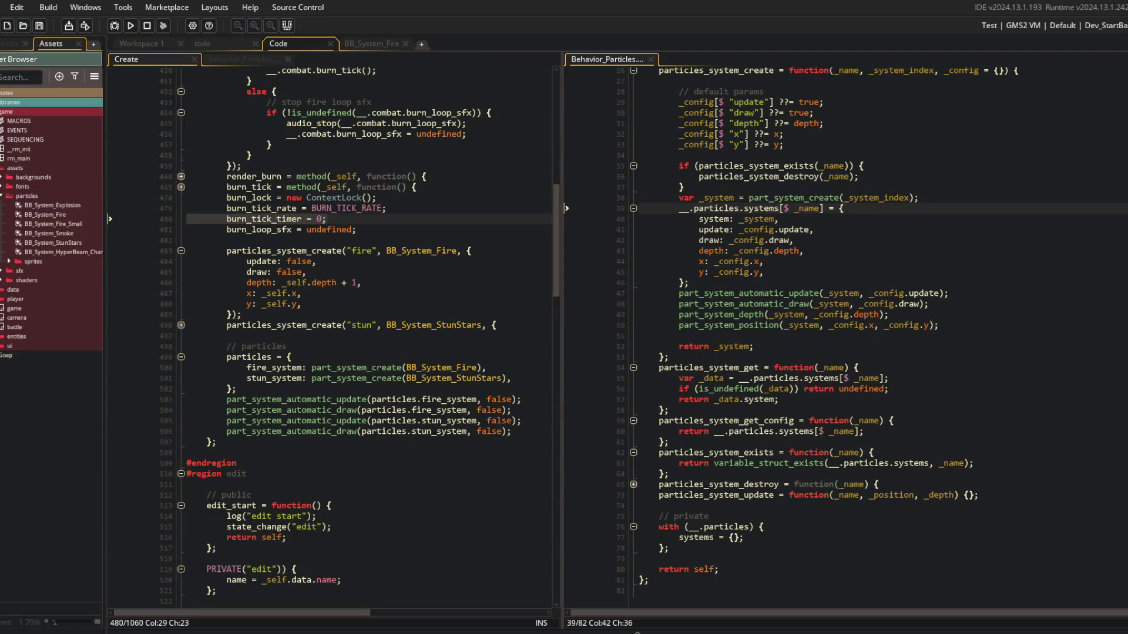
Hide the asset list and scroll the combat code back up to update_burn.
left_click(267, 228)
scroll(267, 227, "up", 3)
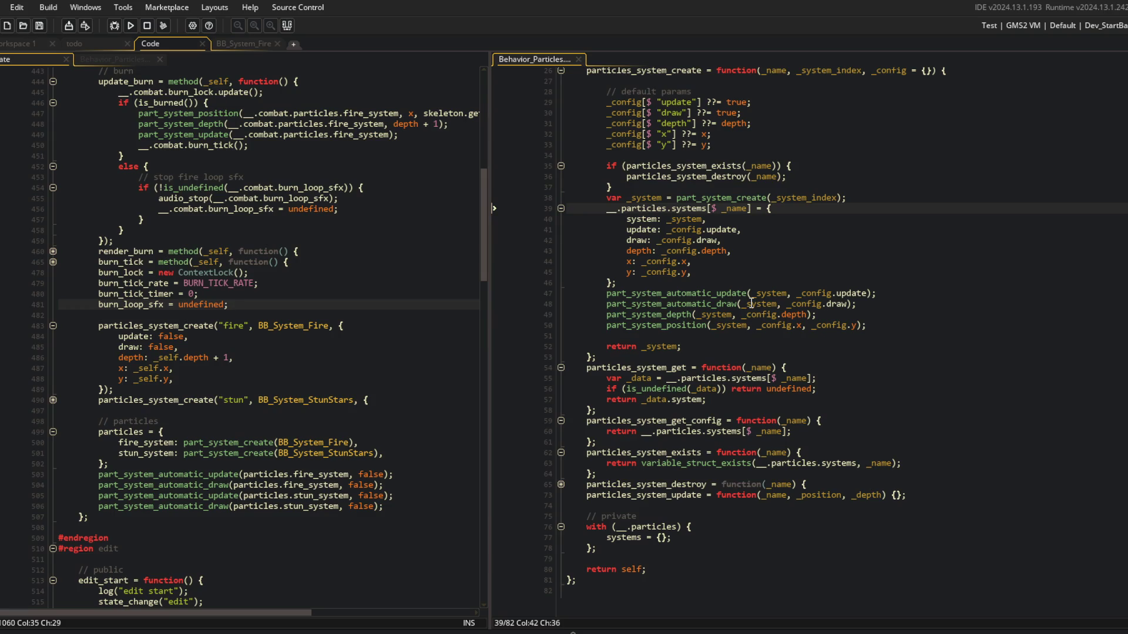
left_click(733, 335)
left_click(693, 249)
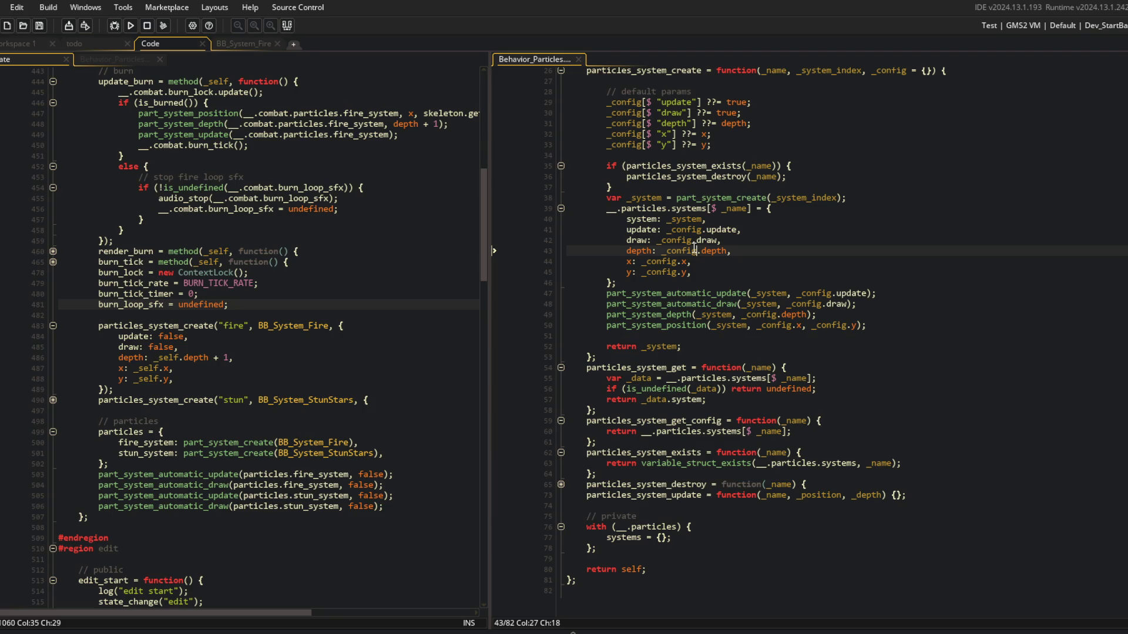
left_click(755, 220)
scroll(754, 223, "up", 3)
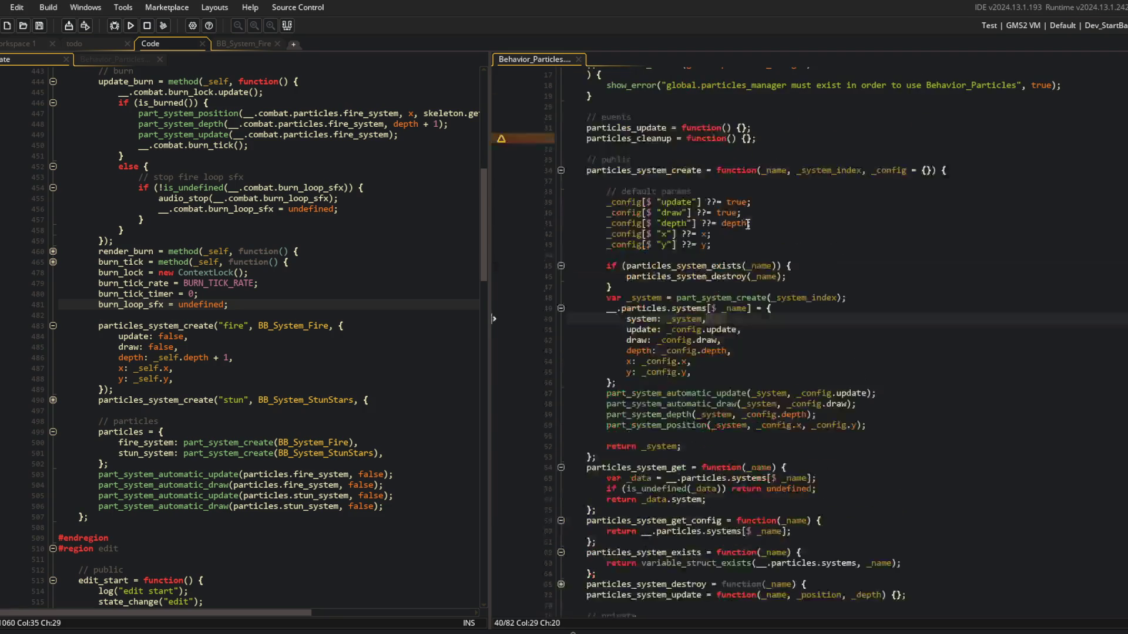
scroll(756, 325, "up", 2)
left_click_drag(761, 370, 772, 428)
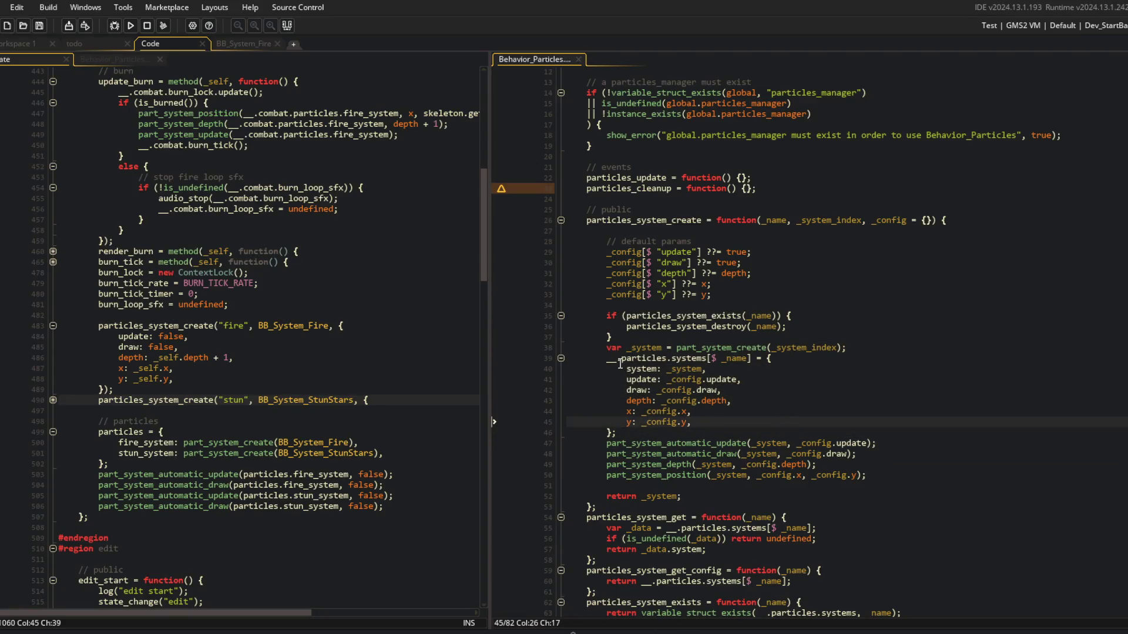
Review the systems struct entries and the automatic update call in particles_system_create.
left_click(781, 358)
key("Up")
key("End")
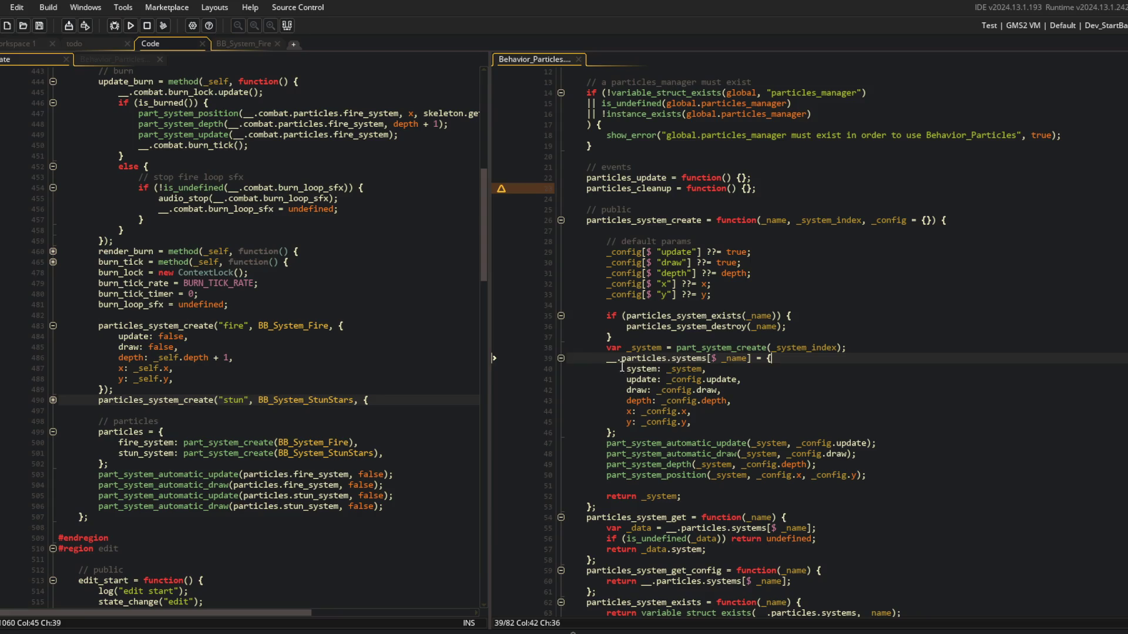
left_click(766, 443)
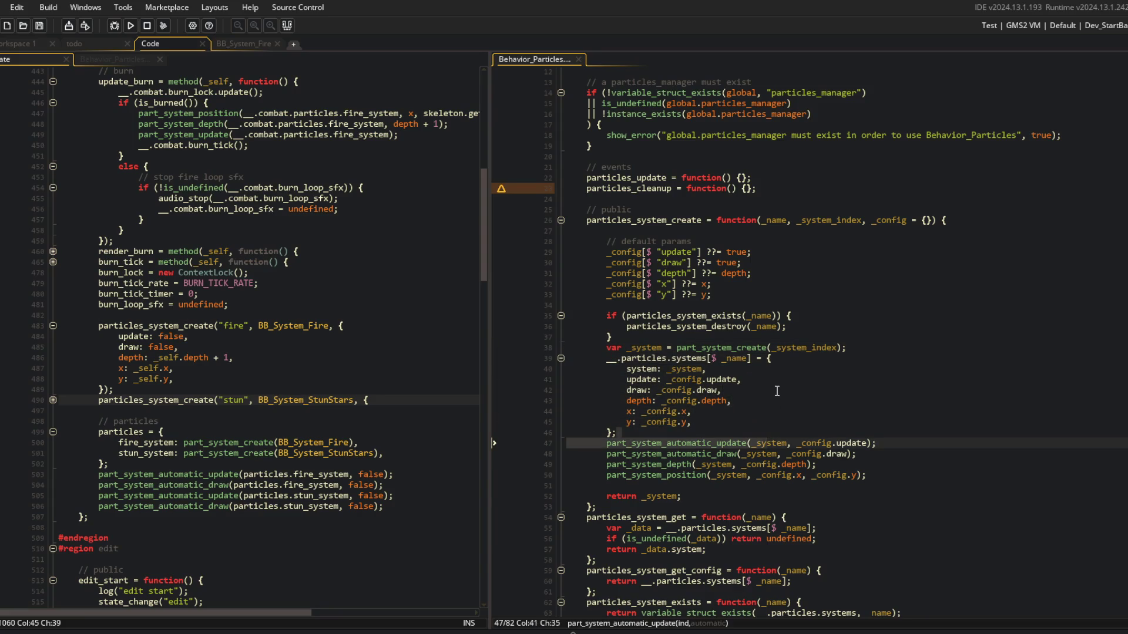
left_click(750, 411)
left_click(638, 369)
left_click(638, 380)
left_click(638, 390)
left_click(626, 379)
left_click(723, 435)
Start a new part_system call on a line below the part_system_position call.
left_click(926, 475)
key("Return")
type("part_syste")
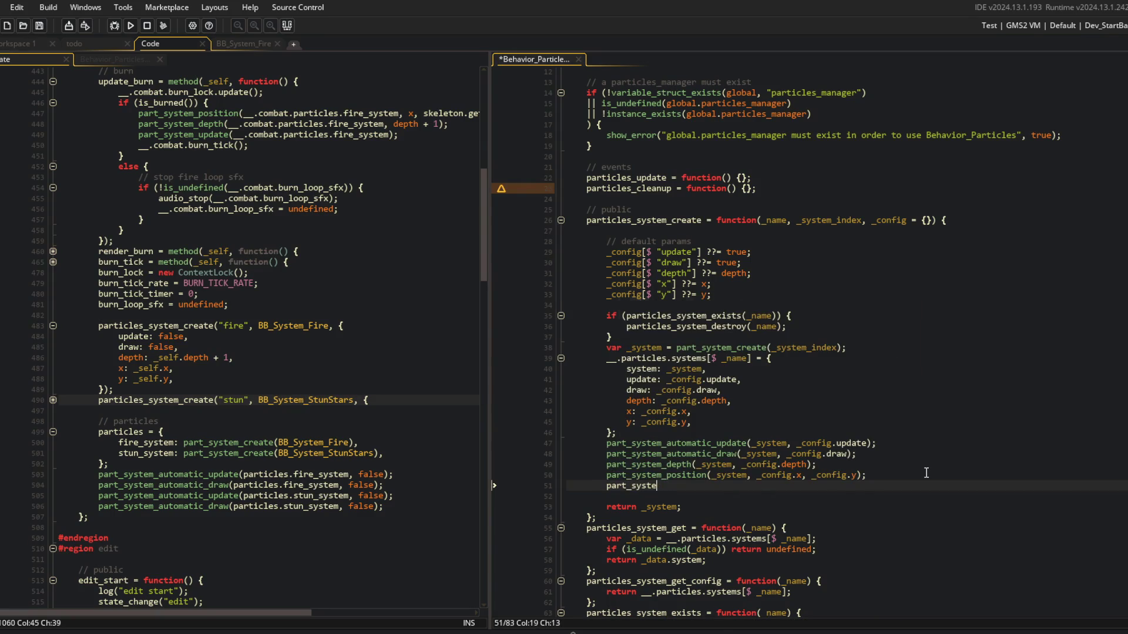
type(" m")
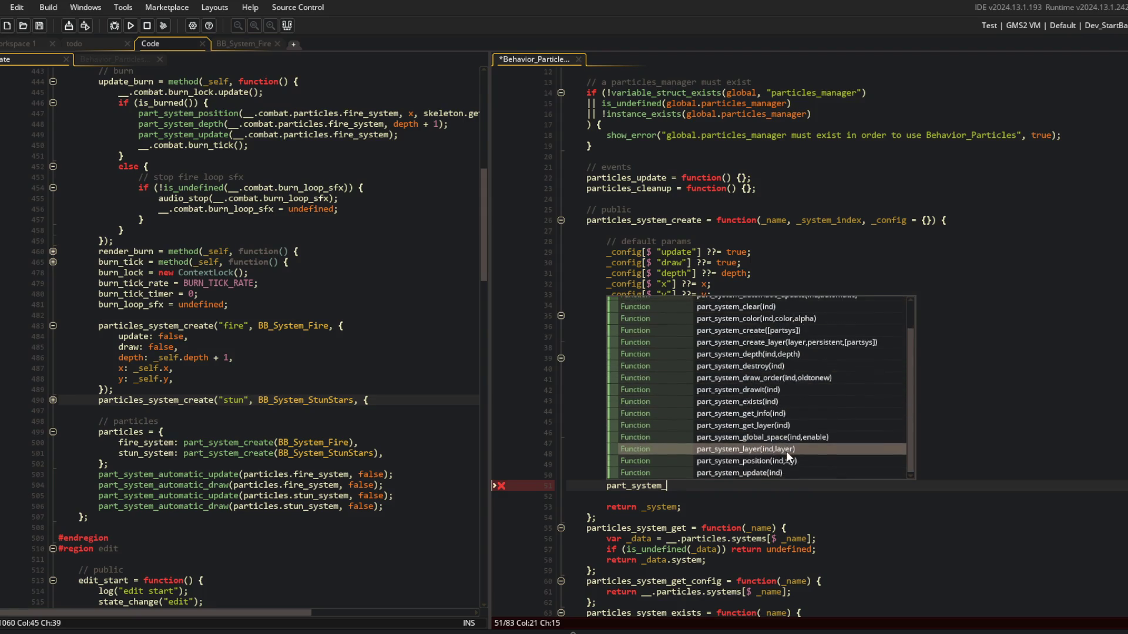
Complete the part_system_angle call with _system and the config's angle, then save.
left_click(744, 482)
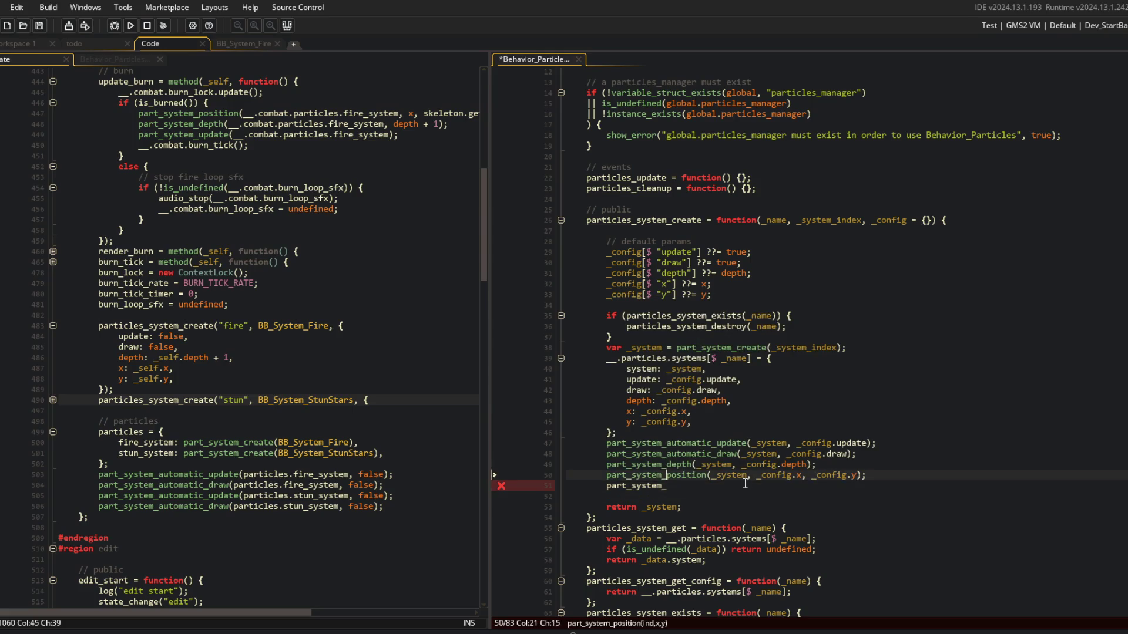
type("angle(_system, _config/a")
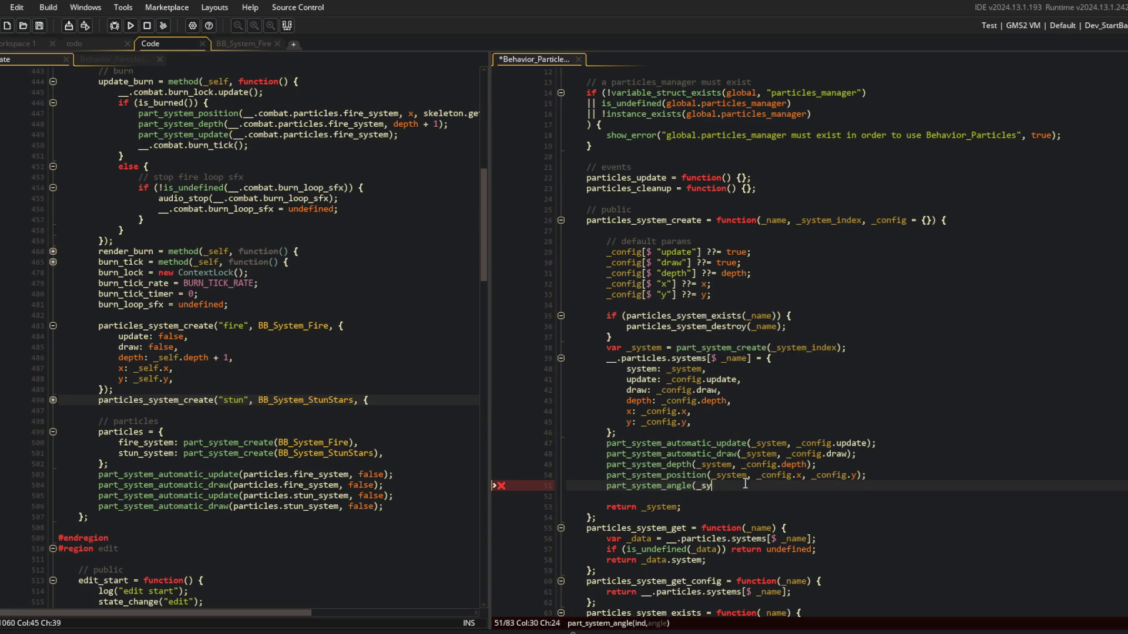
type("ngle);")
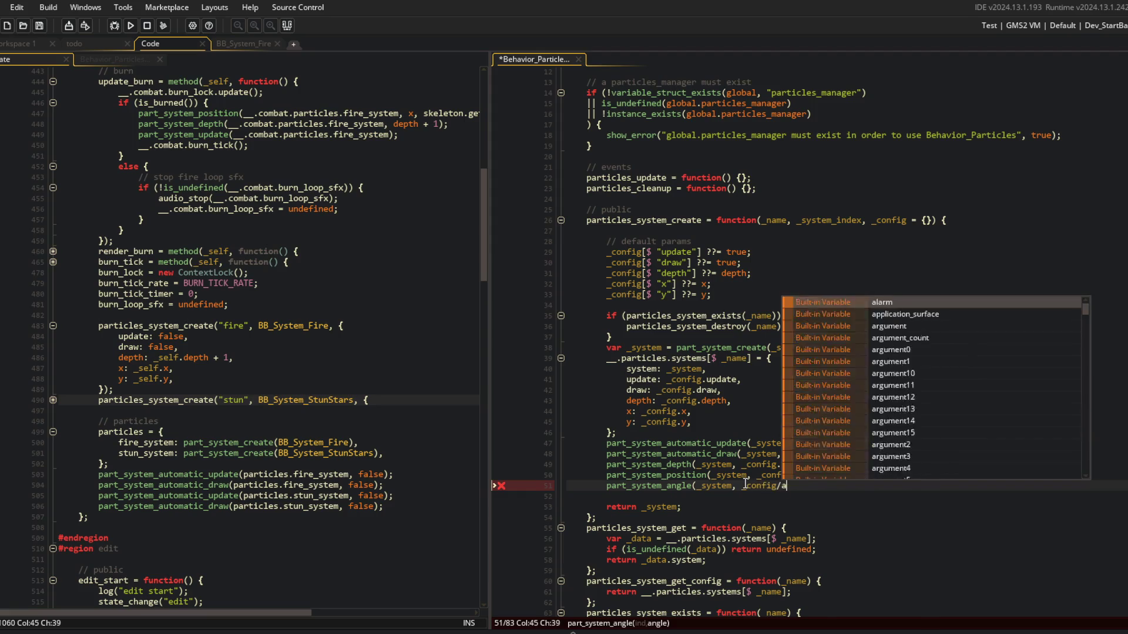
key("ctrl+s")
Add an angle default of 0 below the y default in the config, then save.
key("Up")
key("Up")
key("Up")
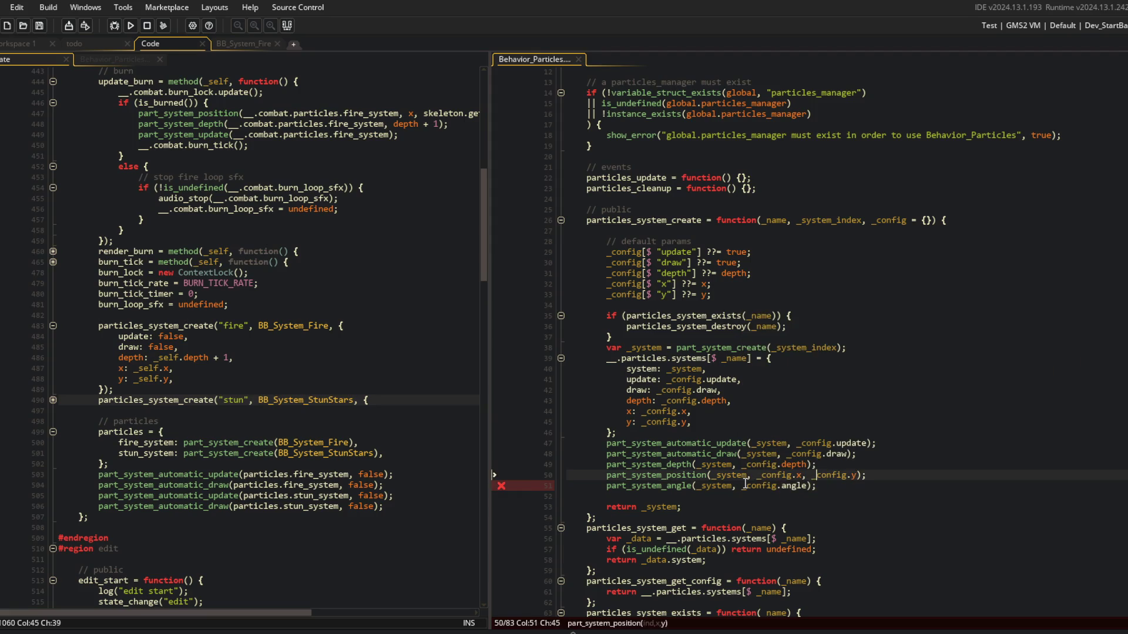
key("ctrl+d")
key("Left")
key("BackSpace")
type("0")
key("Left")
key("Left")
key("Left")
key("BackSpace")
type("angle")
key("ctrl+s")
Add an 'angle: _config.angle' field below the y entry in the systems struct.
key("Up")
key("Up")
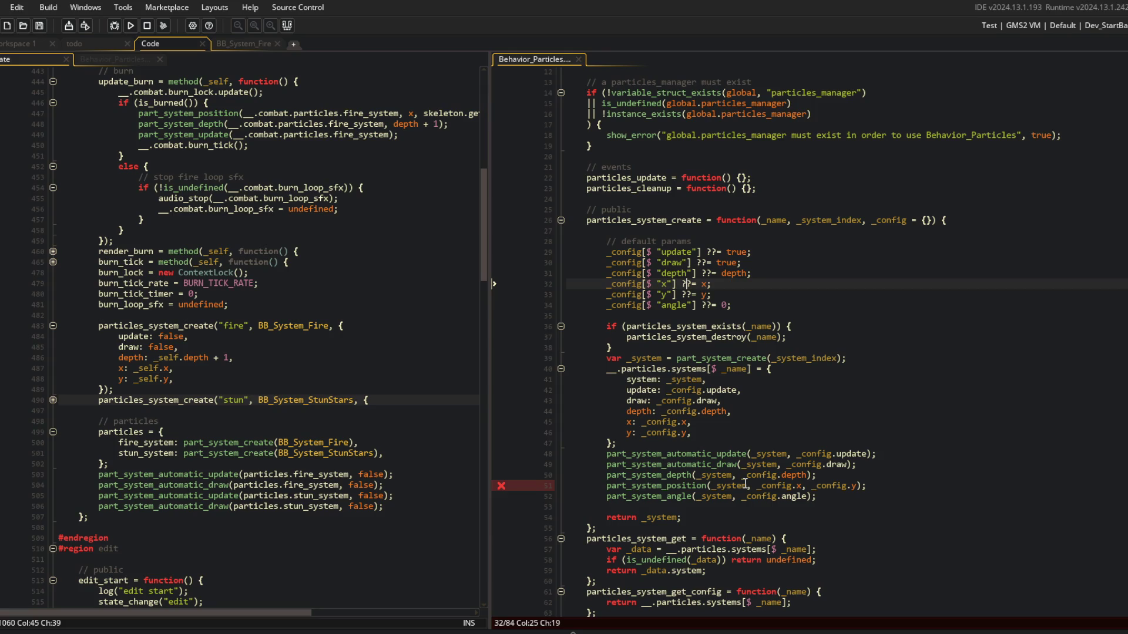
left_click(743, 401)
scroll(743, 400, "down", 2)
left_click(742, 347)
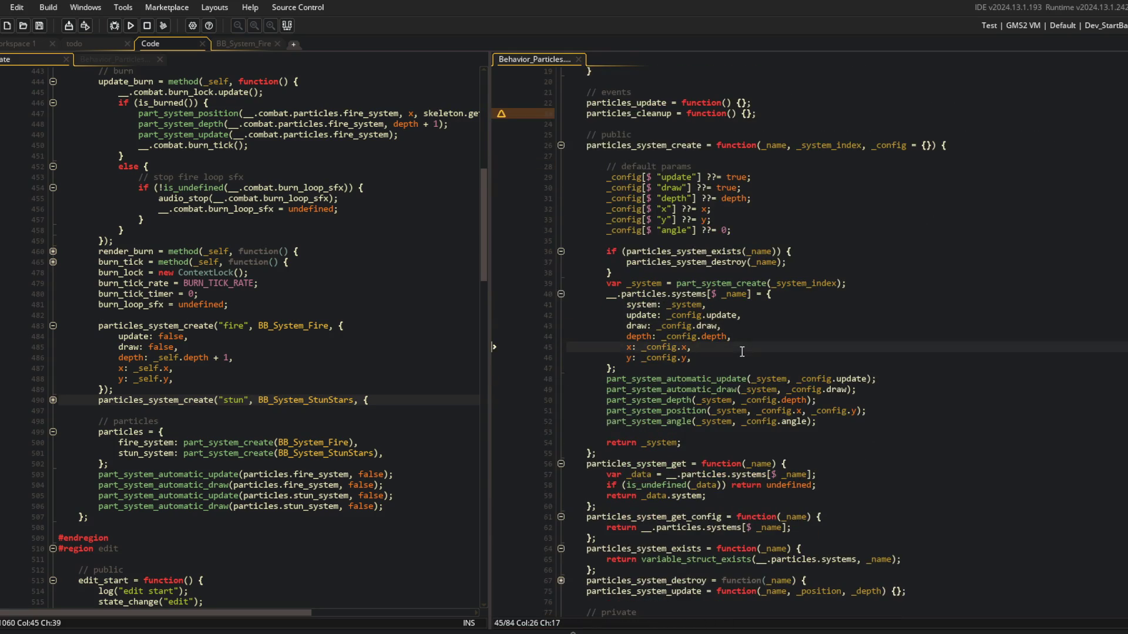
key("Down")
key("ctrl+d")
key("Home")
key("shift+Right")
type("angle")
key("End")
key("Left")
key("BackSpace")
type("angle")
left_click(644, 166)
Fold particles_system_create, get, get_config, exists and destroy in the gutter.
left_click(561, 145)
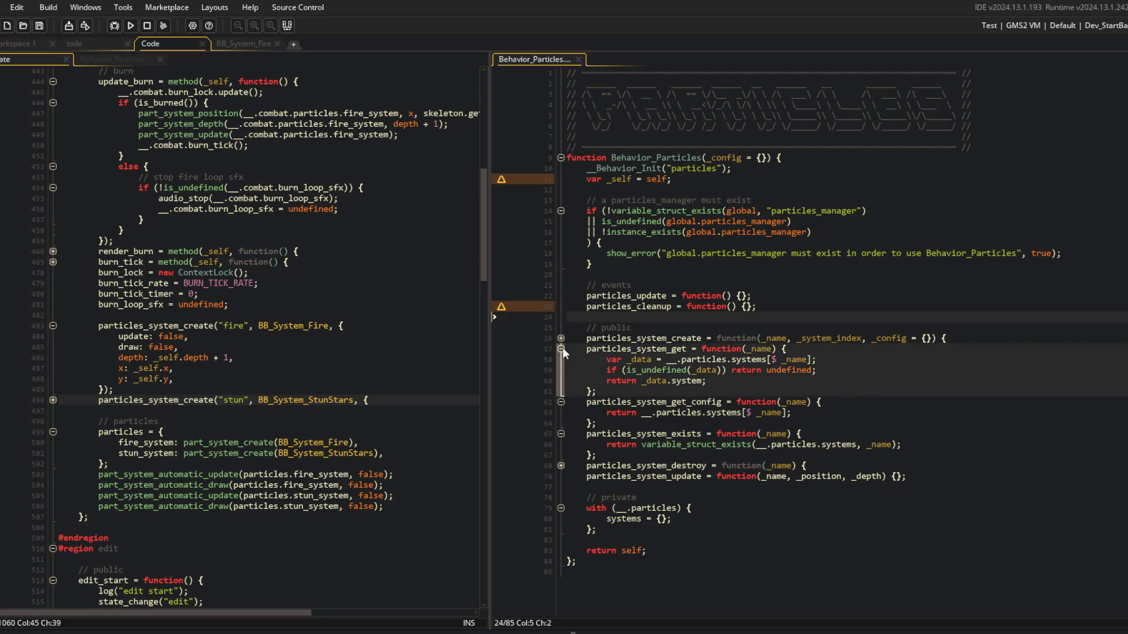
left_click(561, 349)
left_click(560, 360)
left_click(560, 370)
left_click(561, 380)
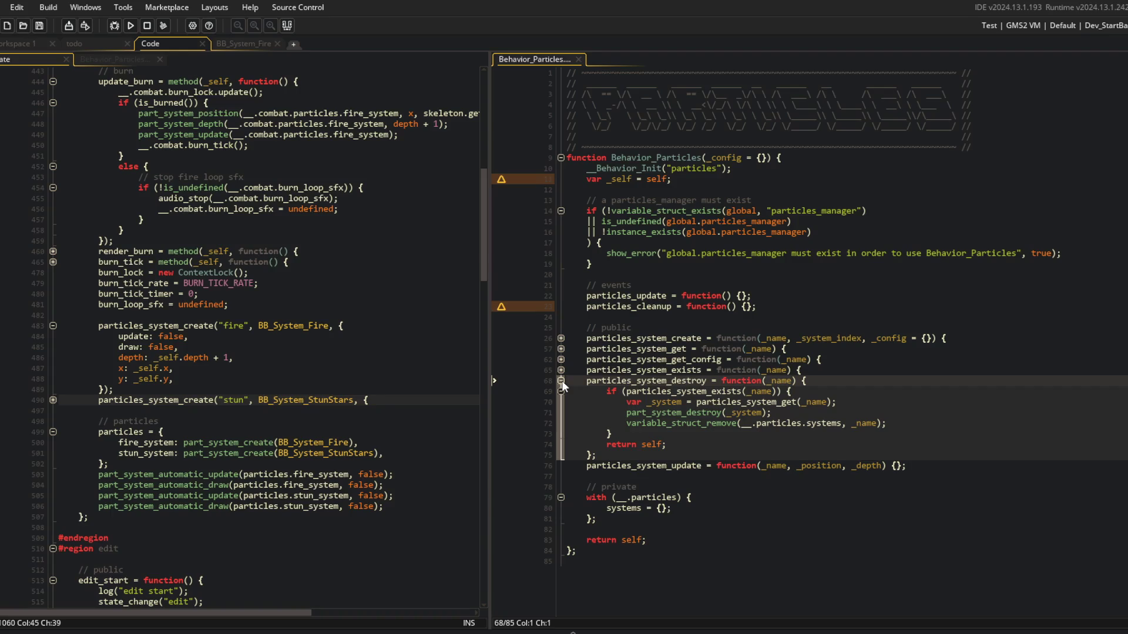
left_click(561, 380)
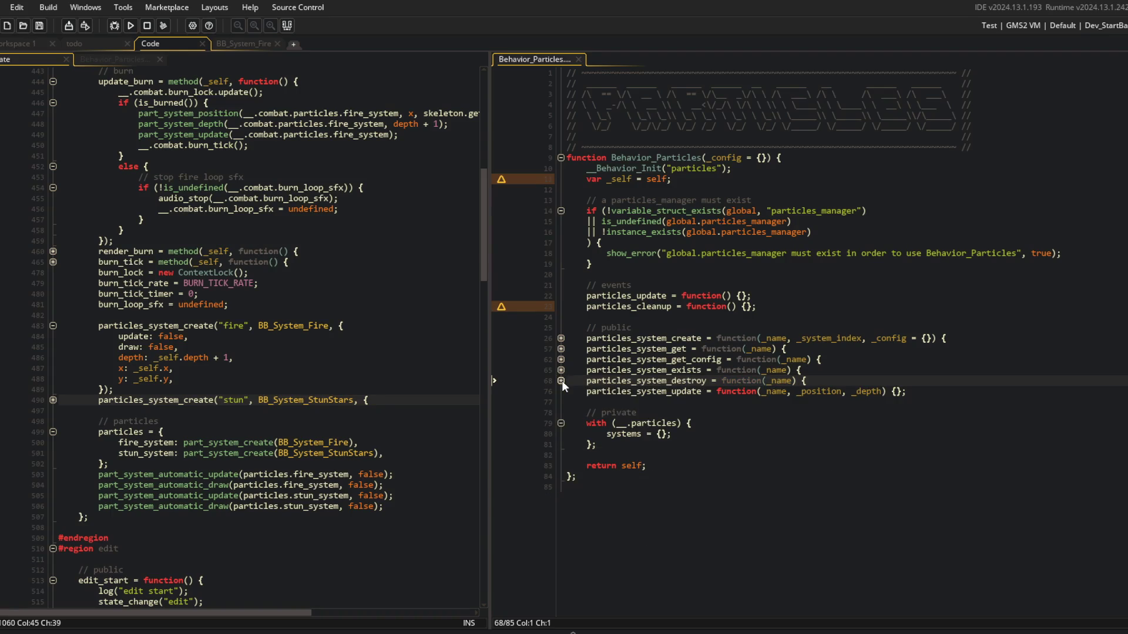
left_click(560, 380)
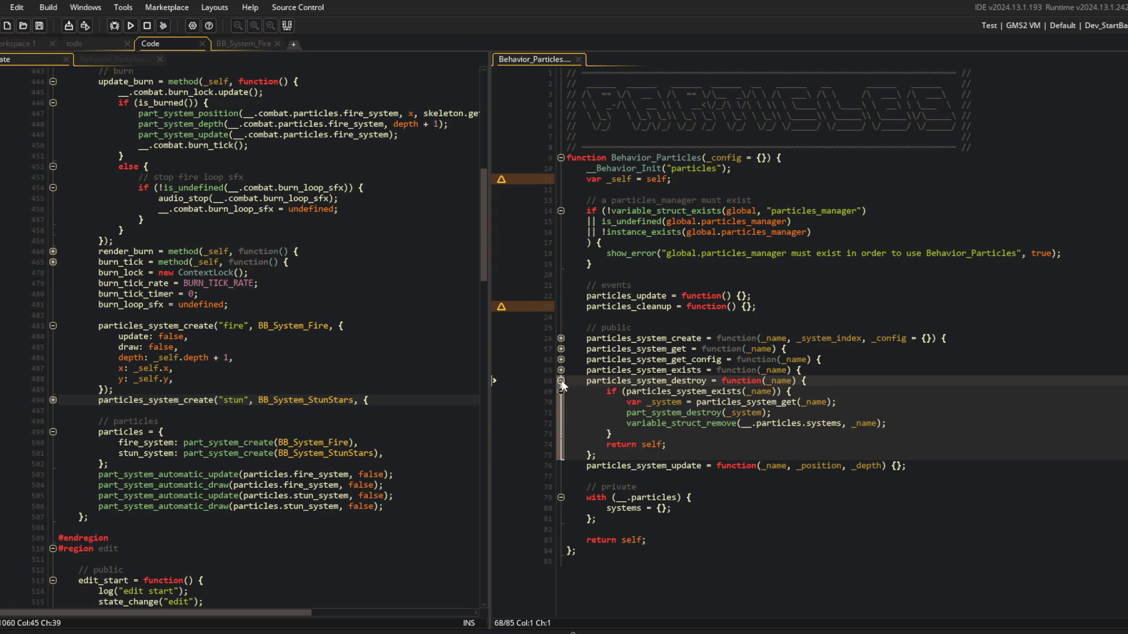
left_click(561, 381)
Leave destroy expanded and add a blank line below the particles_system_update stub.
left_click(561, 338)
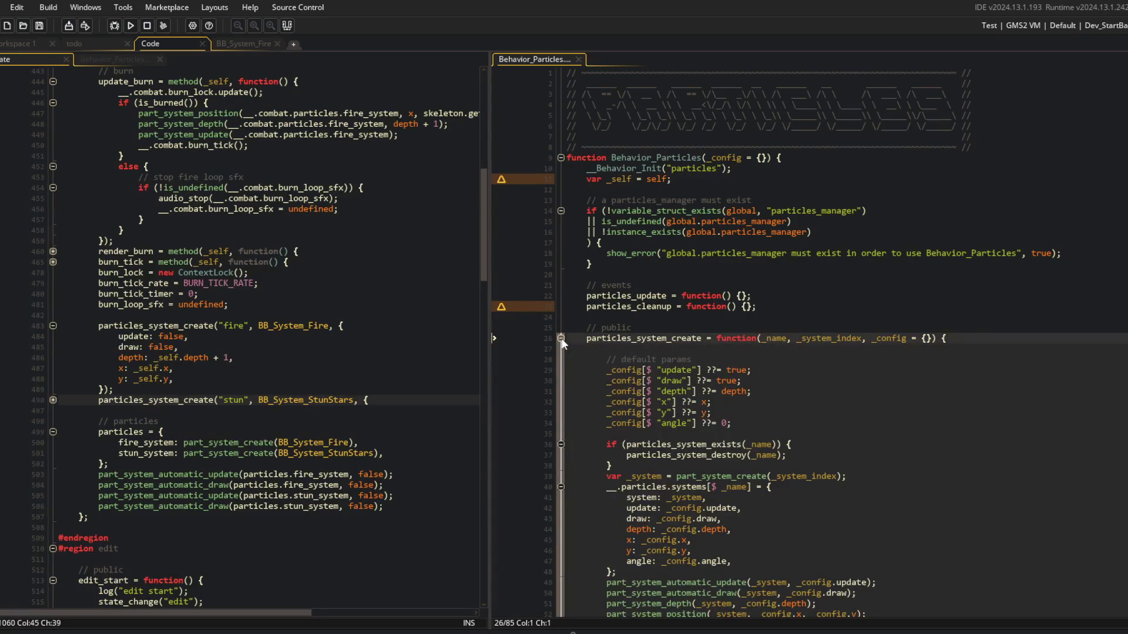
left_click(561, 338)
left_click(561, 380)
left_click(802, 330)
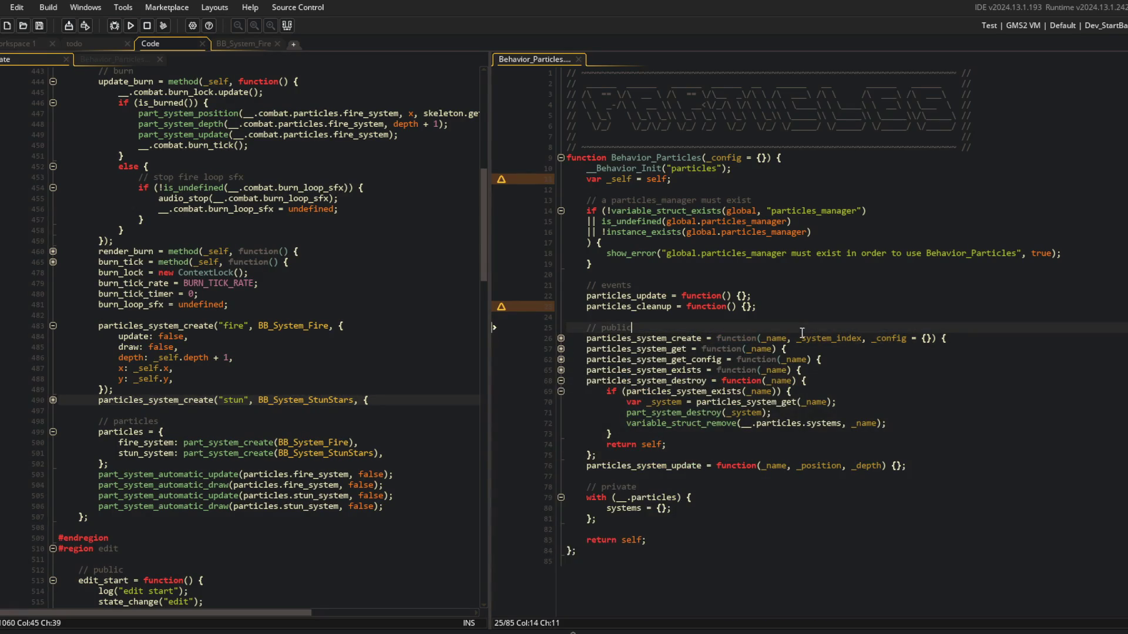
key("Down")
key("Down")
key("Down")
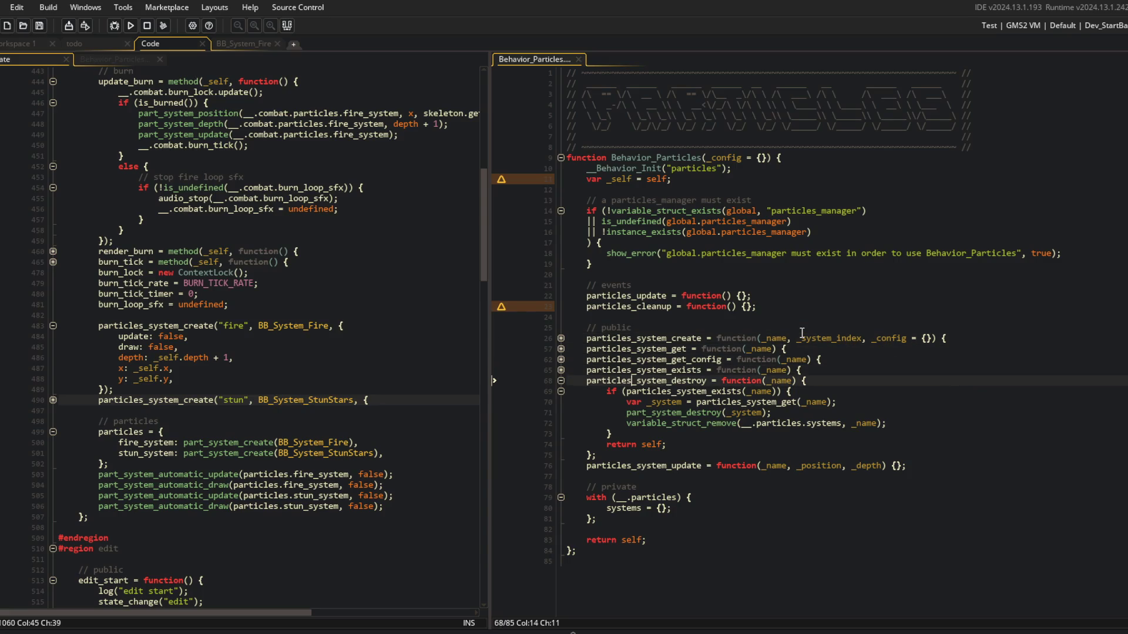
key("Down")
key("Down")
key("Down")
Add the stub 'particles_system_render = function(_name) {};' below particles_system_update.
key("Return")
key("Up")
key("BackSpace")
key("Return")
type("par")
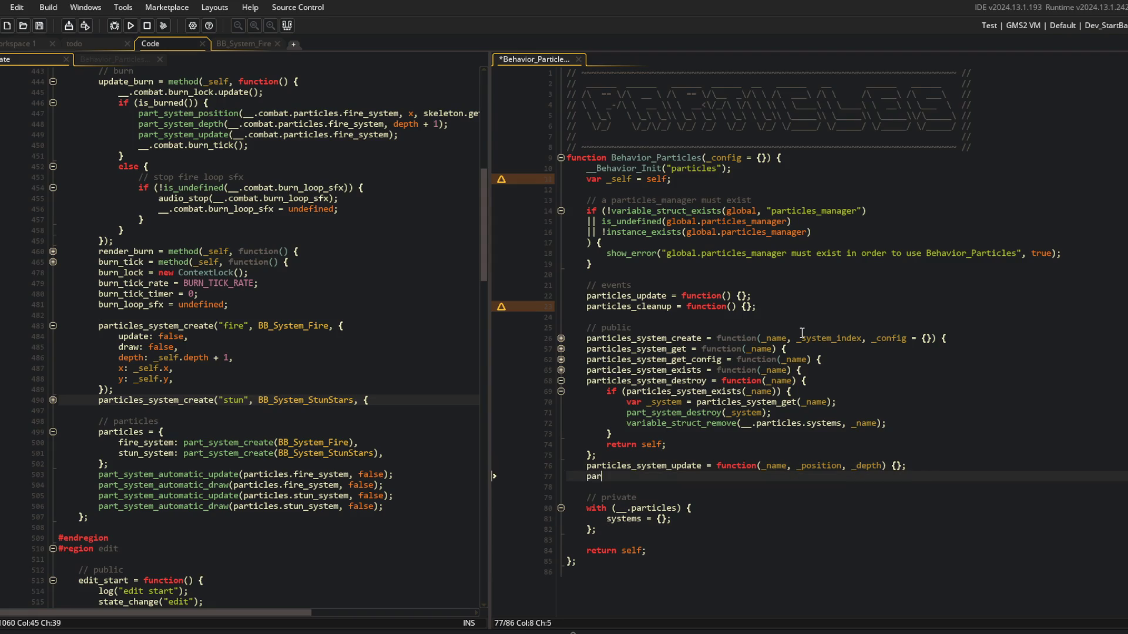
type("ticles_system_render = function(")
type("_name) {};")
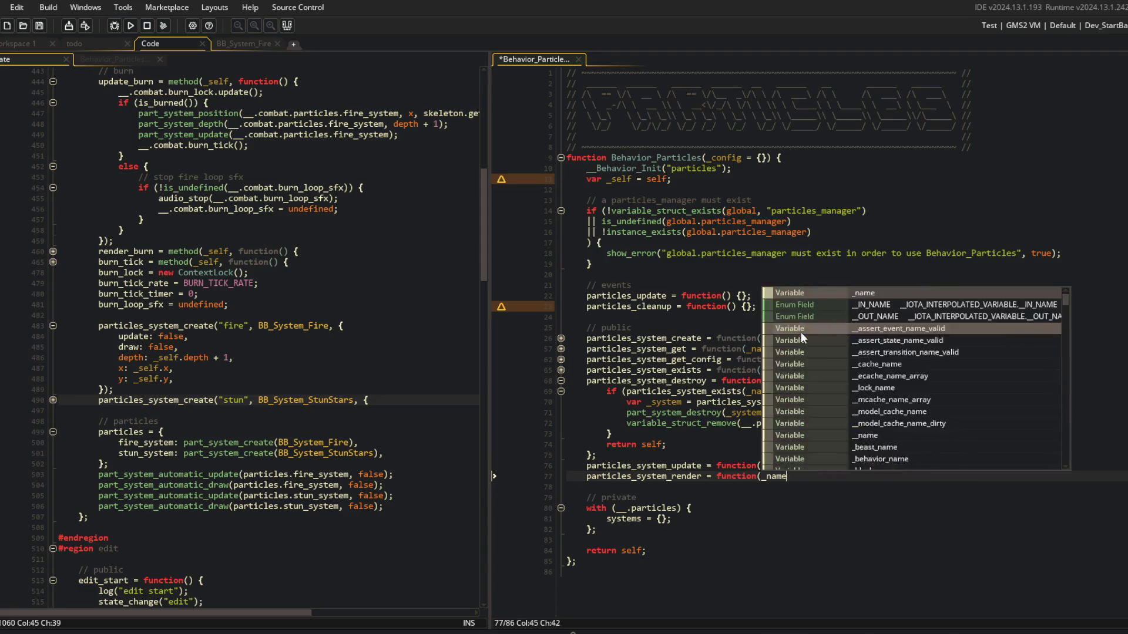
key("Return")
Add the particles_system_config(_name, _config = {}) stub and save the script.
type("par")
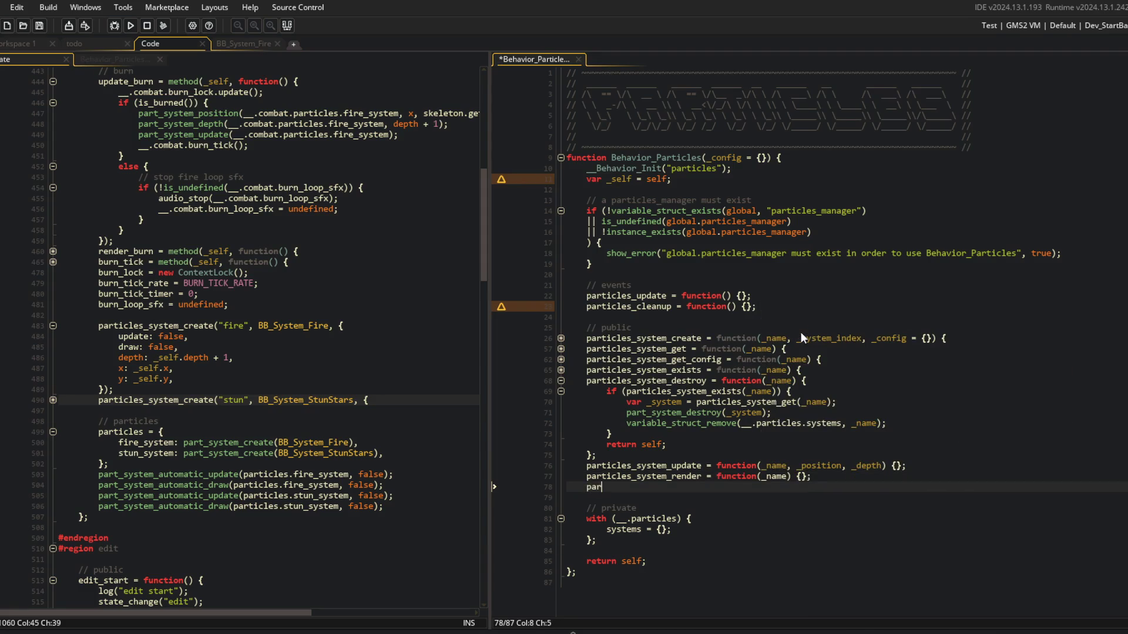
type("ticlles_sy")
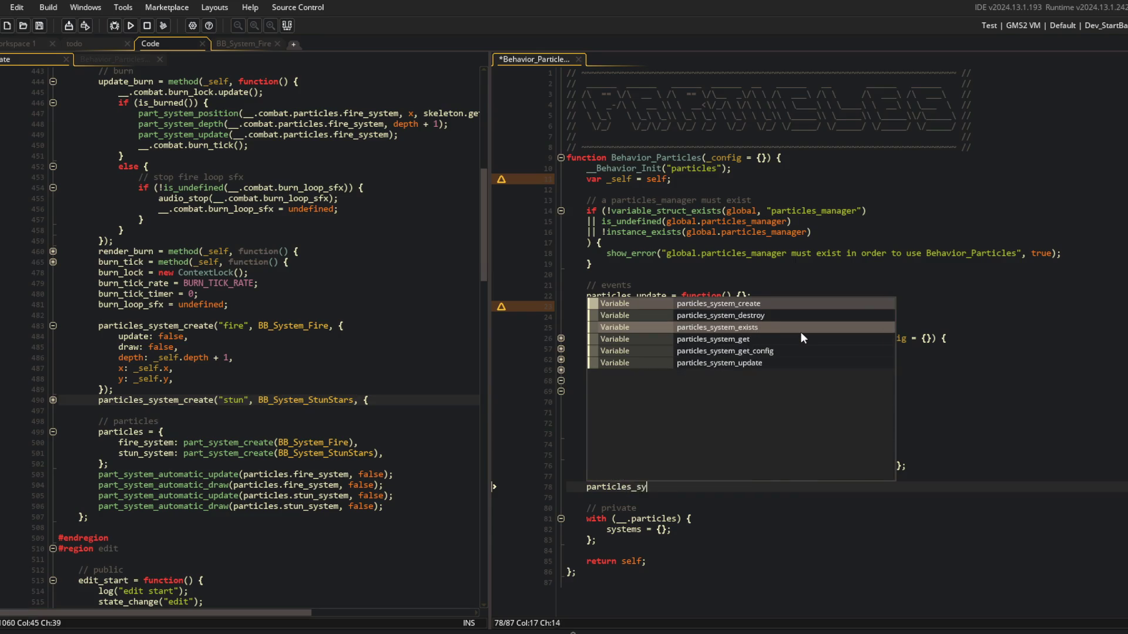
type("stem_config = functi")
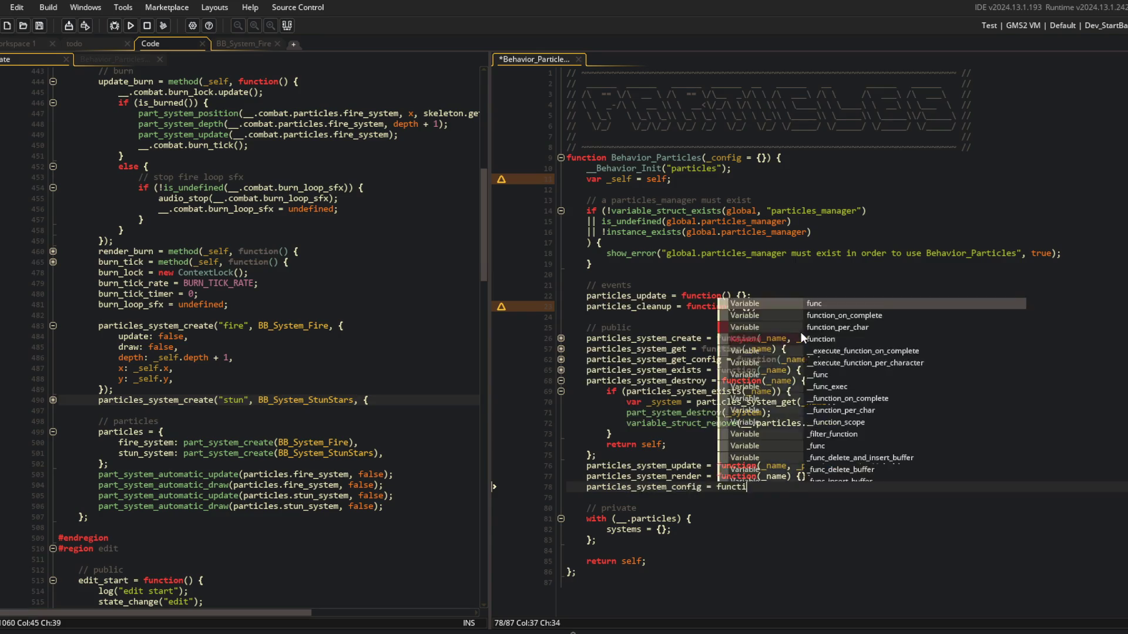
type("on(_name, _config =")
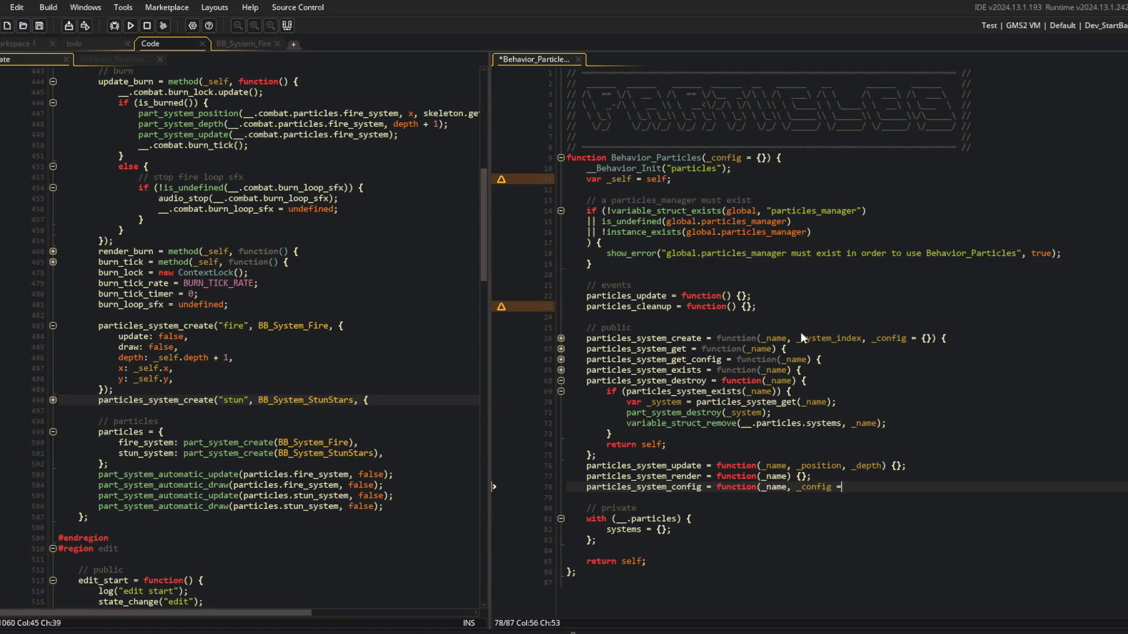
type(" {}) {")
key("Return")
key("ctrl+s")
key("ctrl+z")
key("ctrl+z")
key("Up")
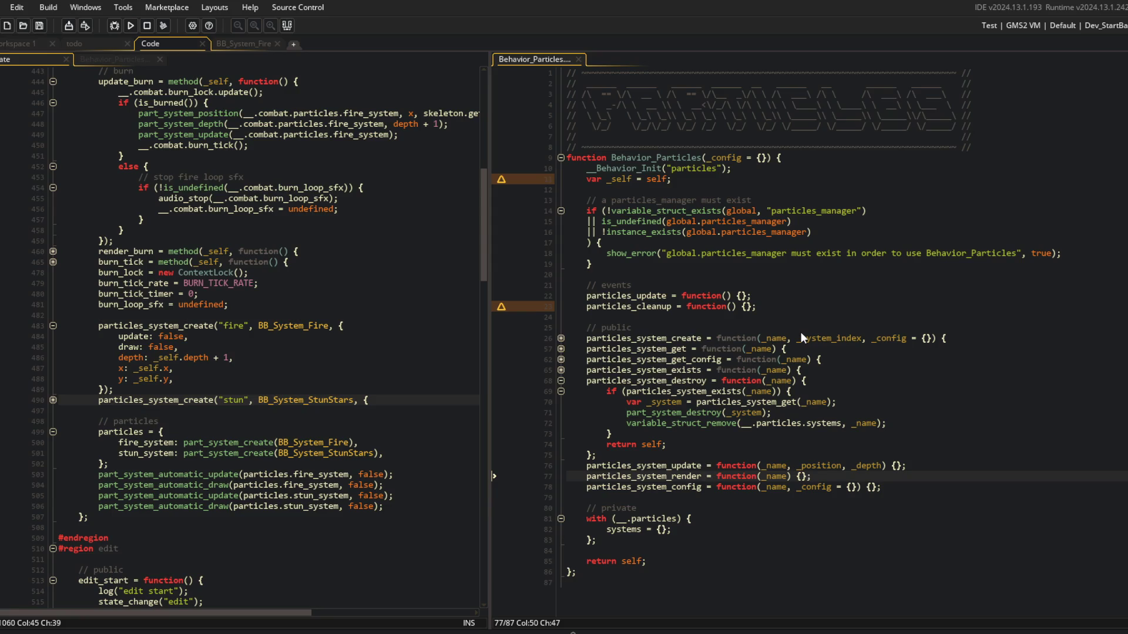
Fold particles_system_destroy and open an indented line inside the config stub's body.
left_click(803, 290)
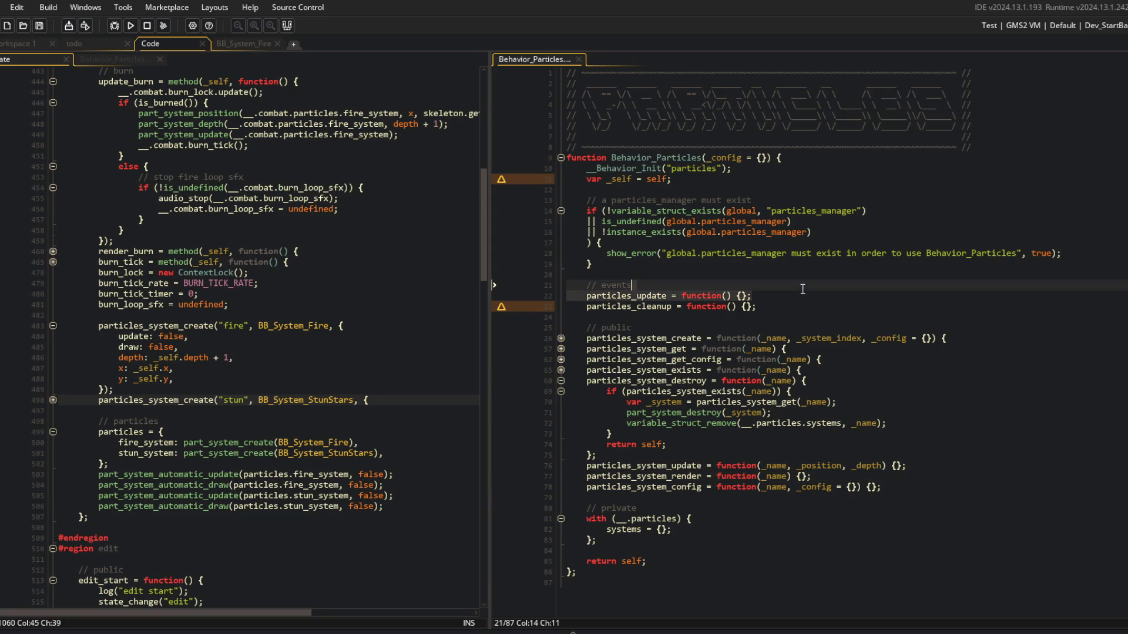
left_click(561, 381)
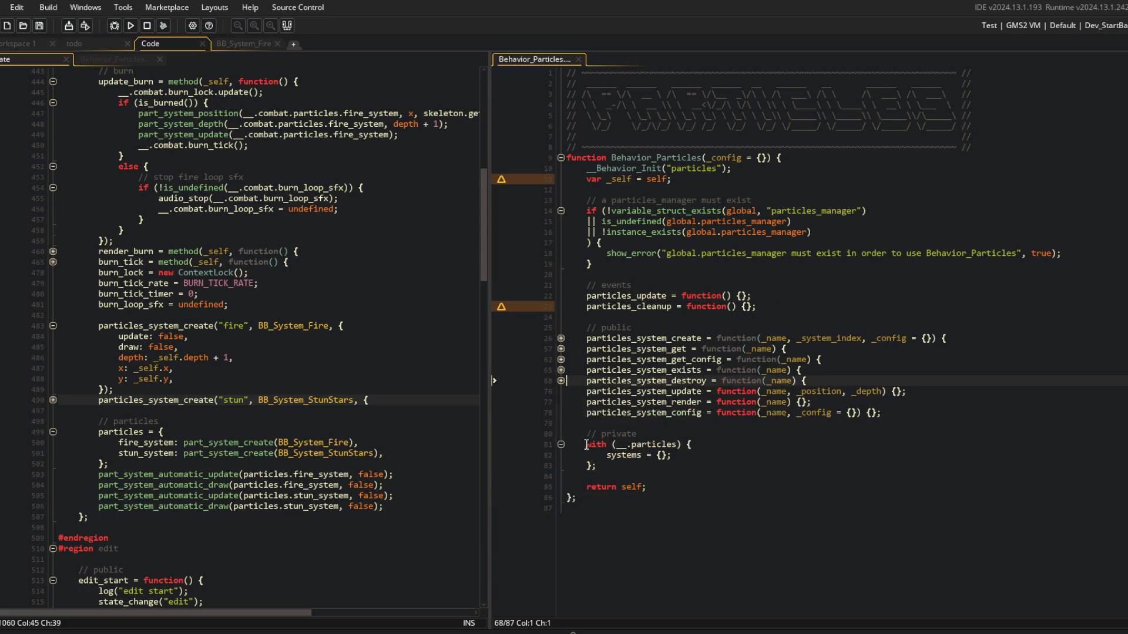
left_click(889, 414)
key("Left")
key("Left")
key("Return")
Add an 'if (particles_system_exists(_name))' block containing 'return self;' and save.
type("if (particle_")
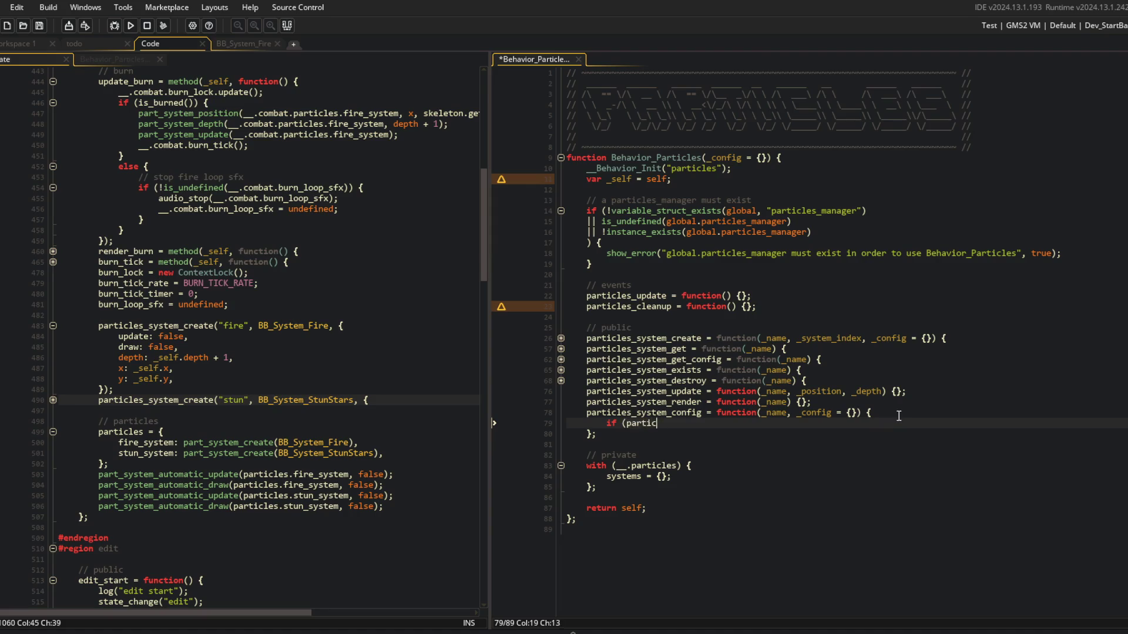
key("BackSpace")
type("s_system")
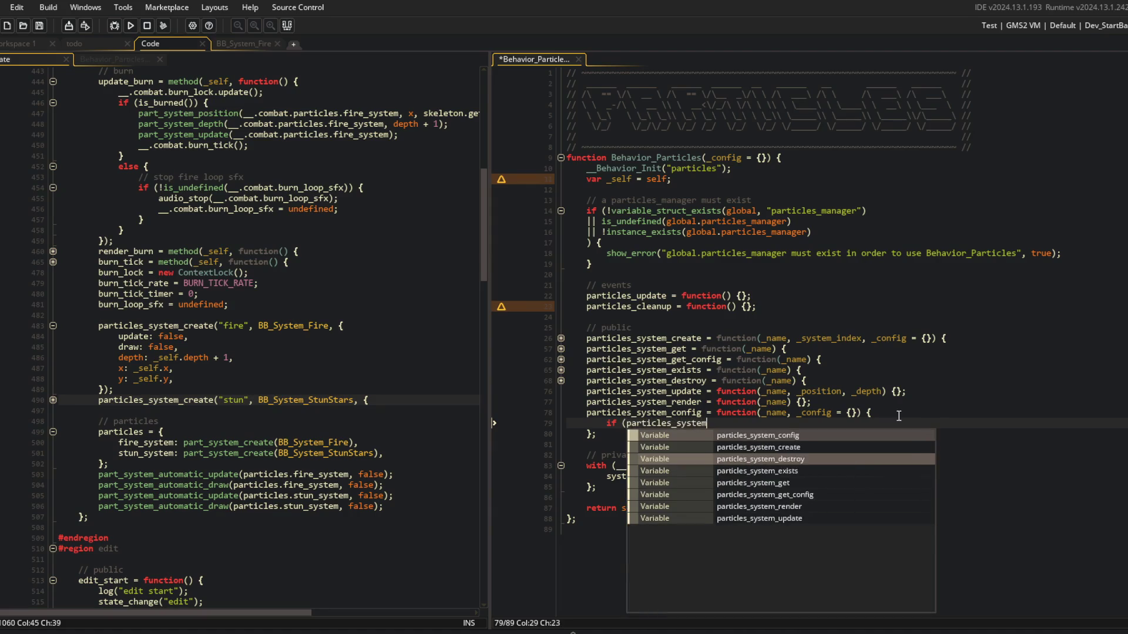
type("_exi")
key("Return")
type("(_name)) {")
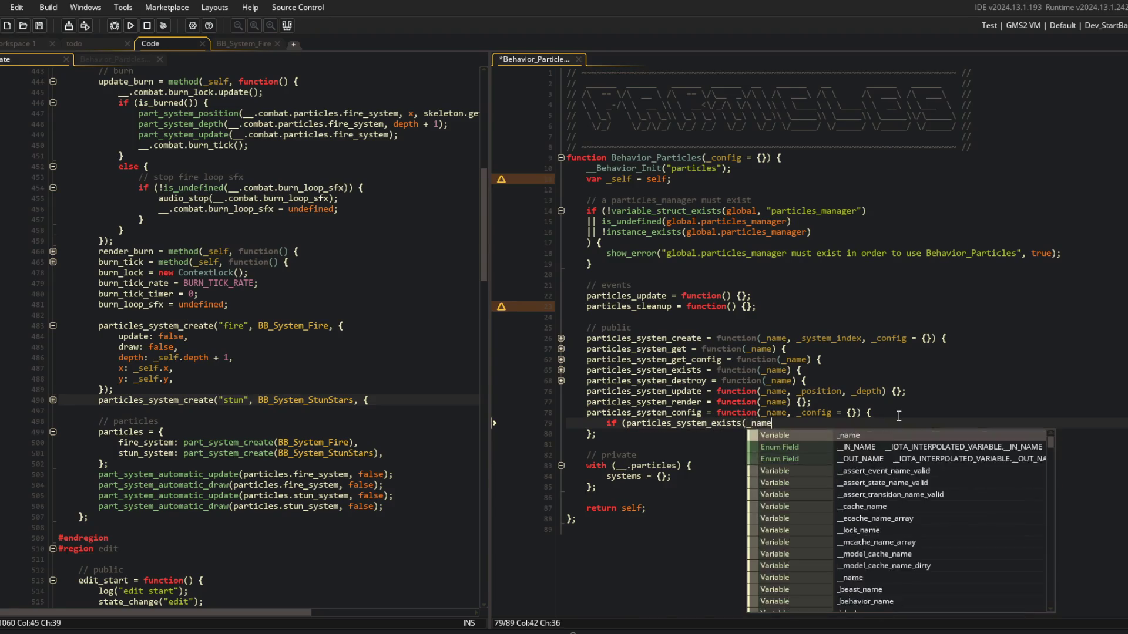
key("Return")
type("return self;")
key("ctrl+s")
key("Up")
key("Up")
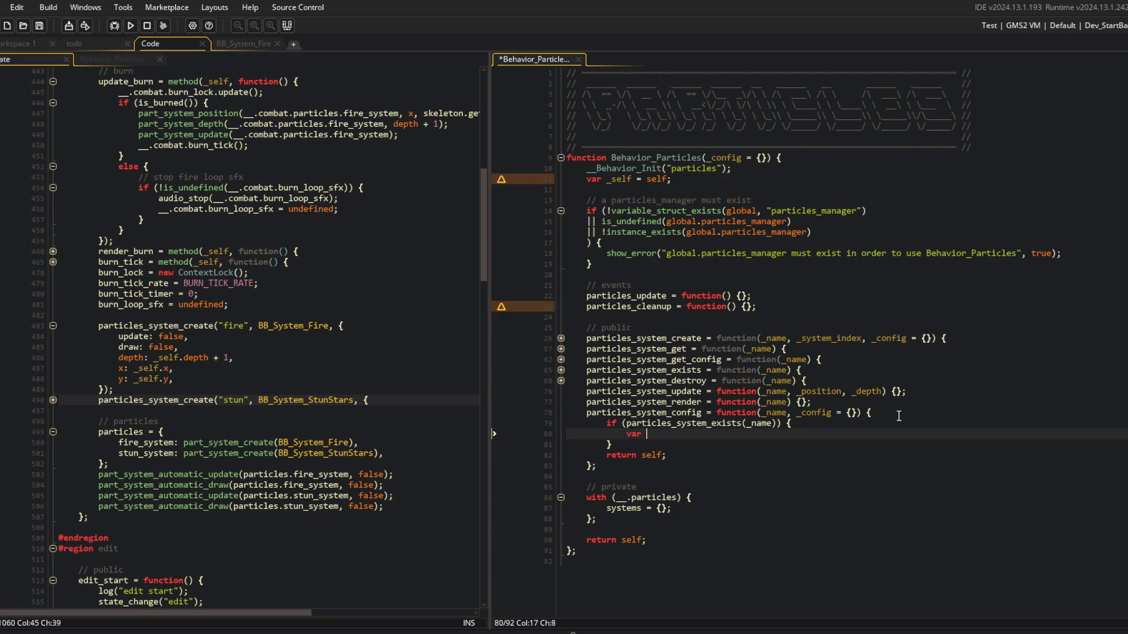
Fetch _data from __.particles.systems[$ _name] and add struct_foreach over _config with a _data-bound callback.
type("va")
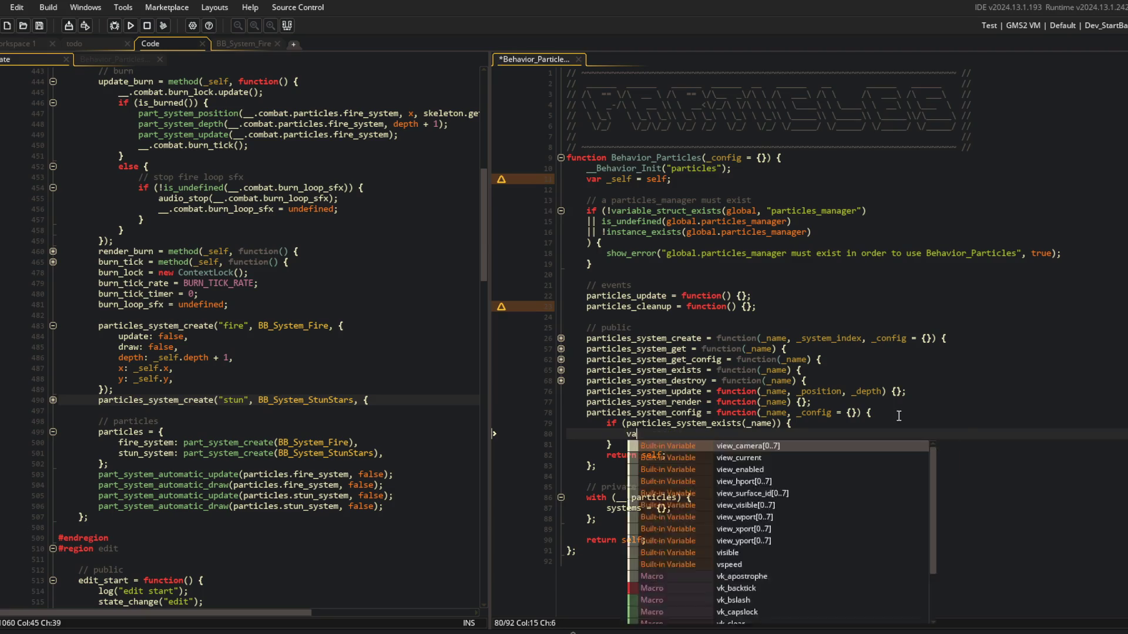
type("r _data = ")
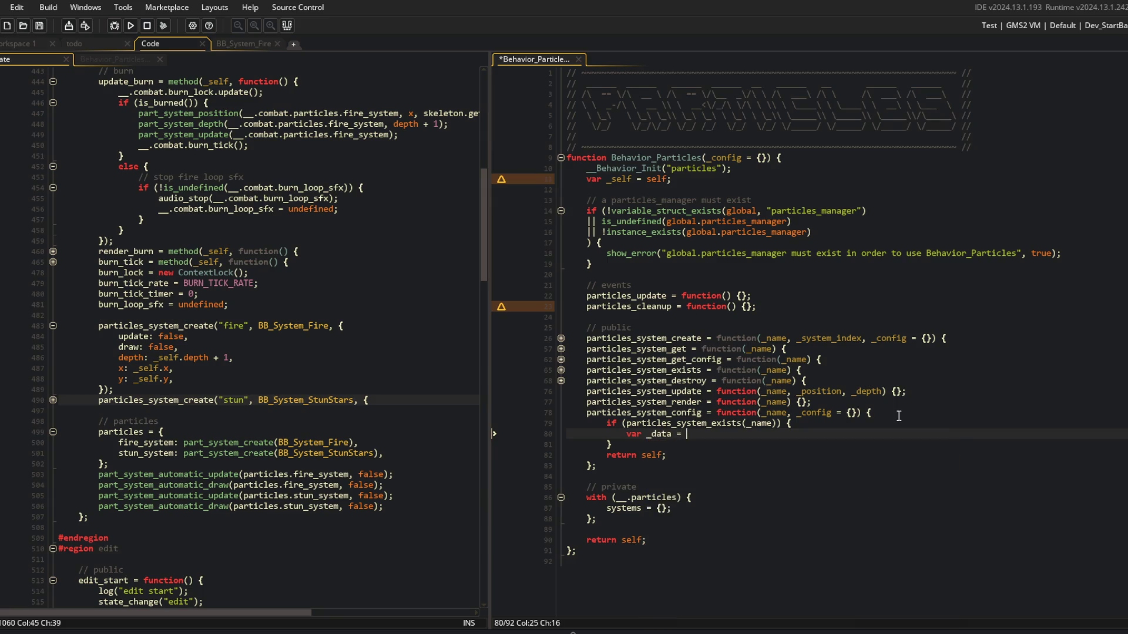
type("__.particl")
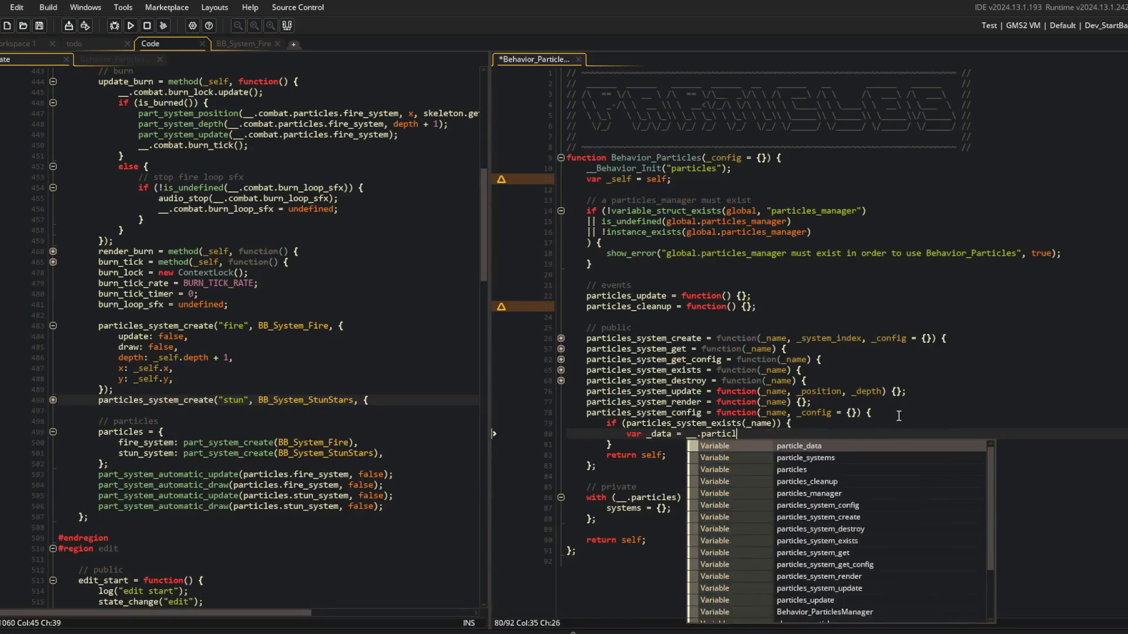
type("es.systems[$ _name];")
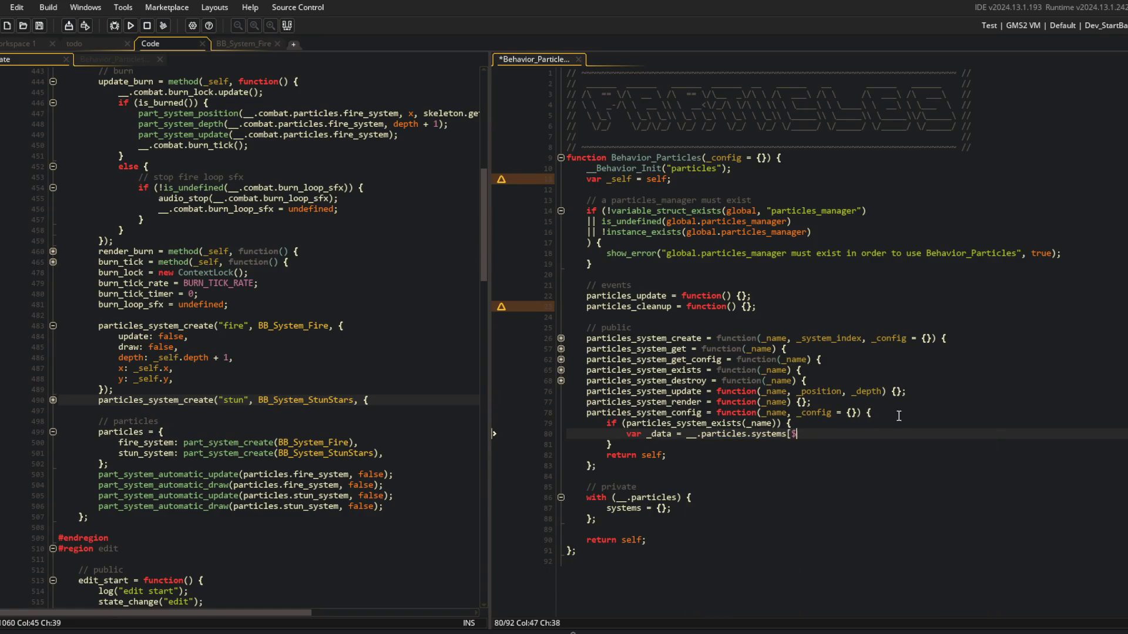
key("Return")
type("sdtruc")
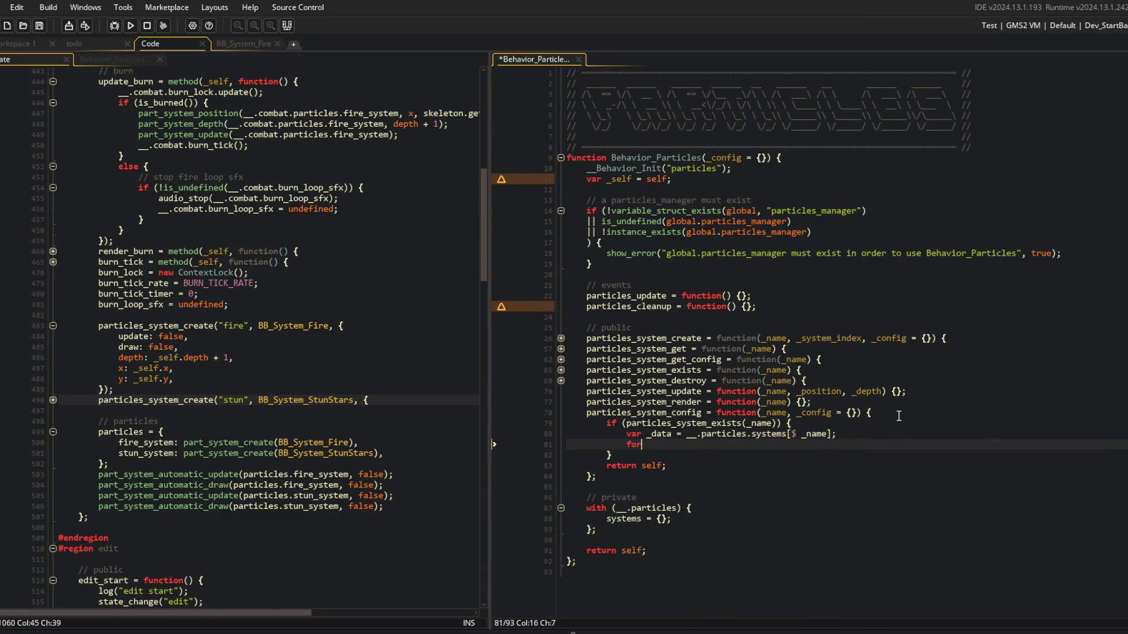
key("ctrl+BackSpace")
type("struct_f")
key("Return")
type("(_config,")
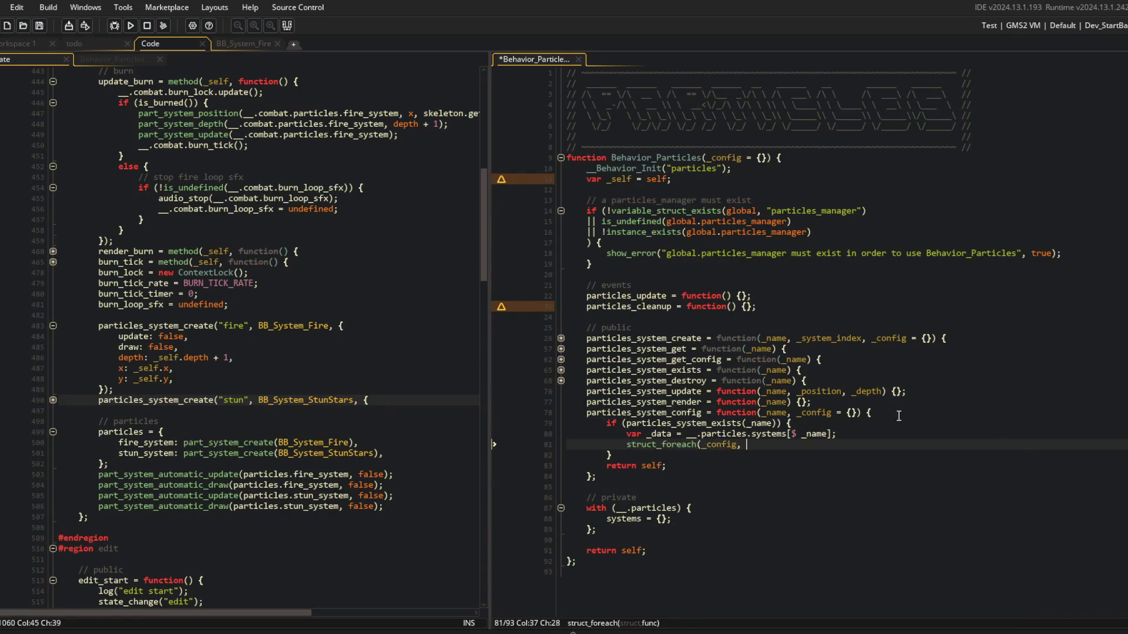
type(" method(_Data")
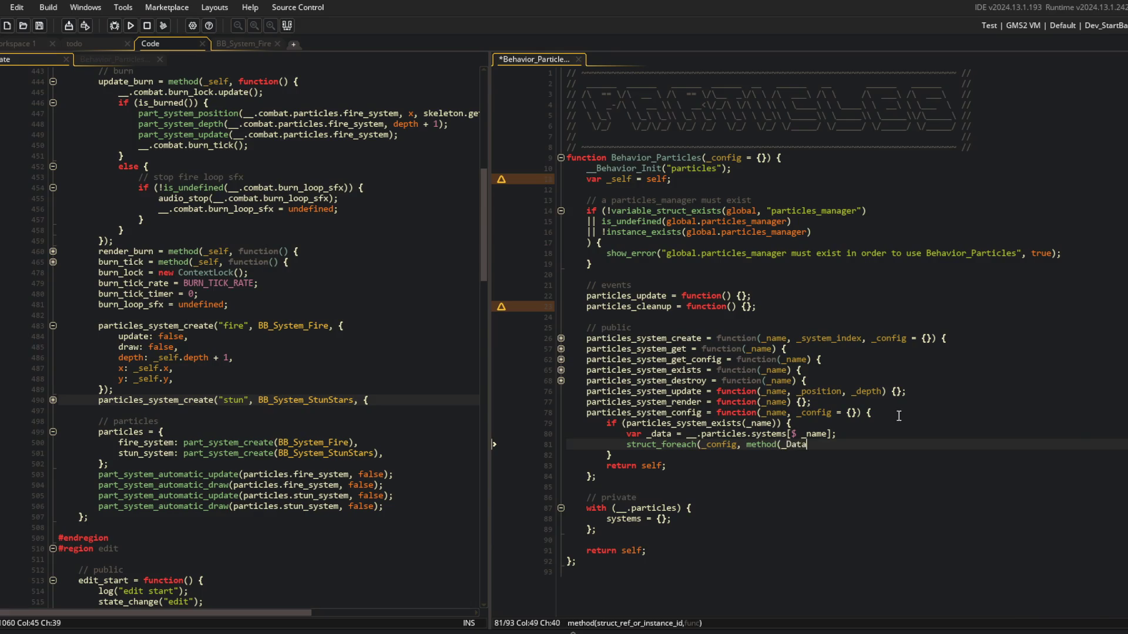
key("BackSpace")
key("BackSpace")
key("BackSpace")
type("{ _data }, ")
type("function(_key, _value) {")
key("Return")
type(";")
key("ctrl+s")
Write '_data[$ _key] = _value;' inside the foreach callback and save.
key("Up")
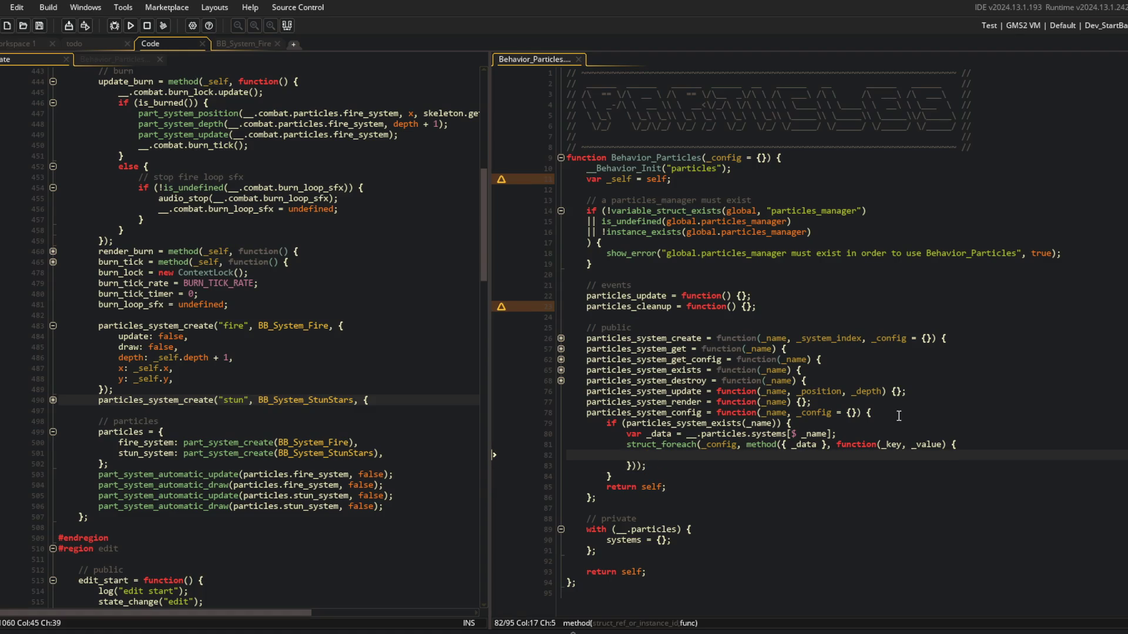
type("_data[$ ")
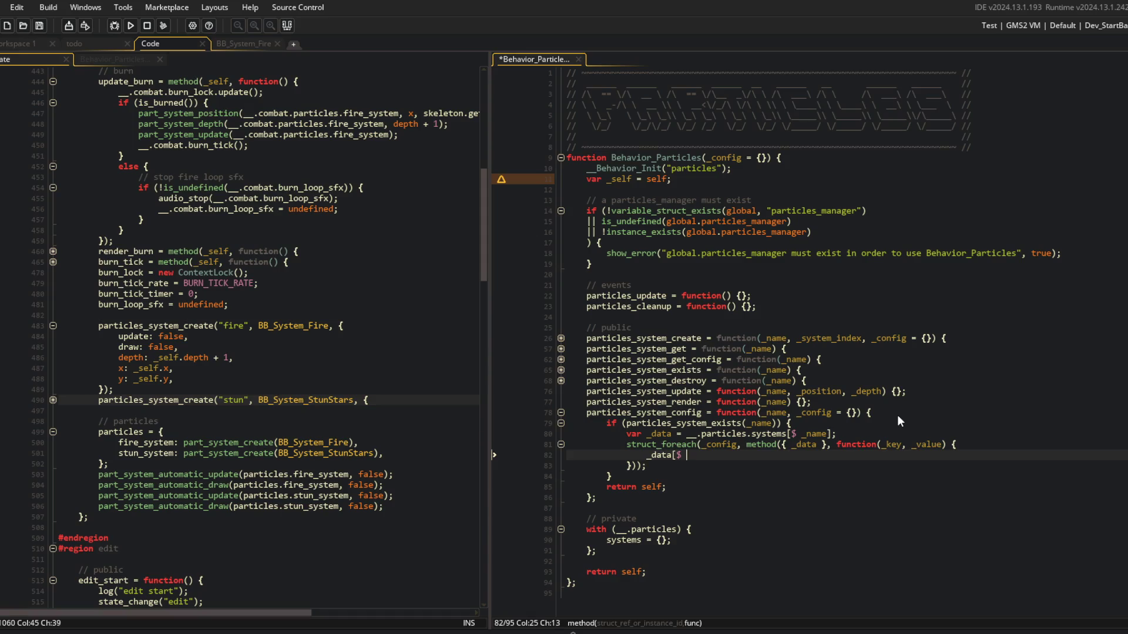
type("_key] =")
key("ctrl+z")
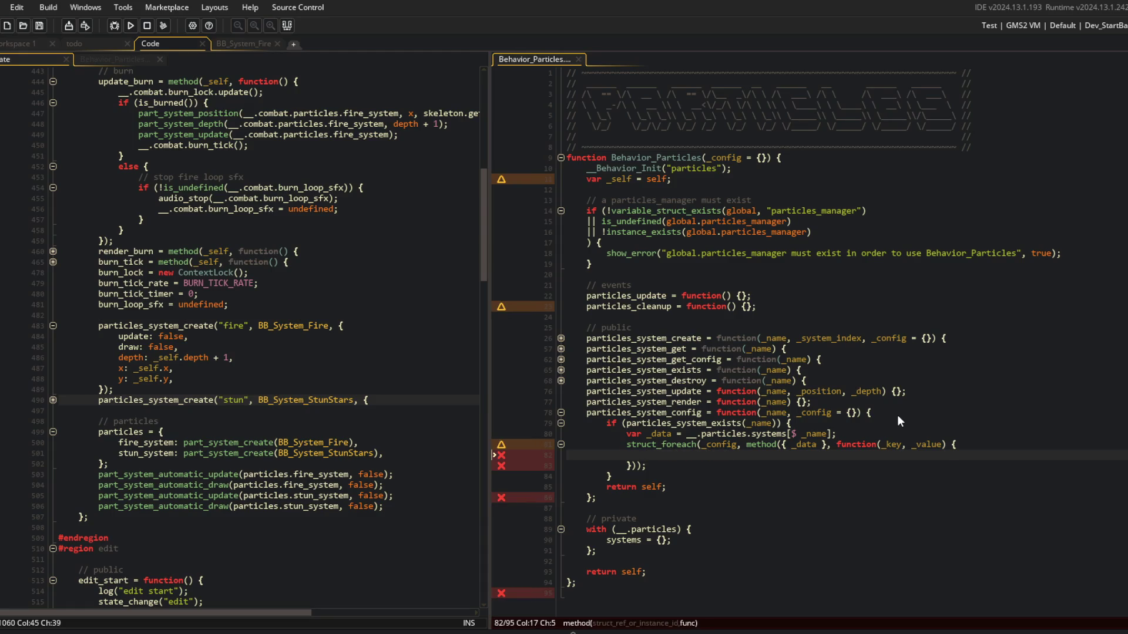
key("Up")
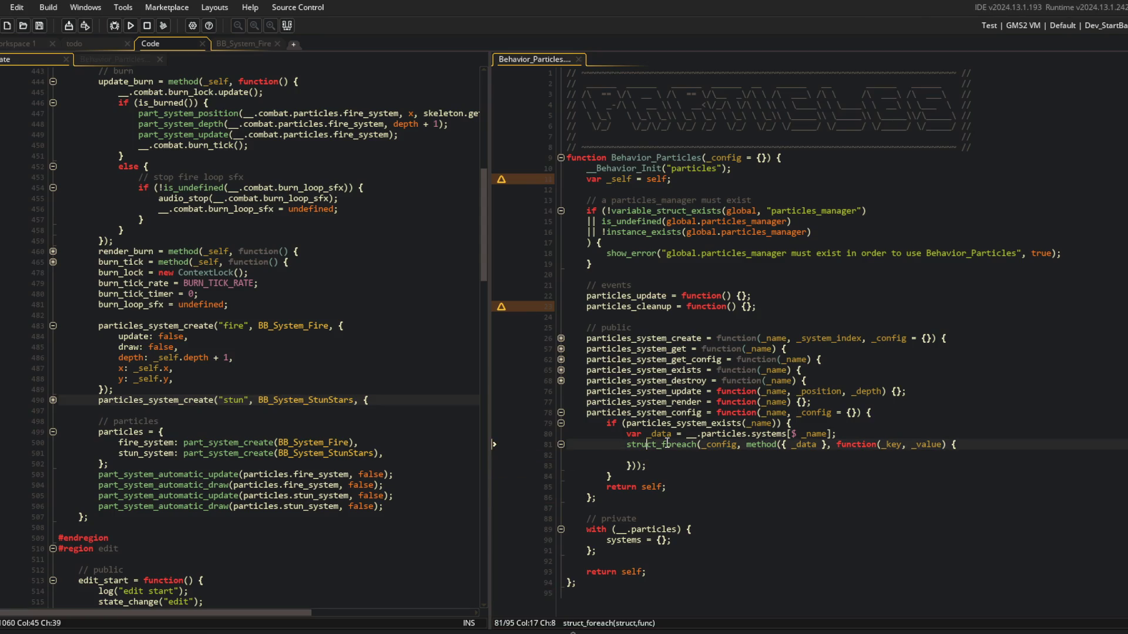
left_click(737, 445)
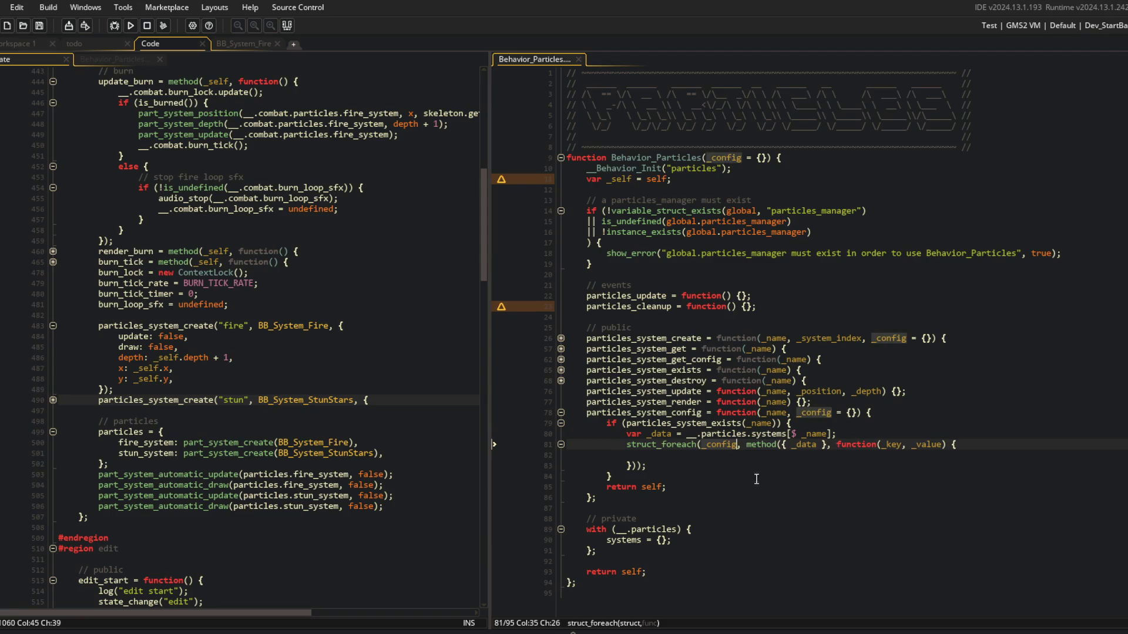
left_click(721, 458)
type("_da")
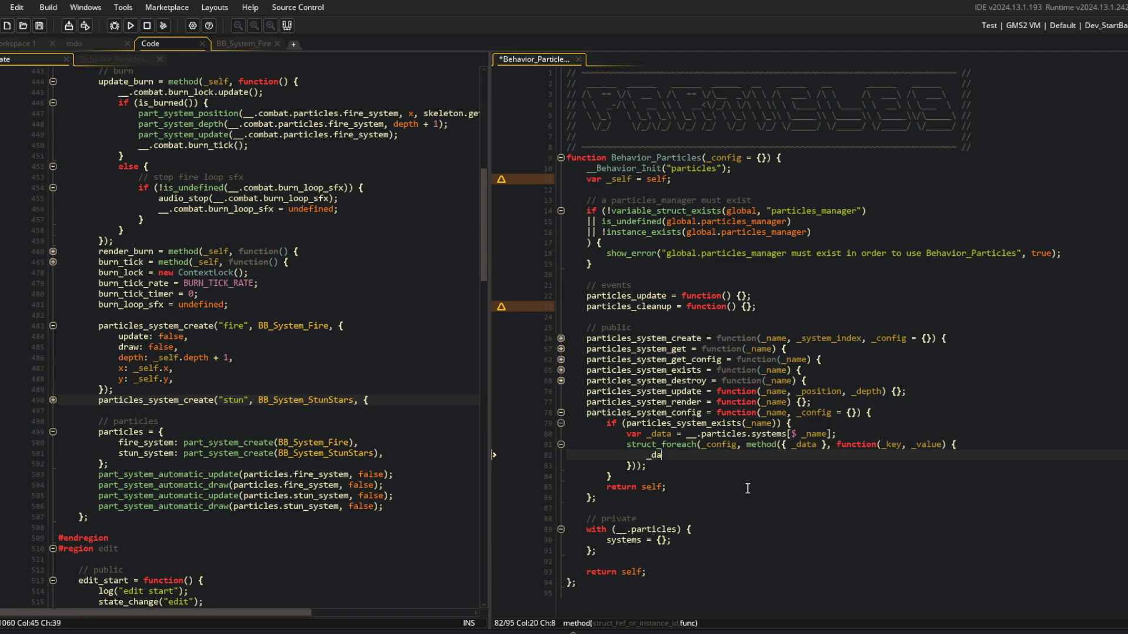
type("ta[$ _key] = _value;")
key("Down")
key("ctrl+s")
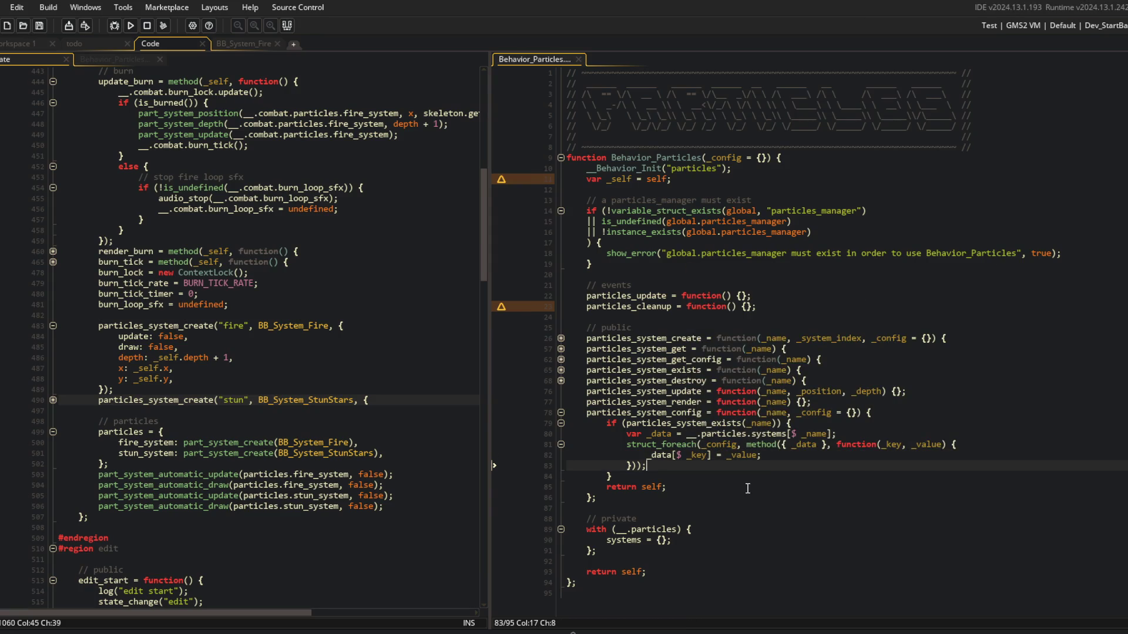
left_click(814, 487)
scroll(854, 440, "down", 1)
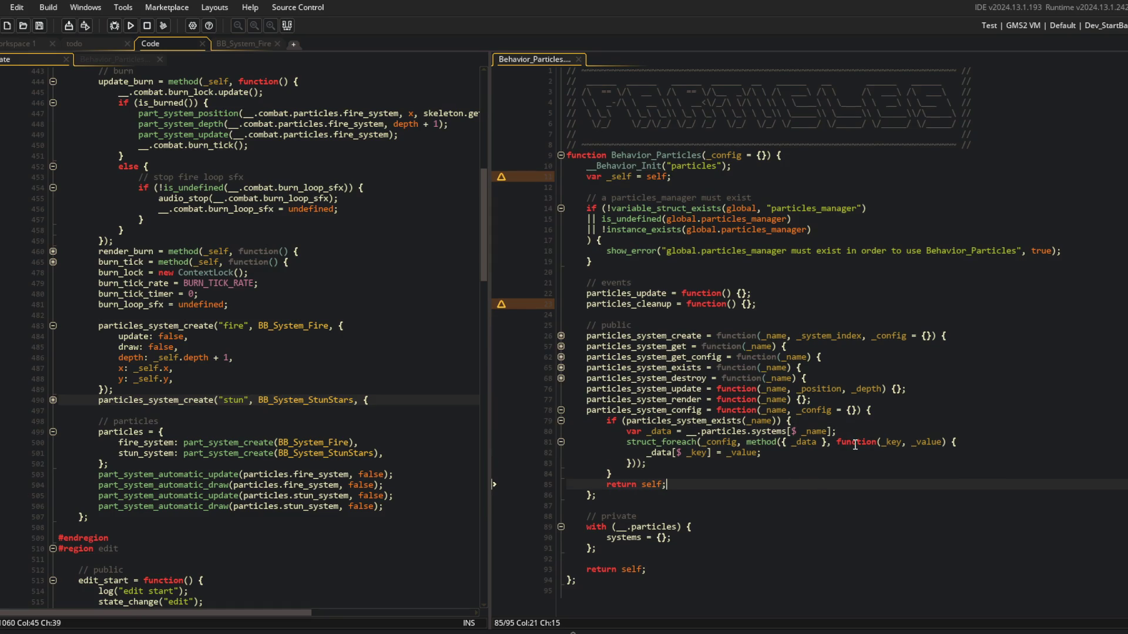
Review the finished particles_system_config function and fold it.
left_click(920, 419)
left_click(797, 459)
left_click(711, 453)
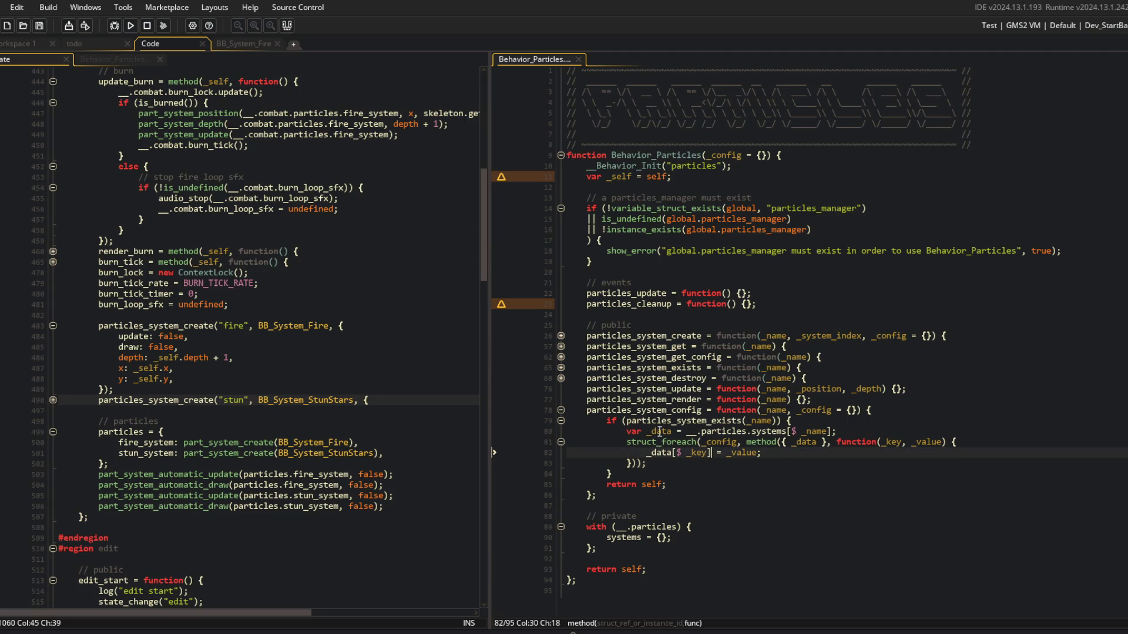
left_click(561, 409)
left_click(587, 316)
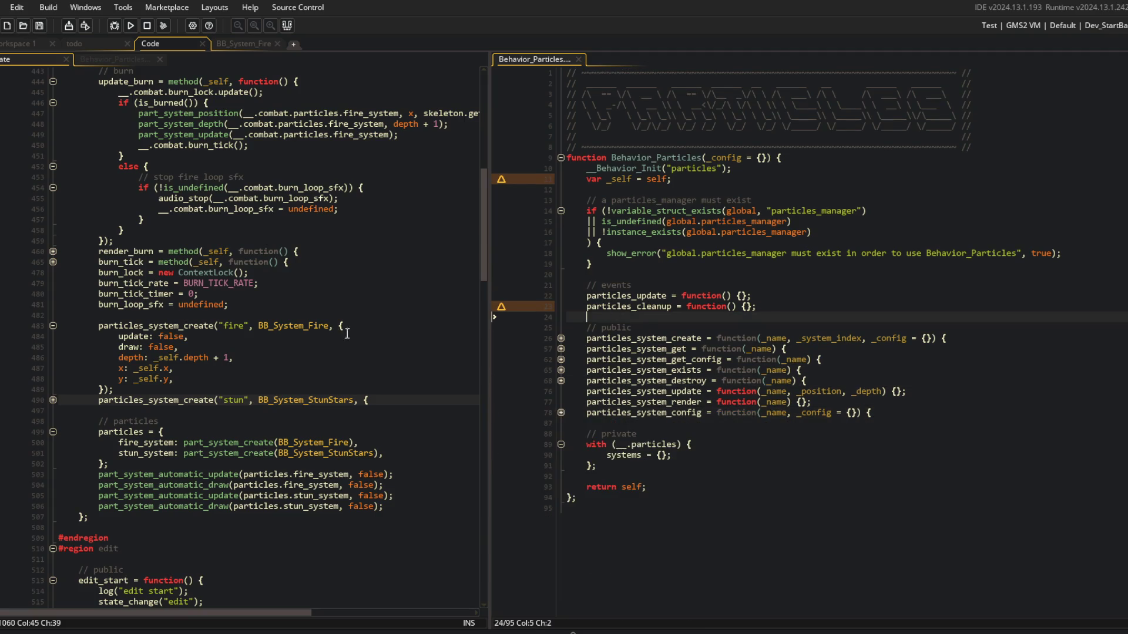
scroll(391, 339, "down", 2)
Expand the fire and stun particle config blocks in the combat code.
left_click(138, 346)
left_click(52, 326)
left_click(50, 326)
left_click(53, 251)
left_click(139, 271)
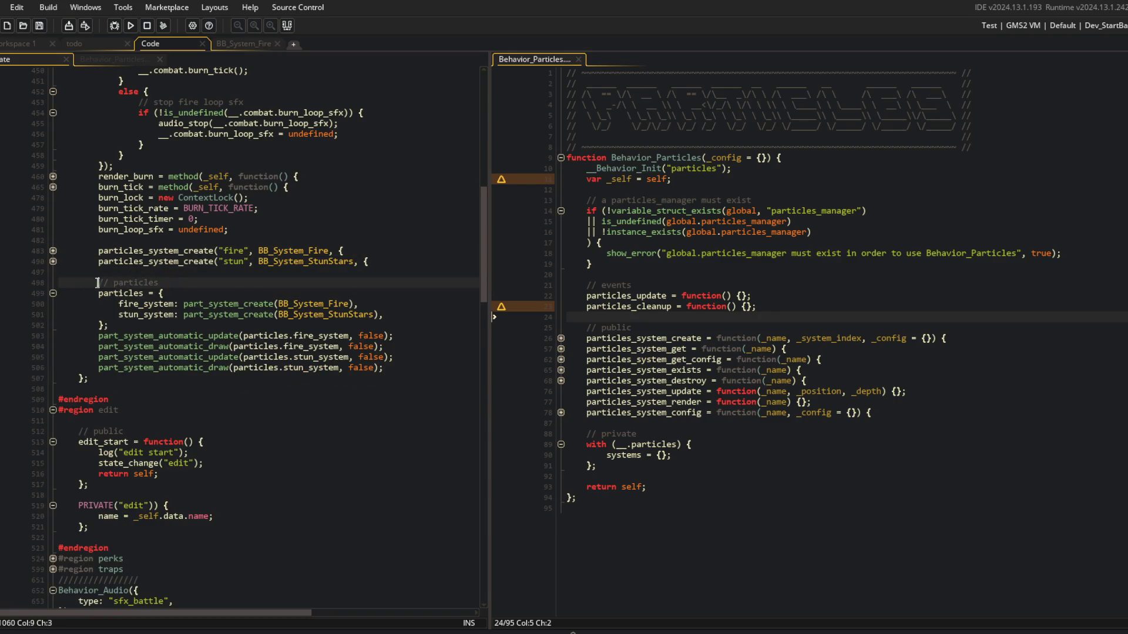
left_click(52, 261)
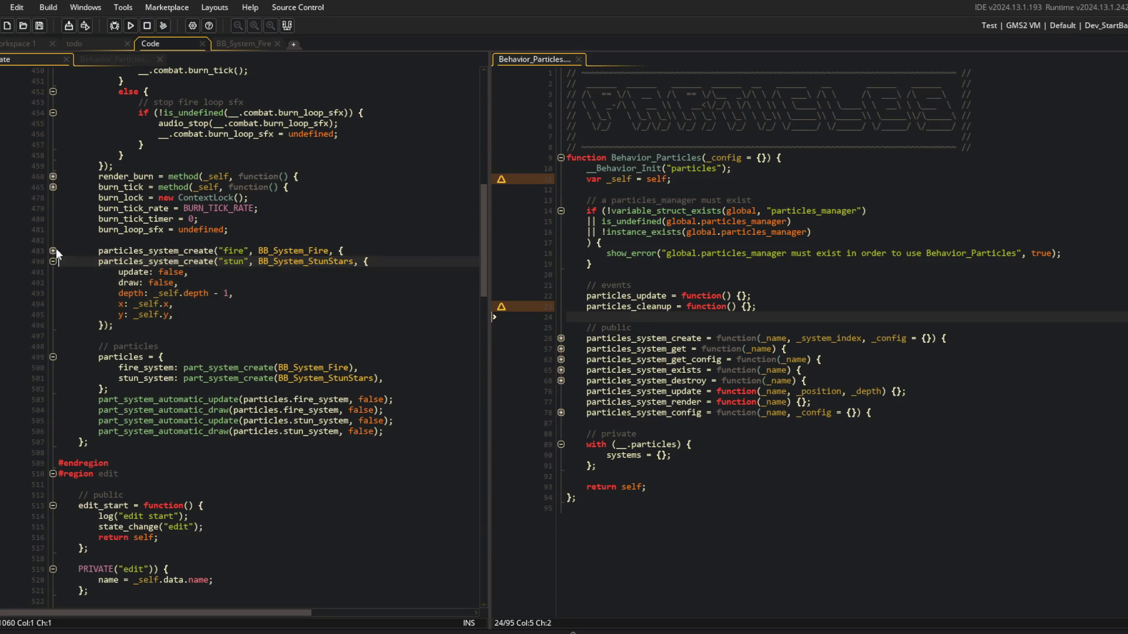
left_click(54, 251)
Remove x and y from the fire and stun configs and change stun's depth offset to minus.
left_click(221, 292)
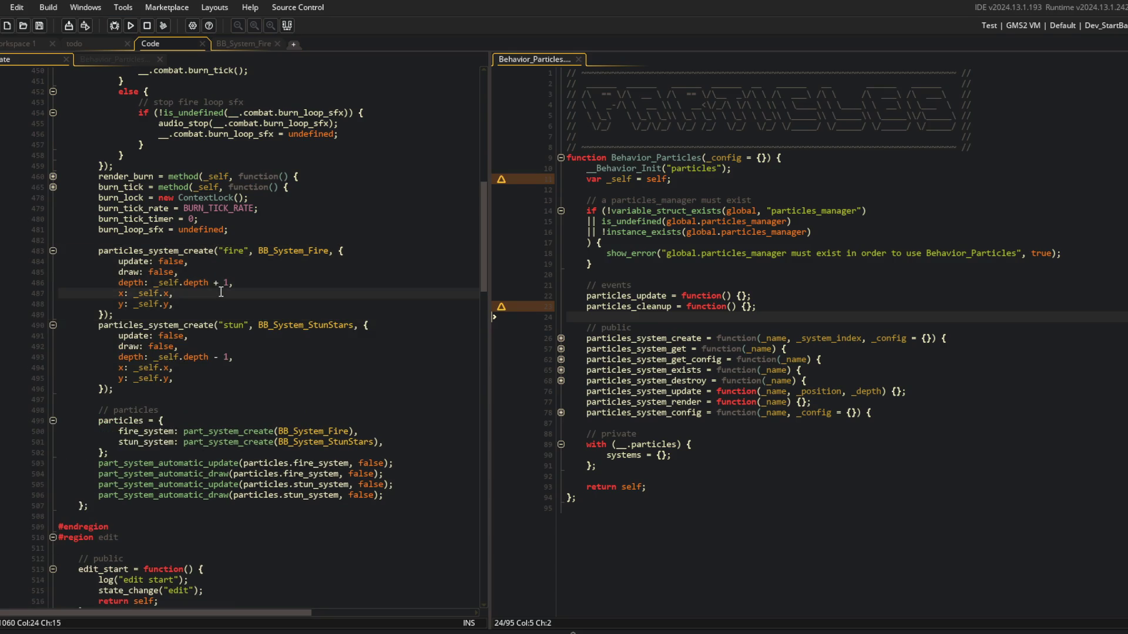
key("ctrl+d")
key("ctrl+d")
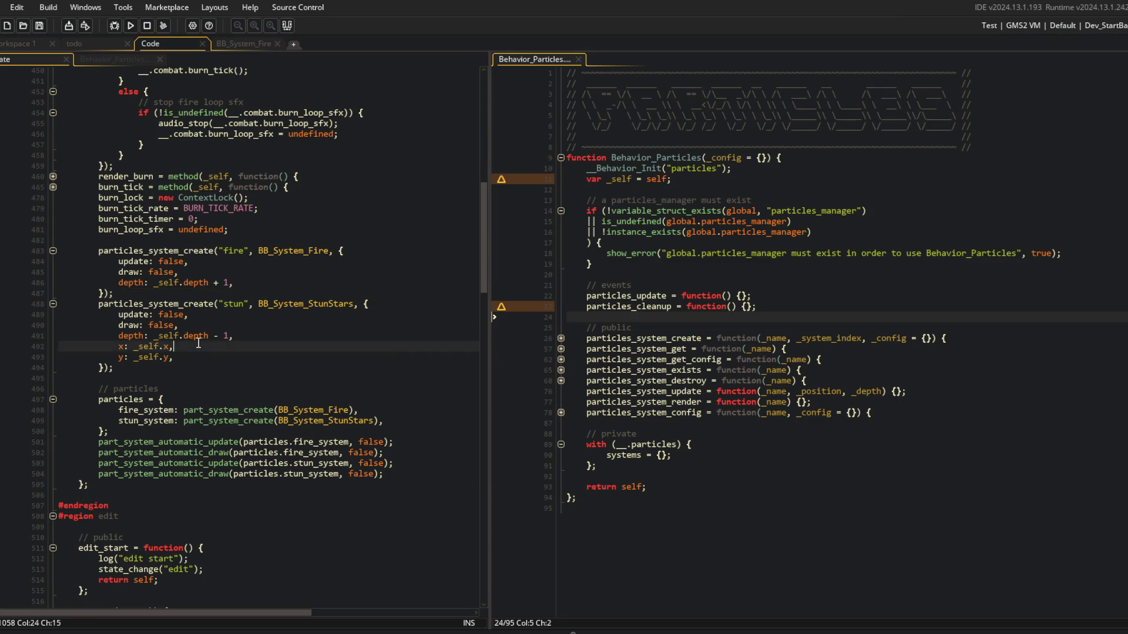
left_click(215, 345)
key("ctrl+d")
key("ctrl+d")
left_click(215, 335)
key("Delete")
type("-")
left_click(210, 283)
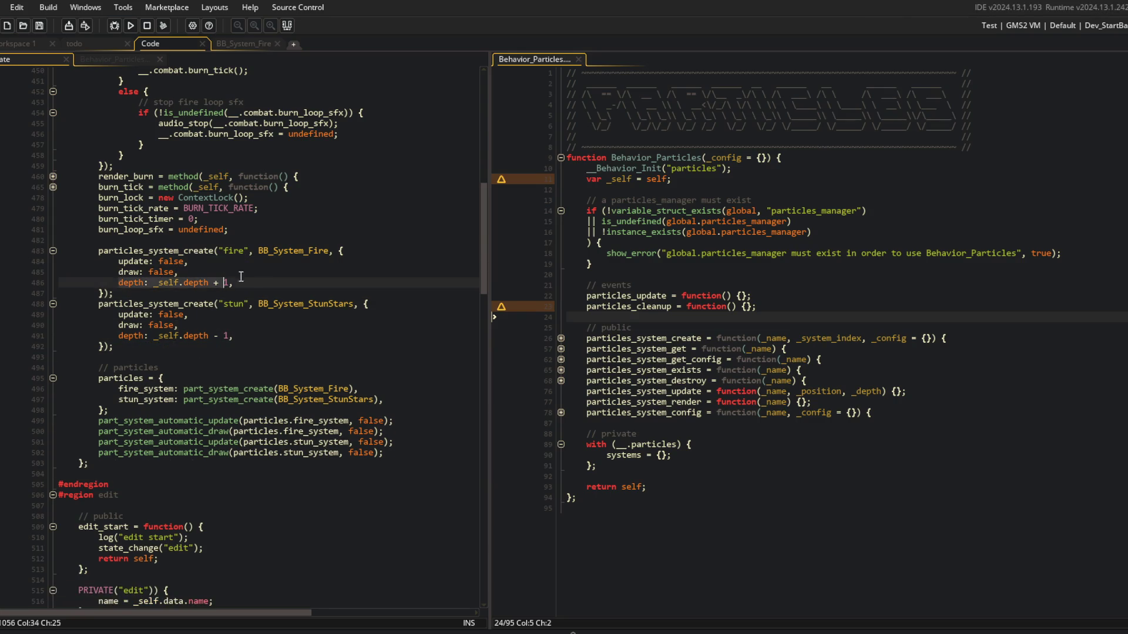
Delete the old particles struct and part_system_automatic calls below the creation calls.
left_click(114, 261)
left_click_drag(114, 261, 234, 278)
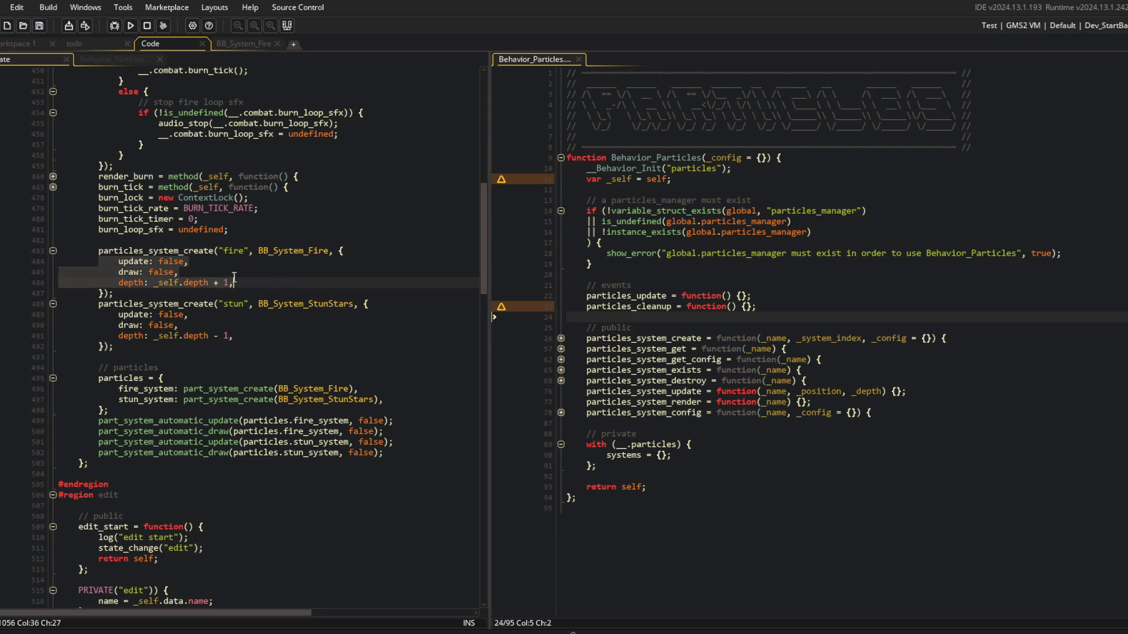
left_click(52, 252)
left_click(53, 261)
left_click(110, 272)
key("shift+Down")
key("shift+Down")
key("shift+Down")
key("Delete")
key("shift+Down")
key("shift+Down")
key("shift+Down")
key("Delete")
scroll(201, 264, "up", 6)
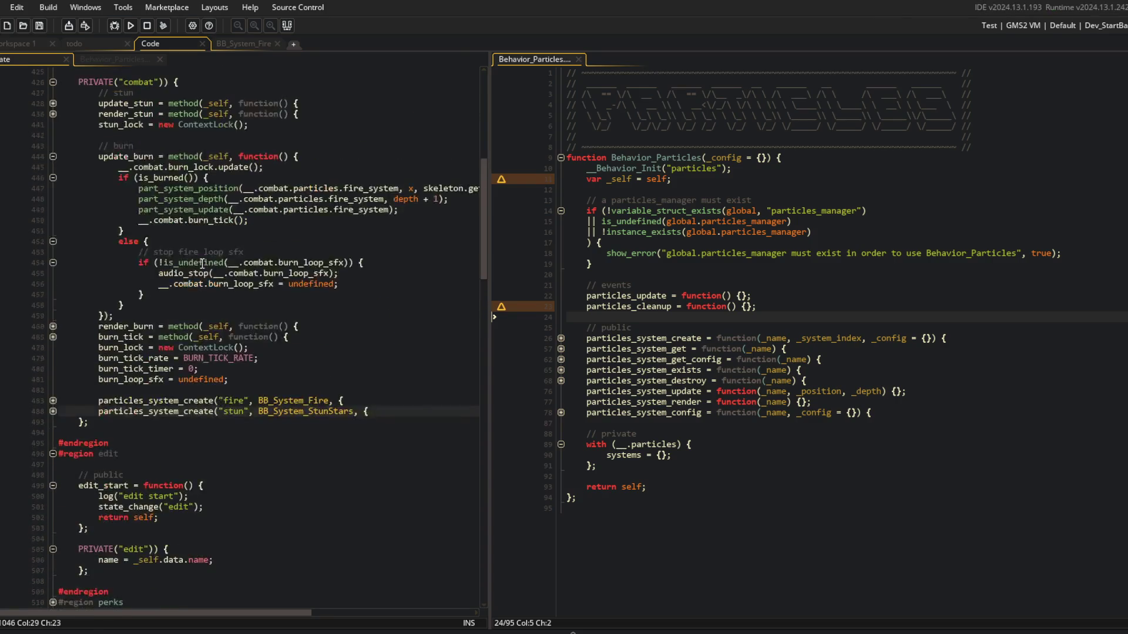
left_click(351, 271)
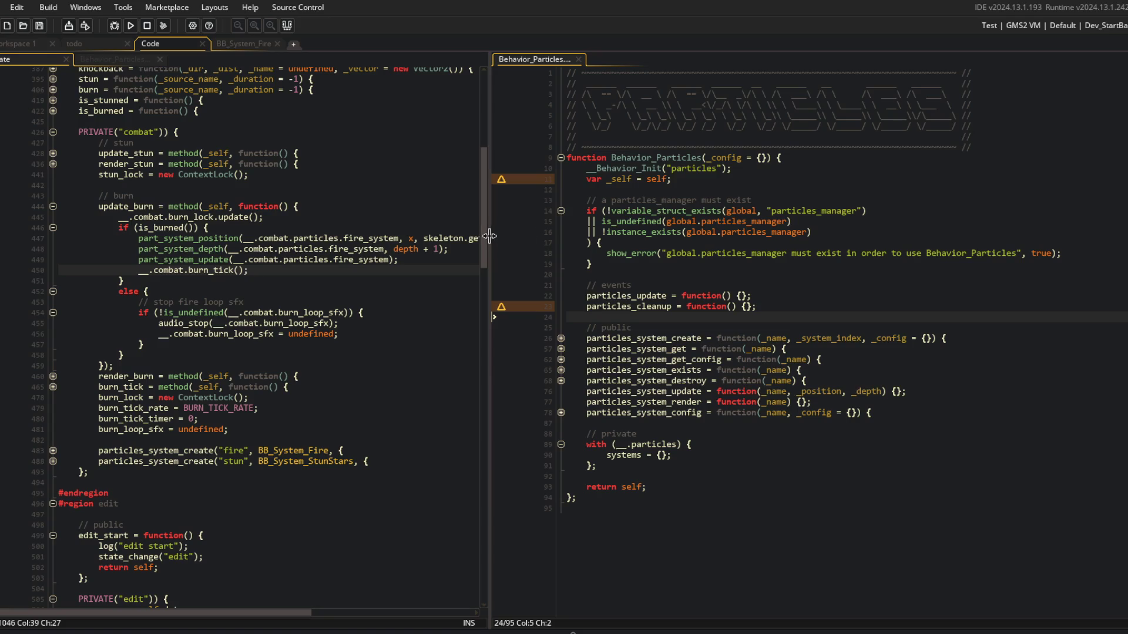
left_click_drag(489, 236, 491, 236)
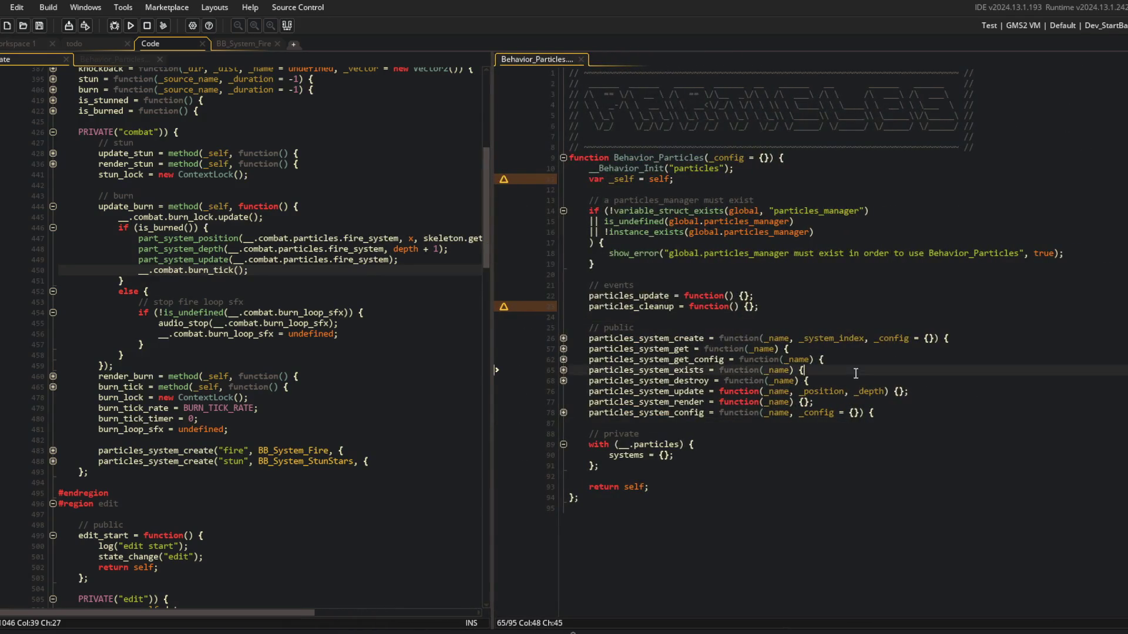
Add an empty particles_system_position(_name, _x, _y) stub after particles_system_config and save.
left_click(896, 411)
key("Return")
key("BackSpace")
type("par")
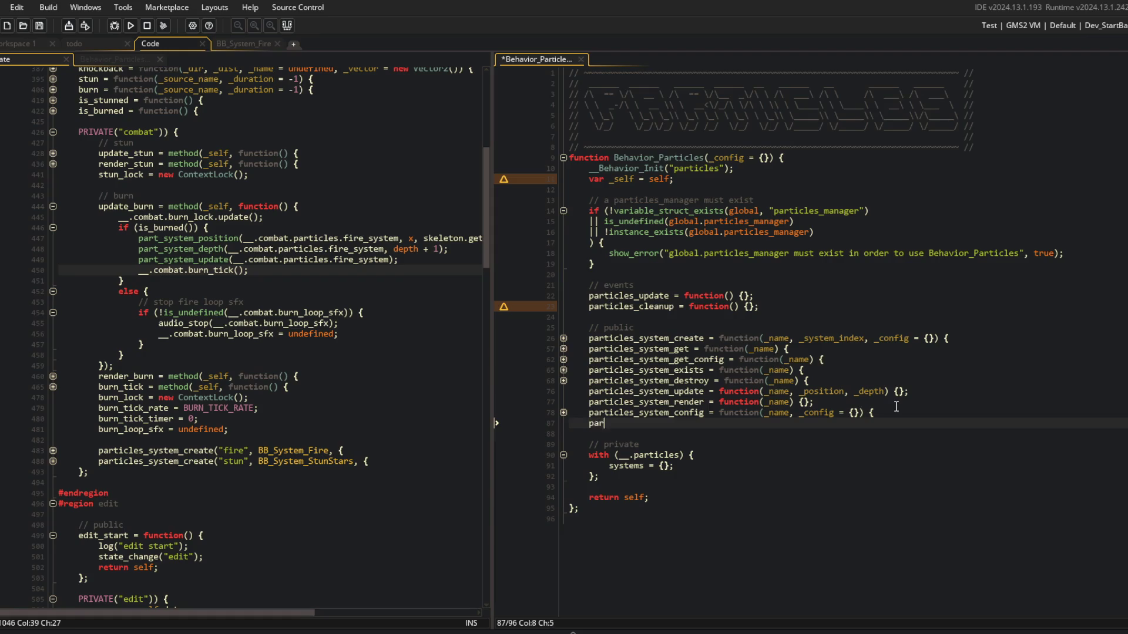
type("ticles_system_position = function")
type("(_na")
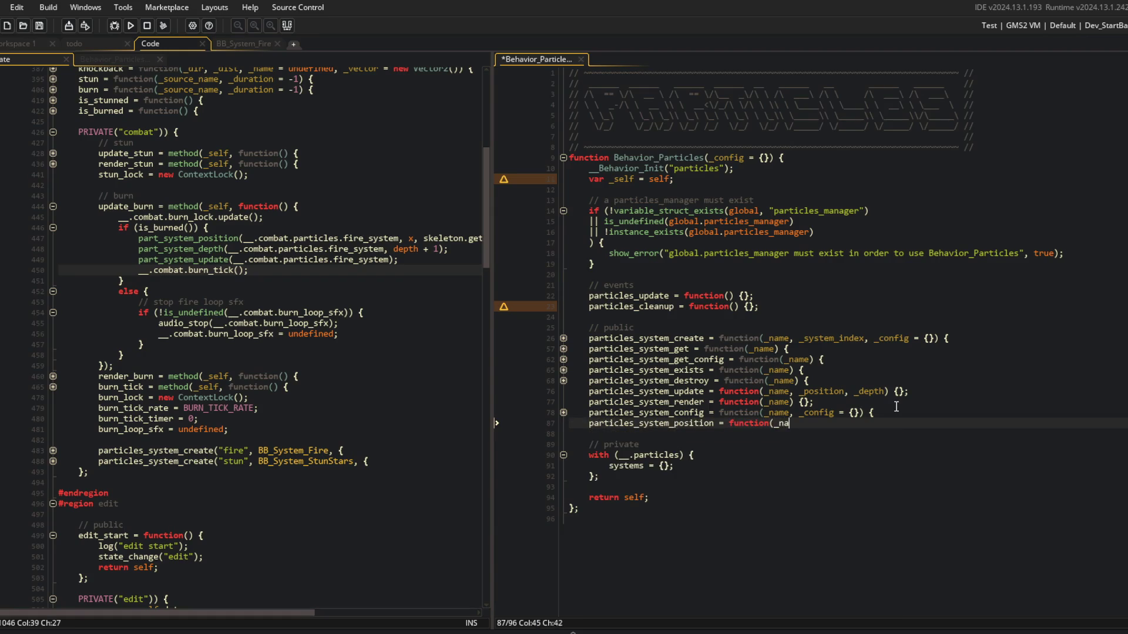
type("me, _x, _y) {};")
key("ctrl+s")
Start a particles_system_position("fire", x, …) call inside the burned branch of the combat code.
left_click(422, 231)
key("Return")
type("partivl")
key("BackSpace")
key("BackSpace")
type("cles_system_")
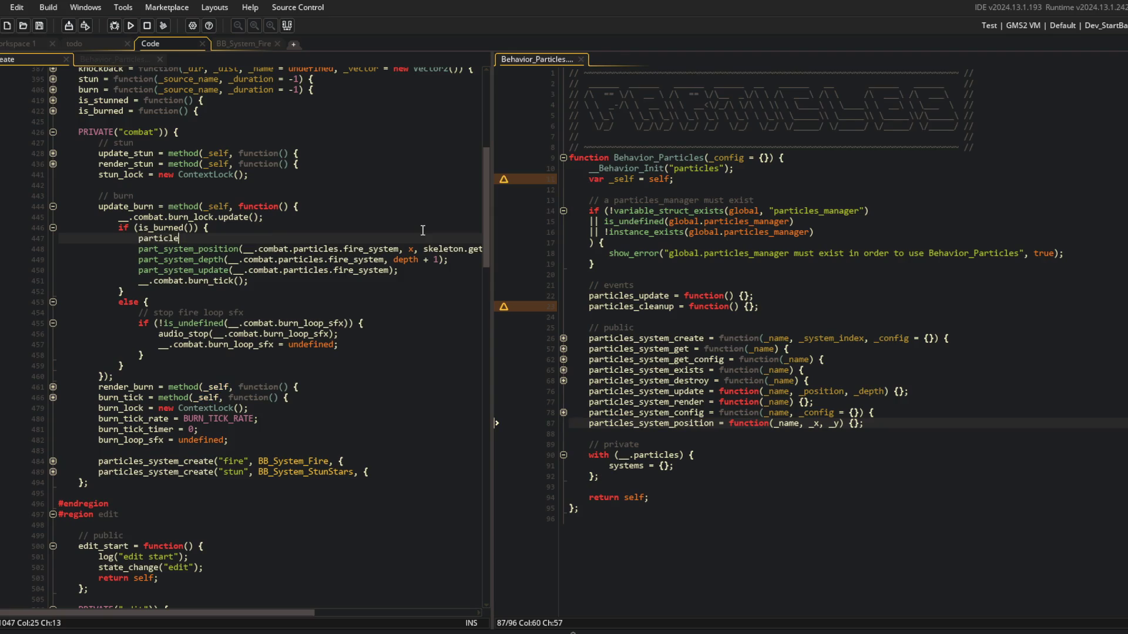
key("ctrl+BackSpace")
type("particles_system_")
type("position(\"fire")
type("\", x,")
Finish the position call, using the skeleton y-centre expression from the line below as y.
key("Down")
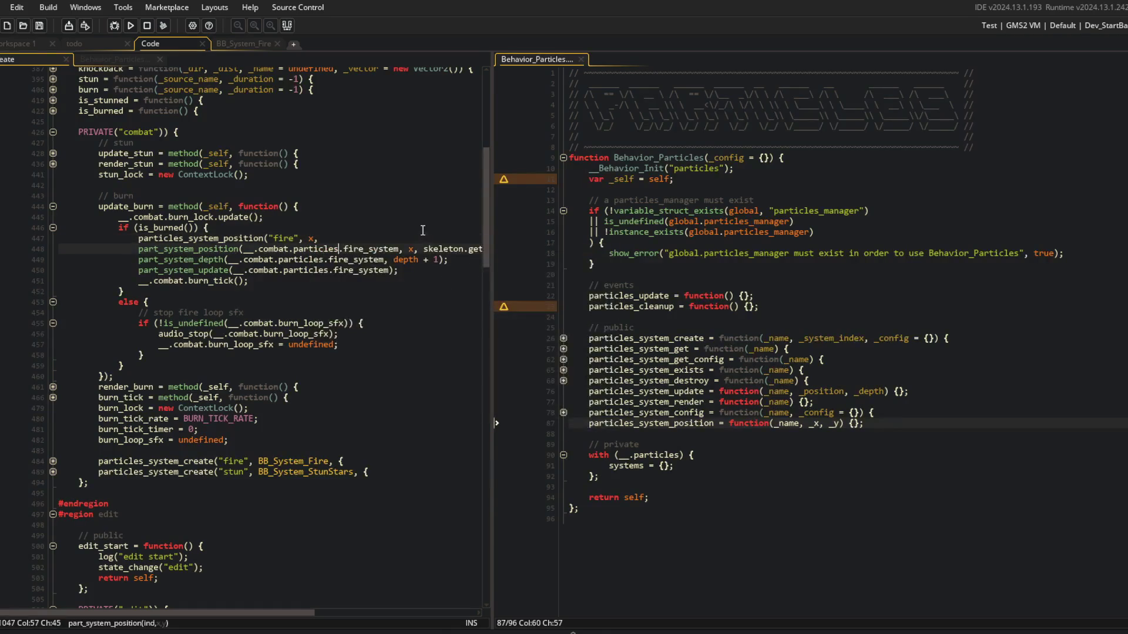
key("End")
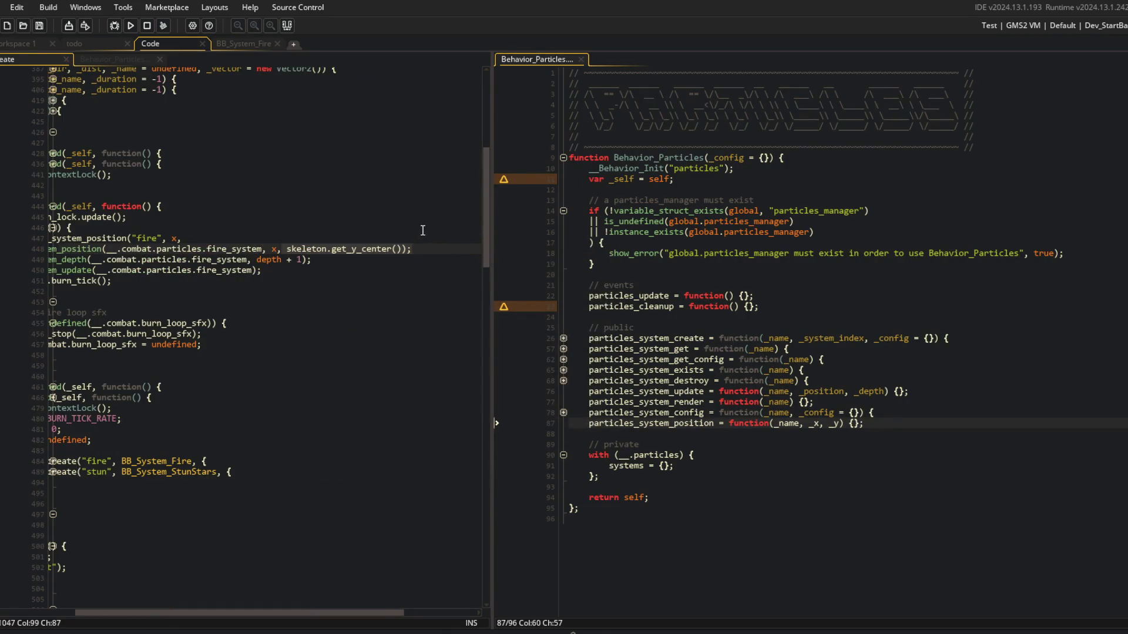
key("ctrl+c")
key("Up")
key("ctrl+v")
type(");")
key("ctrl+Left")
key("ctrl+Left")
key("BackSpace")
key("End")
scroll(422, 231, "left", 3)
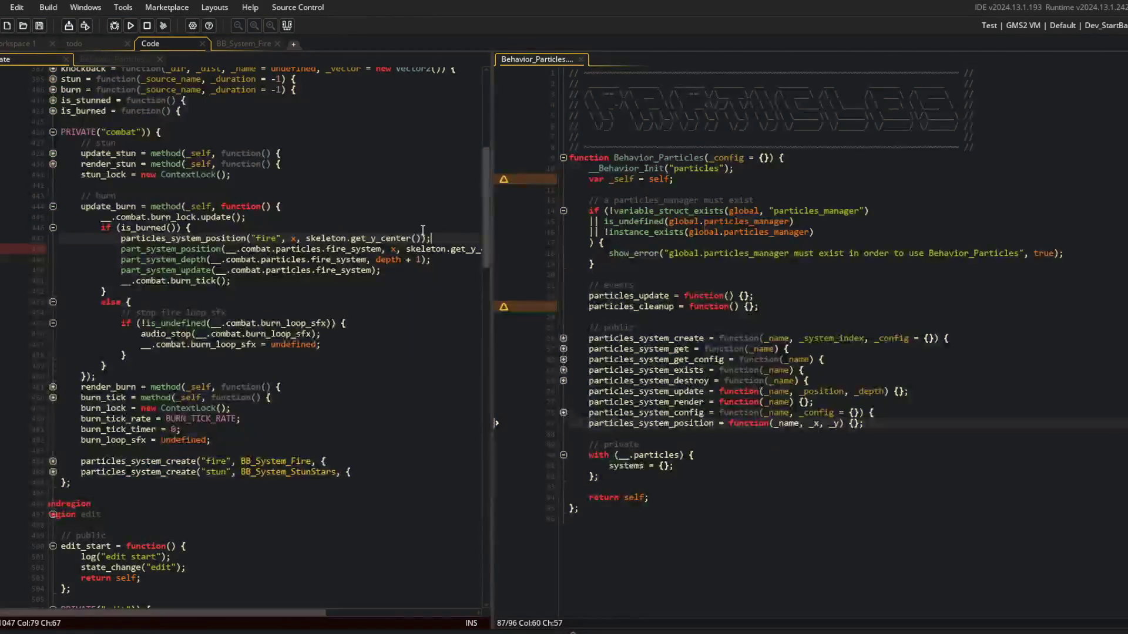
Duplicate the call as particles_system_depth("fire", depth + 1).
key("ctrl+d")
key("Home")
key("ctrl+Right")
key("BackSpace")
key("BackSpace")
key("BackSpace")
key("BackSpace")
key("BackSpace")
key("BackSpace")
type("depth")
key("ctrl+Right")
key("ctrl+Right")
key("ctrl+Right")
key("Left")
key("shift+End")
key("shift+Left")
key("shift+Left")
type("depth + 1")
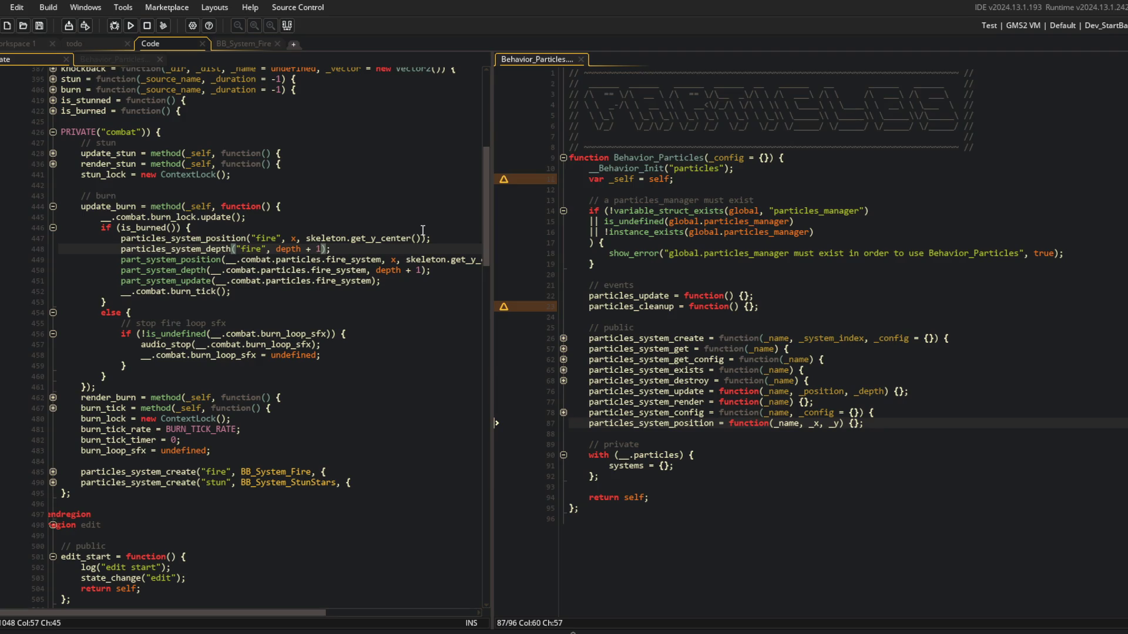
Add a matching particles_system_depth(_name, _depth) stub in Behavior_Particles and save.
left_click(874, 423)
key("ctrl+d")
key("Home")
key("ctrl+Right")
key("Left")
key("BackSpace")
key("BackSpace")
key("BackSpace")
type("depth")
key("End")
key("Left")
key("Left")
key("Left")
key("BackSpace")
key("BackSpace")
key("BackSpace")
key("BackSpace")
key("BackSpace")
type("_depth")
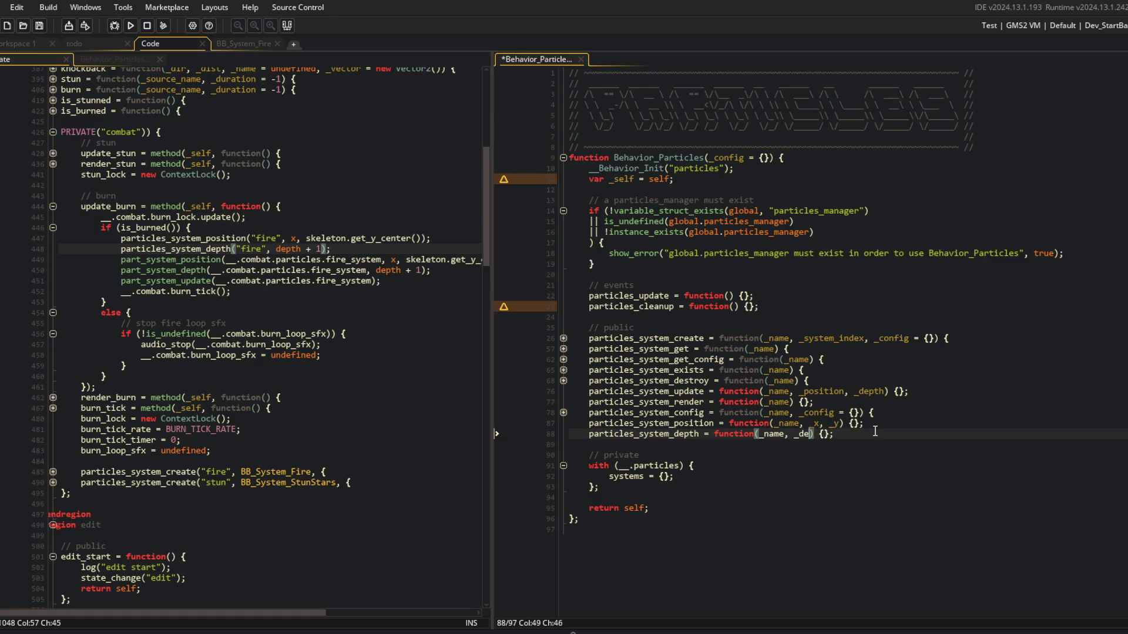
key("ctrl+s")
Review the public functions list, then return to the burned branch in the combat code.
left_click(890, 367)
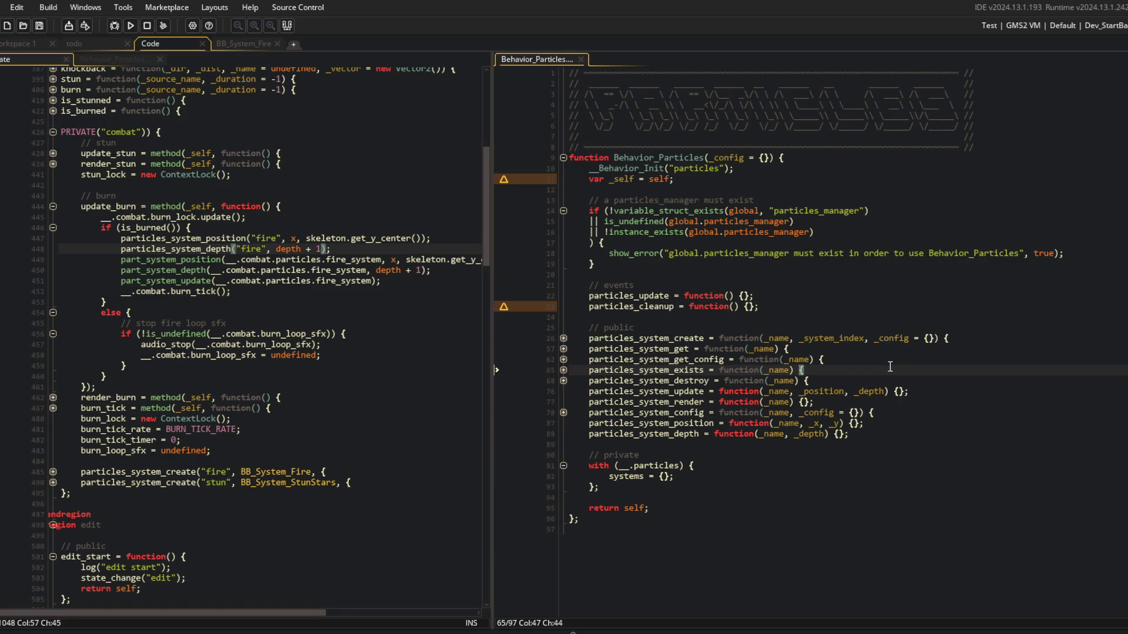
left_click(842, 330)
left_click(364, 292)
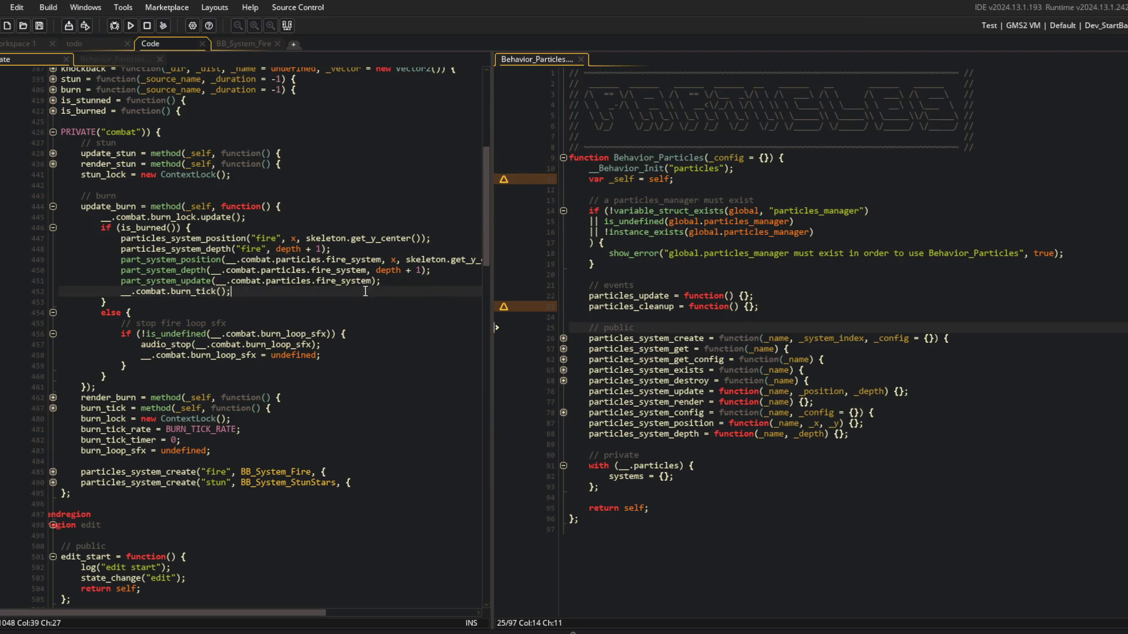
left_click(201, 303)
scroll(201, 303, "down", 2)
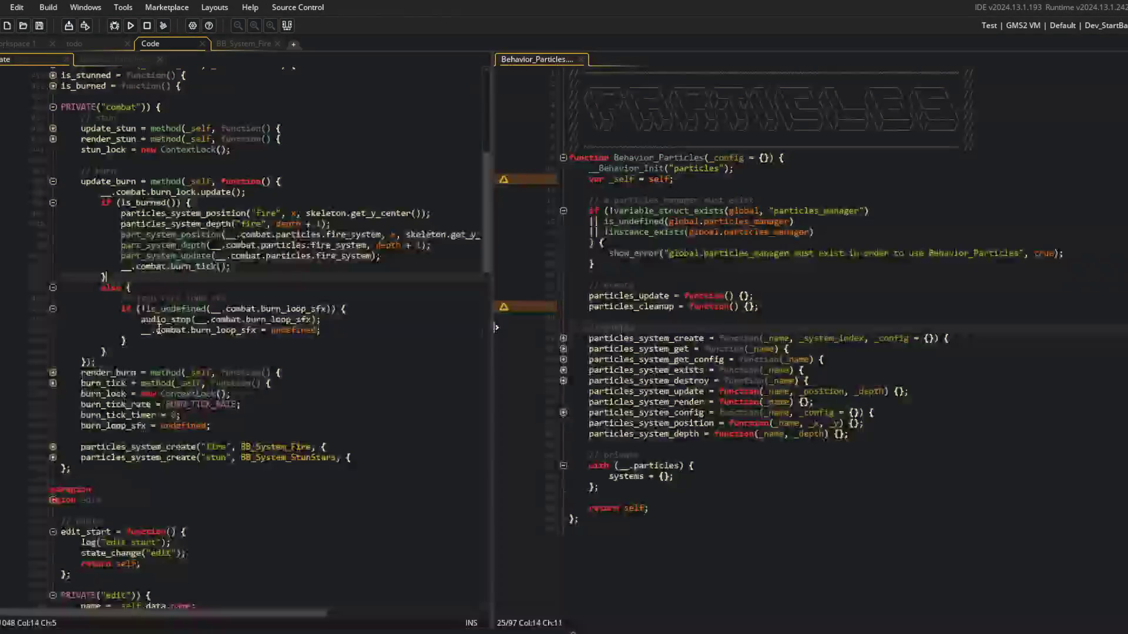
scroll(201, 302, "up", 5)
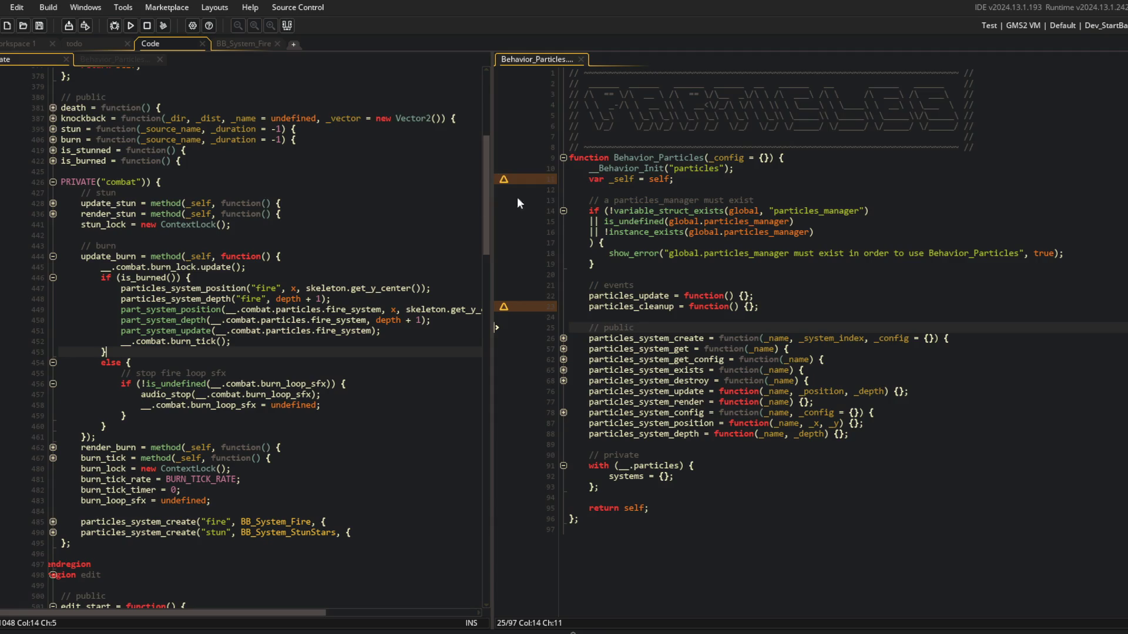
Widen the left combat code pane so the burn update's long part_system lines fit on screen.
left_click(628, 305)
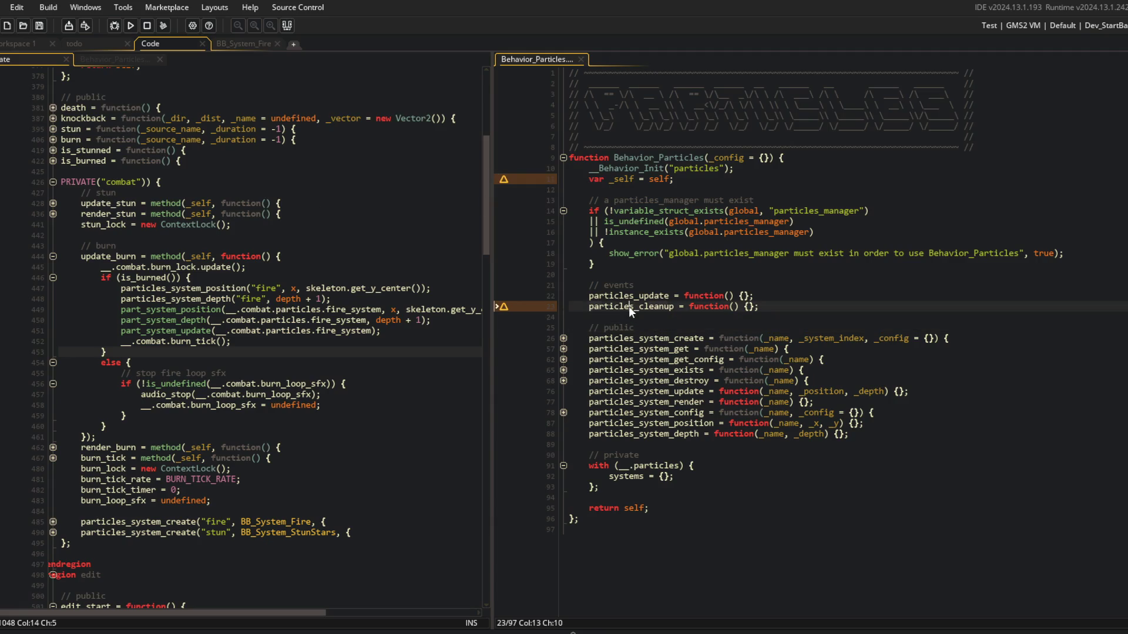
left_click(392, 289)
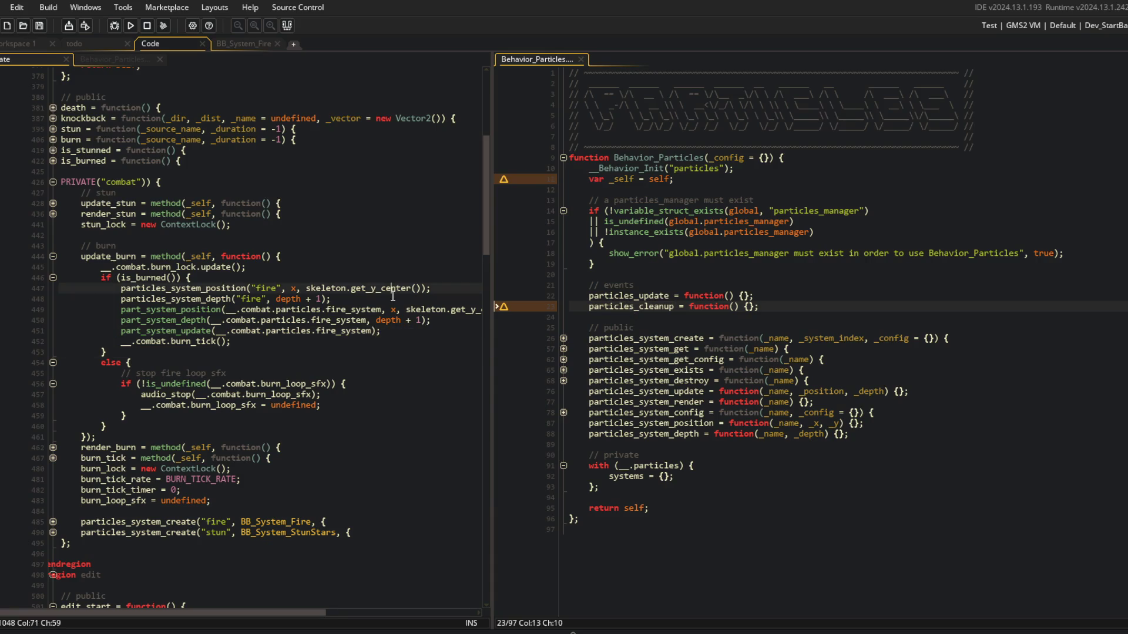
left_click(392, 297)
left_click_drag(496, 259, 568, 284)
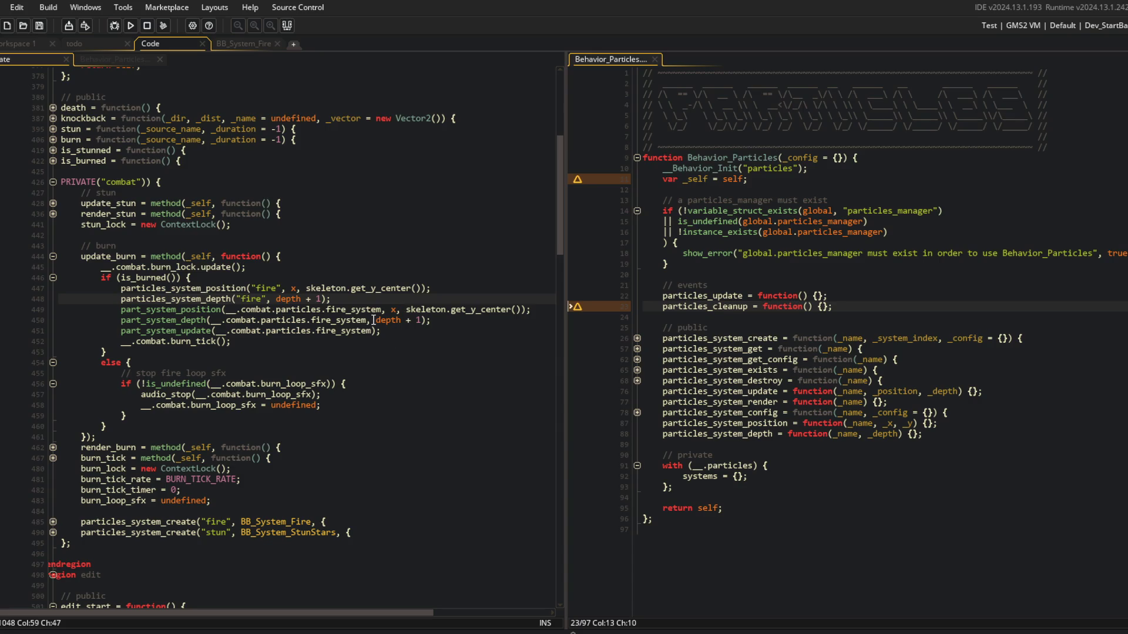
key("Return")
Add particles_system_update("fire"); after the burn depth call.
type("particles_system")
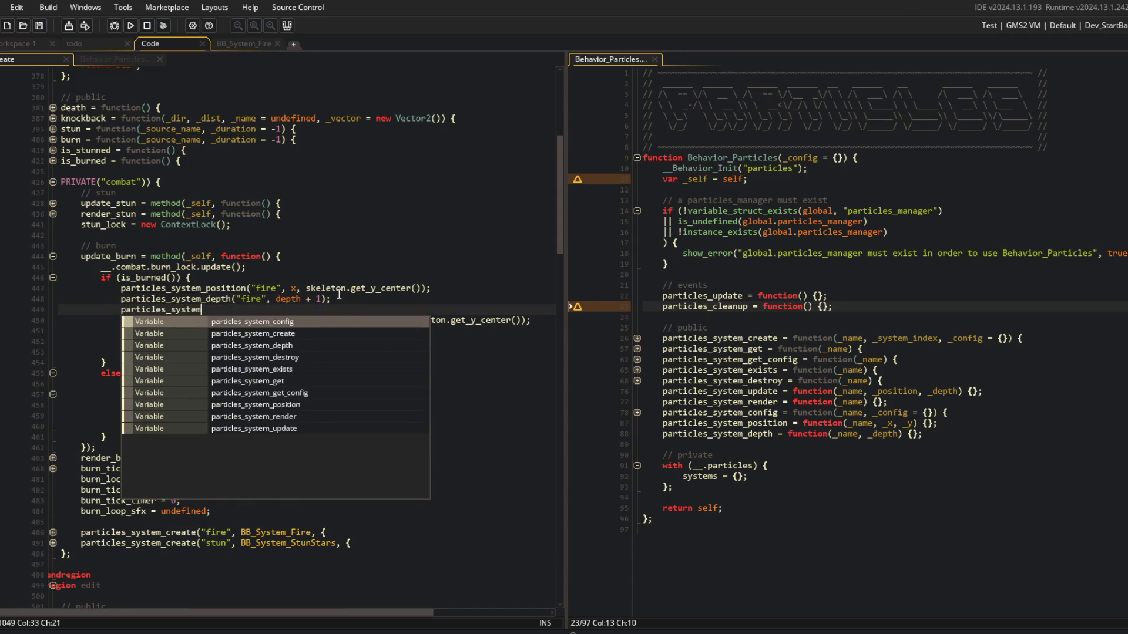
type("_update(\"fire\");")
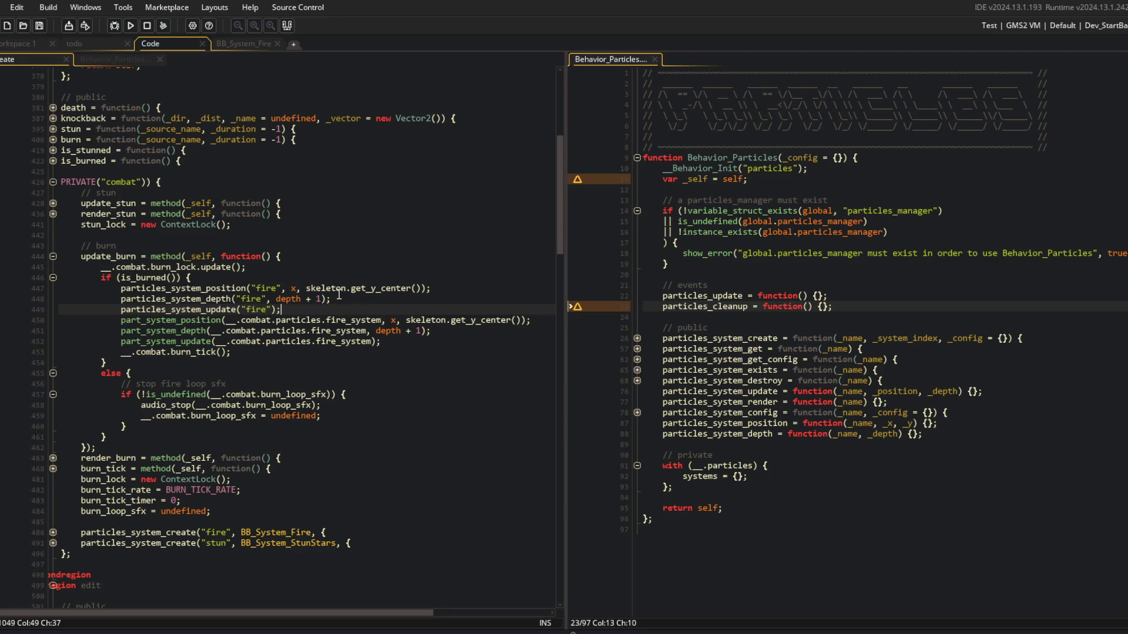
left_click(388, 320)
left_click(809, 412)
left_click(715, 445)
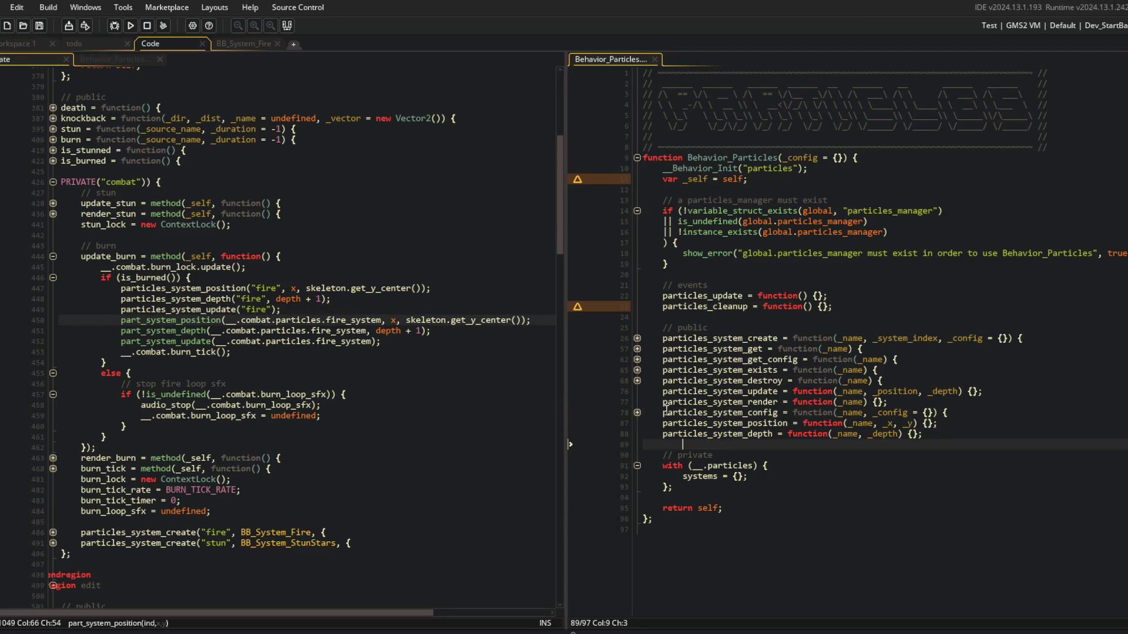
left_click(636, 380)
left_click(636, 381)
Delete the three old part_system position, depth and update lines in the burn update.
key("ctrl+Left")
key("ctrl+Left")
key("ctrl+Left")
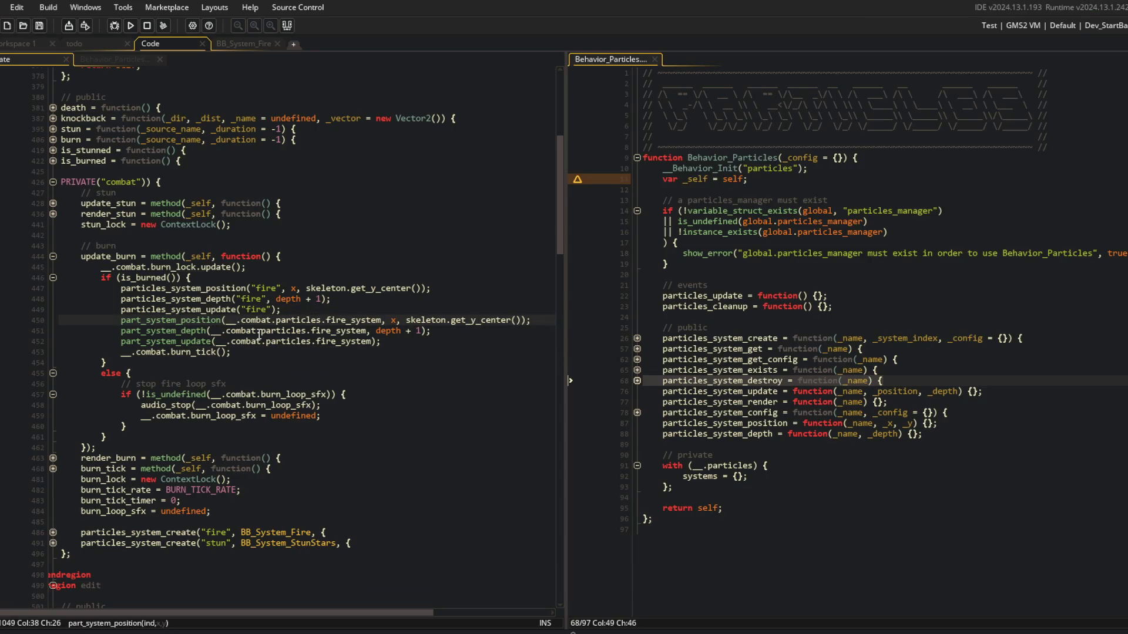
key("ctrl+d")
key("ctrl+d")
key("ctrl+d")
key("Down")
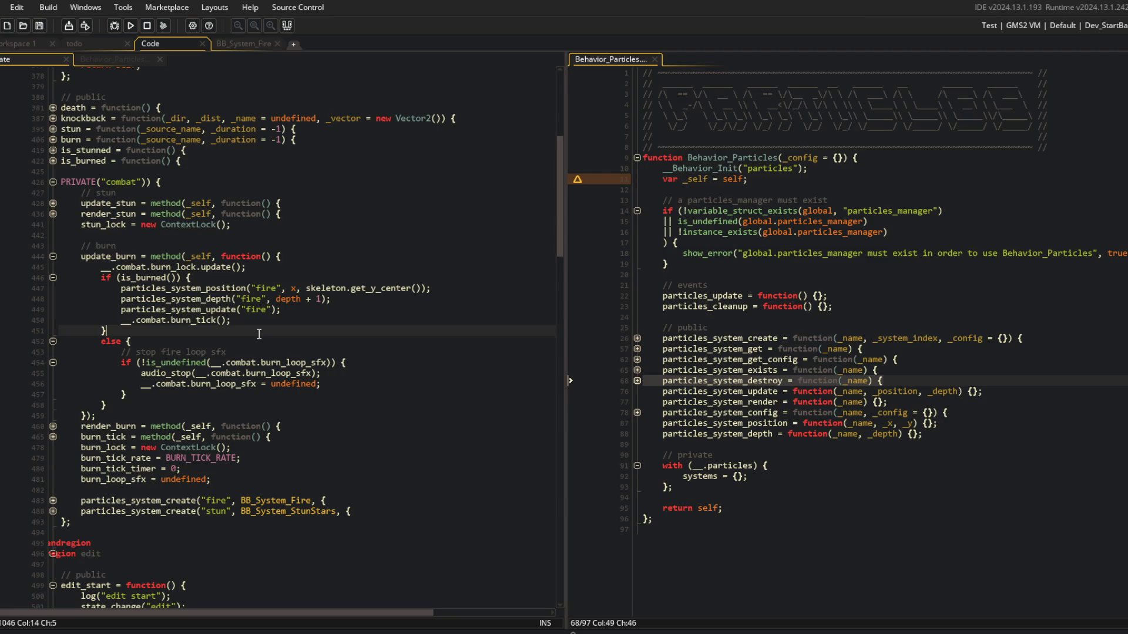
scroll(259, 334, "up", 1)
scroll(259, 334, "down", 2)
key("Up")
key("Up")
key("End")
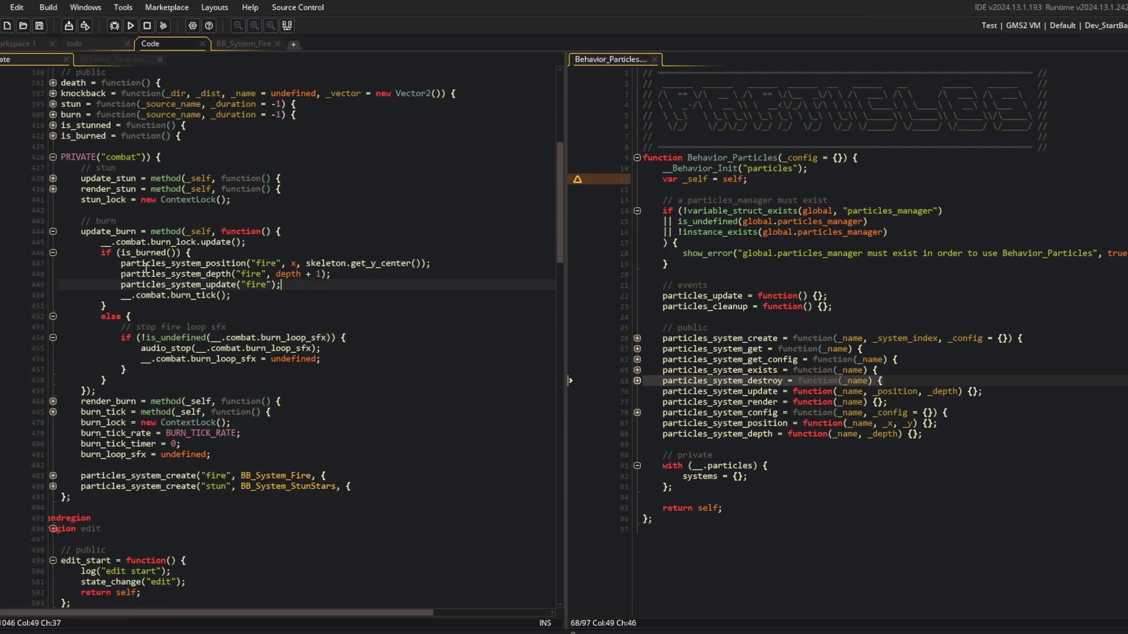
Review the new particles_system position, depth and update lines down to the is_burned check.
left_click(190, 264)
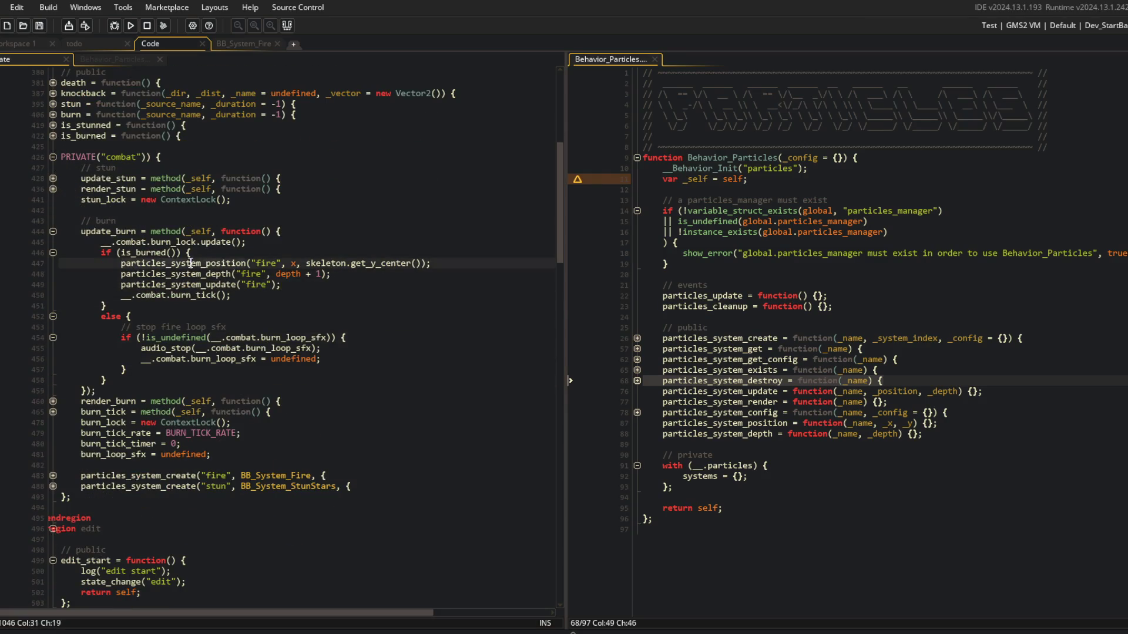
key("Down")
key("ctrl+Right")
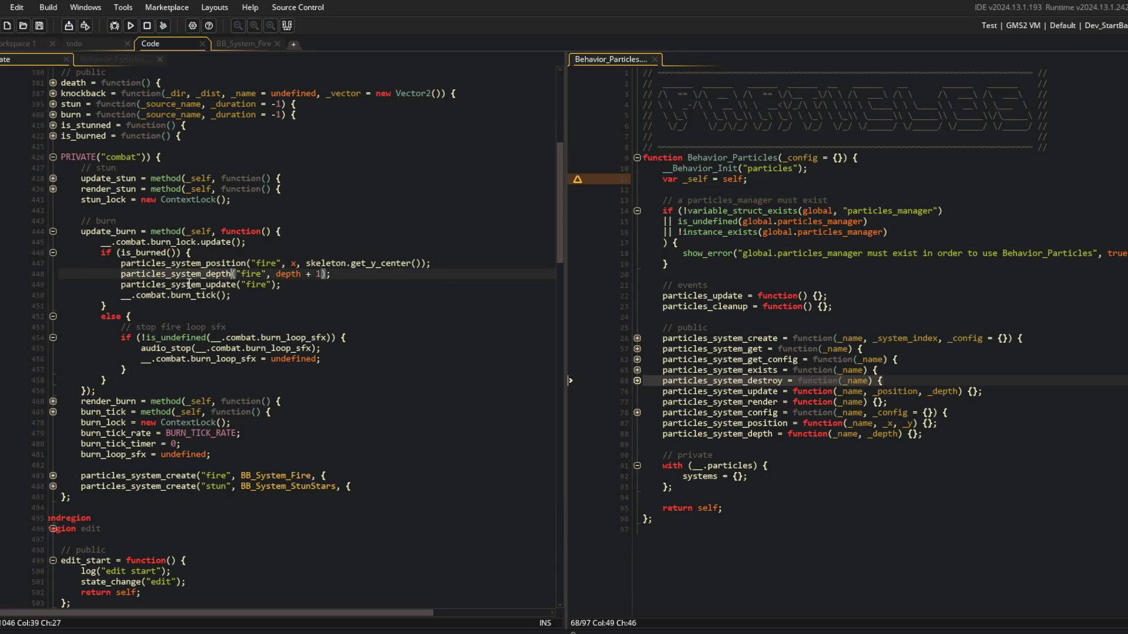
key("Down")
key("Down")
key("Down")
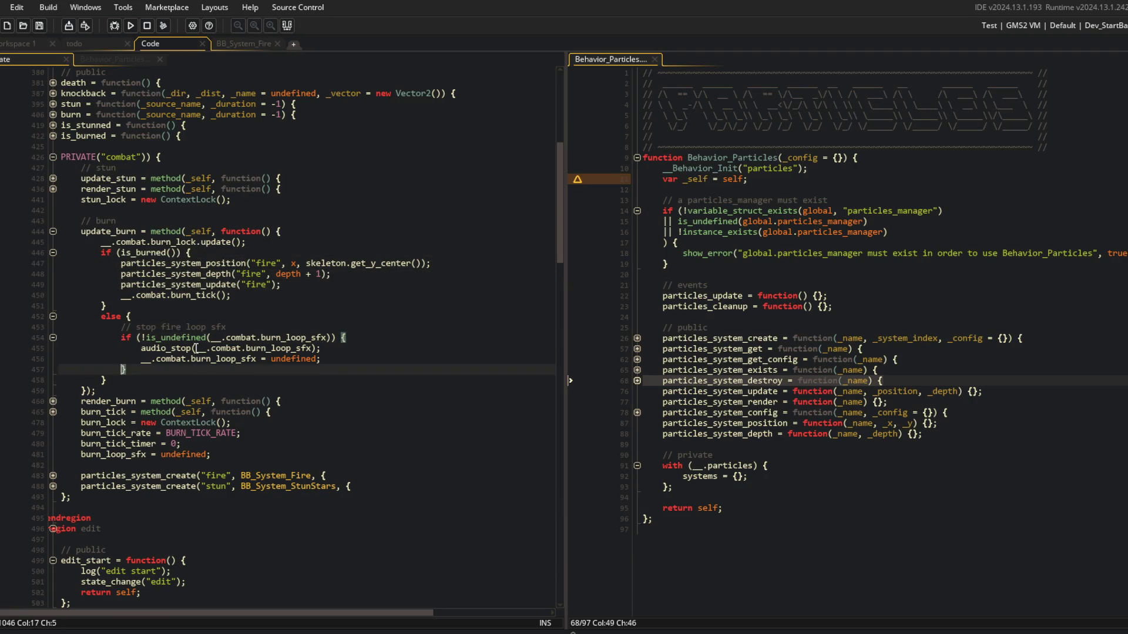
scroll(200, 359, "up", 3)
left_click(176, 327)
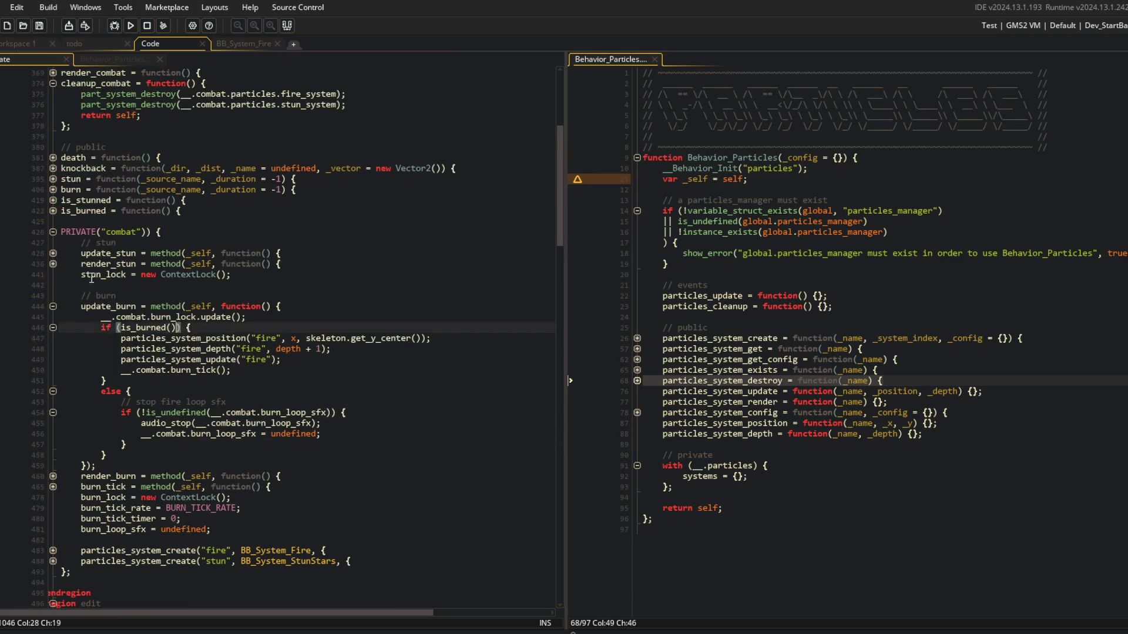
Expand update_stun, render_stun and render_burn to find the burn drawing code.
left_click(54, 263)
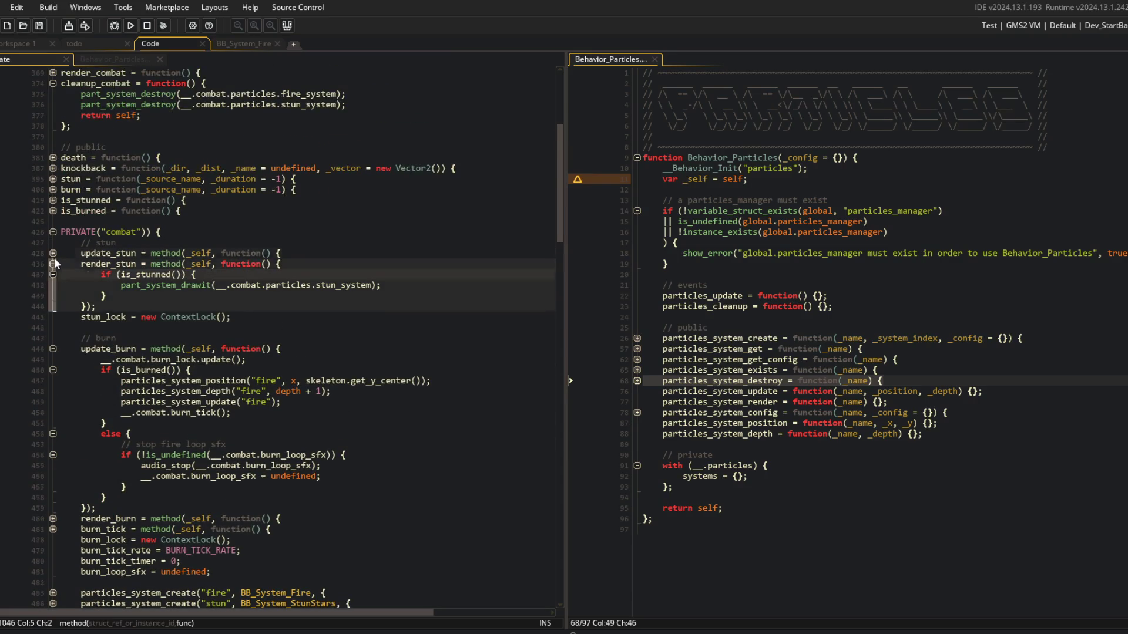
left_click(53, 262)
left_click(53, 254)
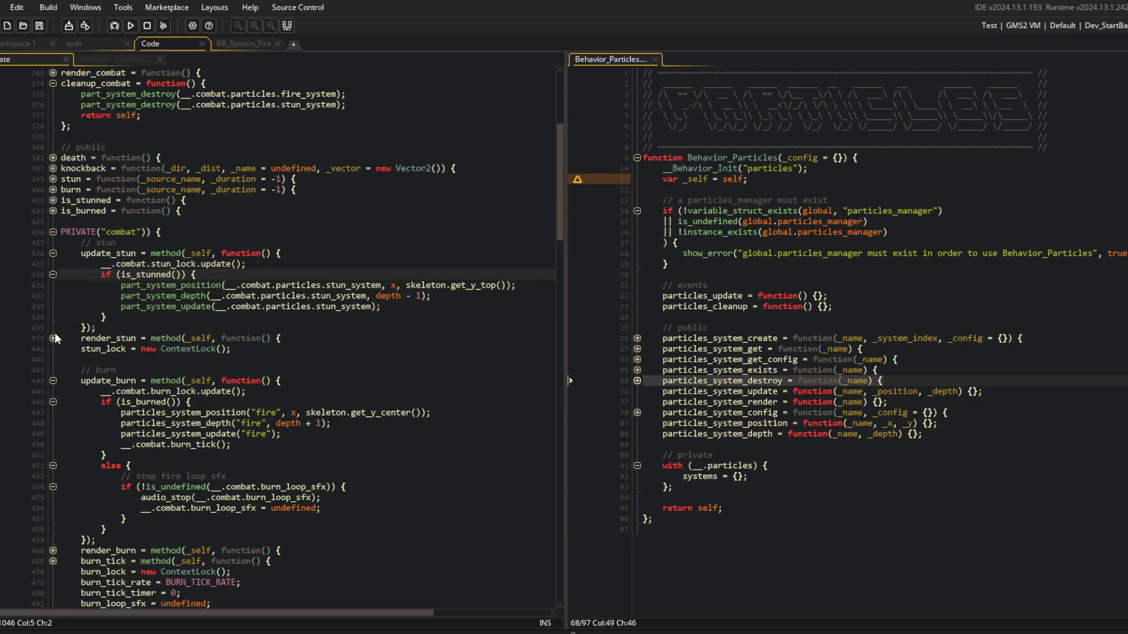
left_click(54, 339)
scroll(52, 441, "down", 4)
left_click(53, 468)
left_click(54, 479)
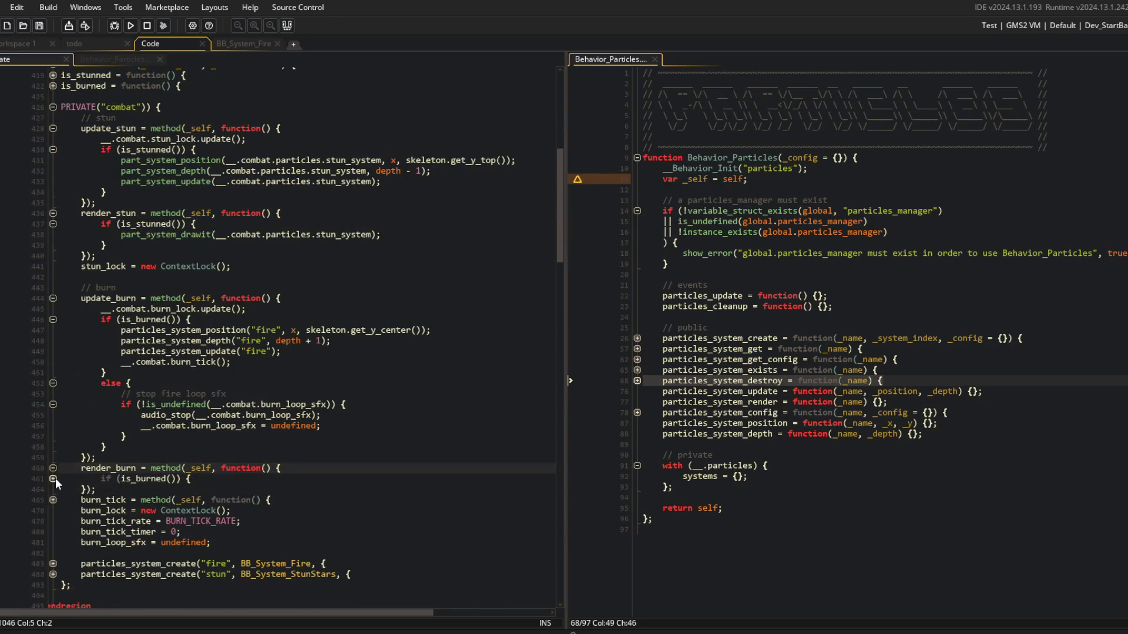
left_click(53, 479)
scroll(276, 411, "down", 3)
Rename the particles_system_render method to particles_system_draw and save.
left_click(1025, 400)
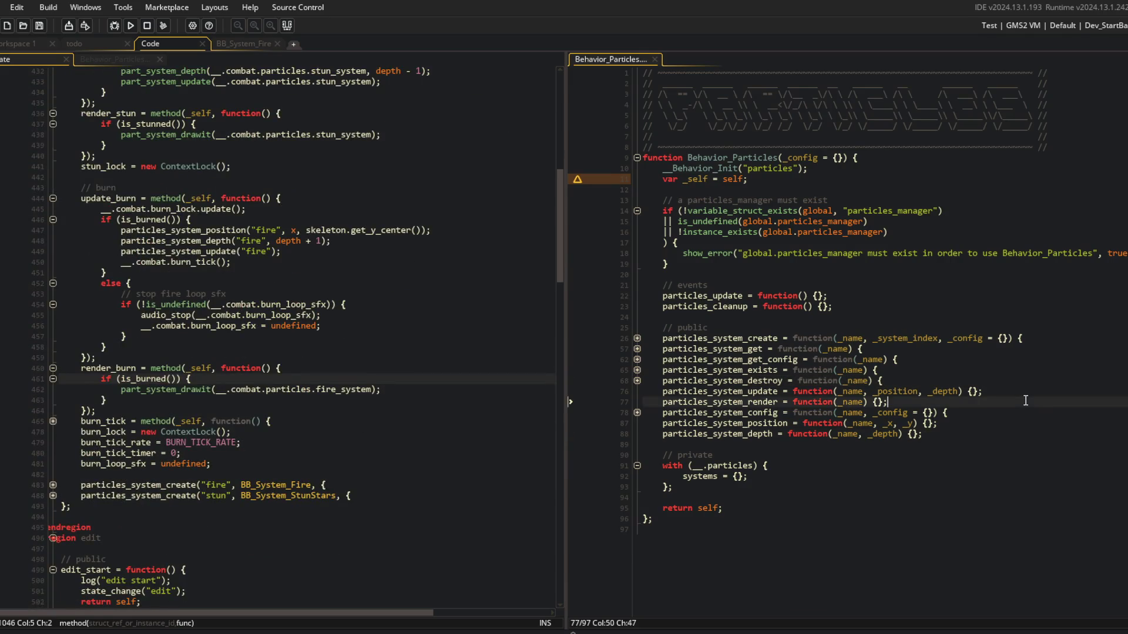
key("Down")
key("Down")
key("Up")
key("Up")
key("Up")
key("Return")
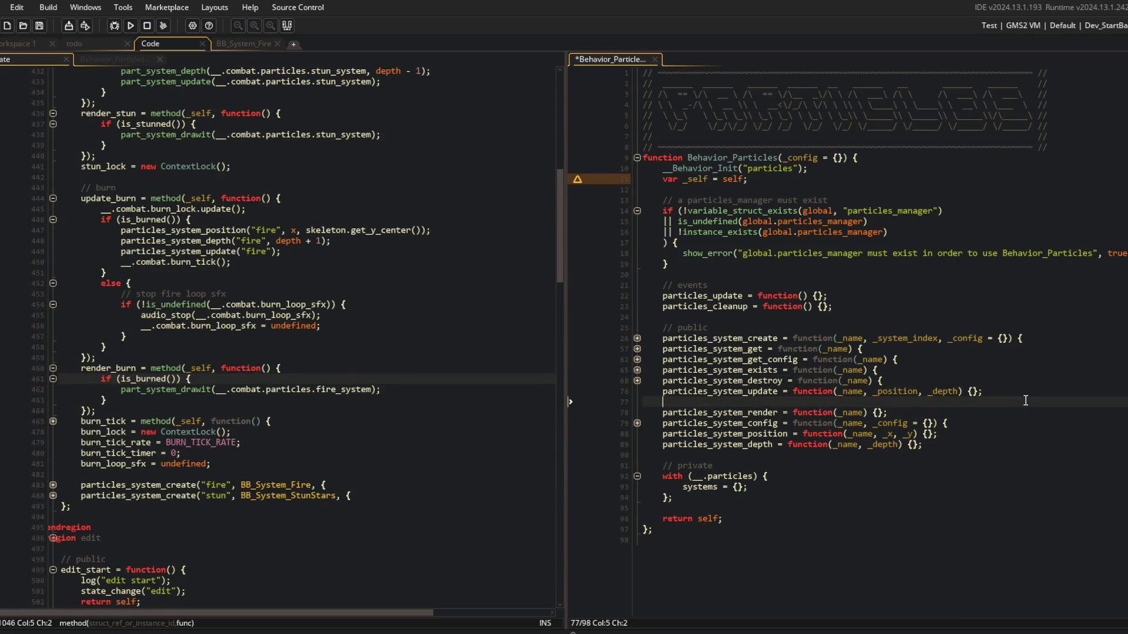
key("Delete")
key("ctrl+Right")
key("BackSpace")
key("BackSpace")
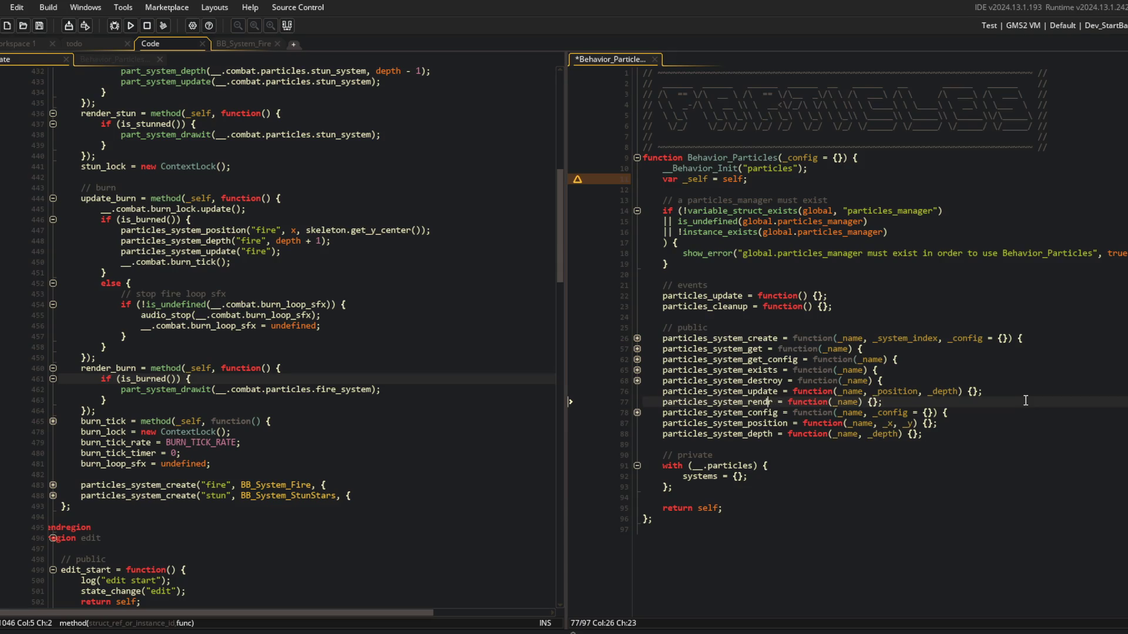
key("BackSpace")
key("BackSpace")
key("BackSpace")
type("draw")
key("ctrl+s")
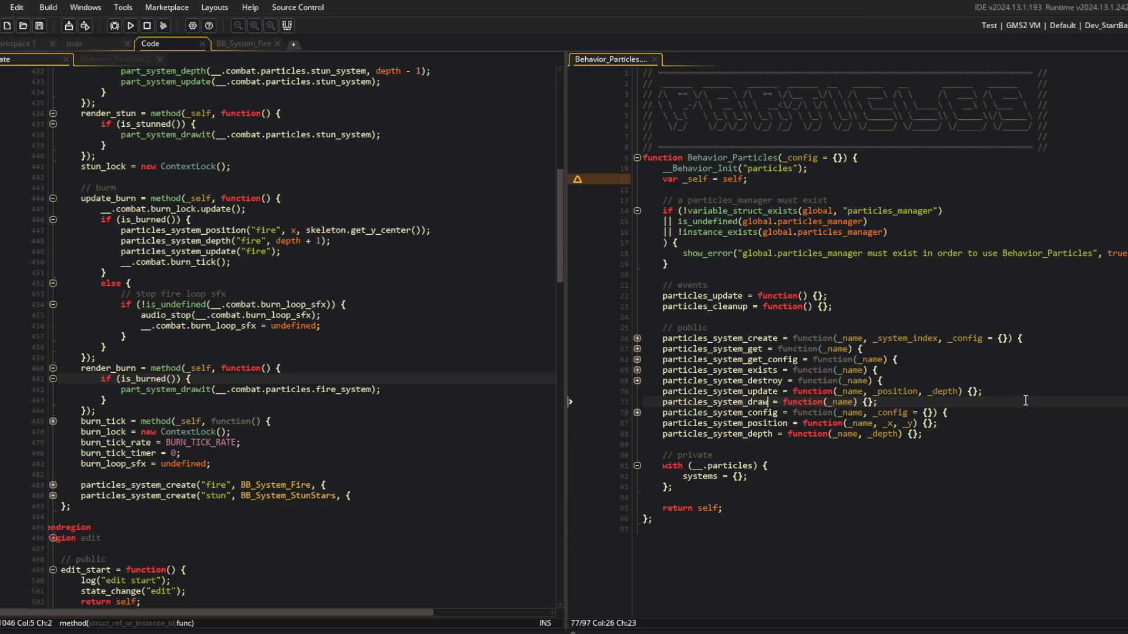
Add particles_system_draw("fire"); in render_burn's is_burned block and cut the old part_system_drawit line.
left_click(269, 380)
key("Return")
type("p")
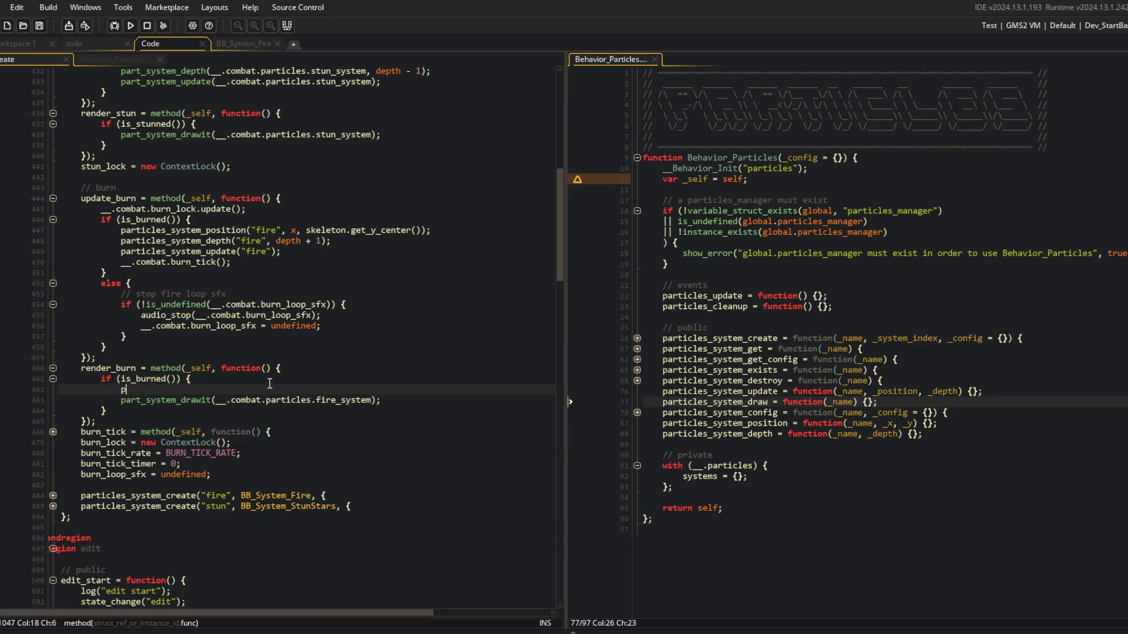
type("articles_system_dr")
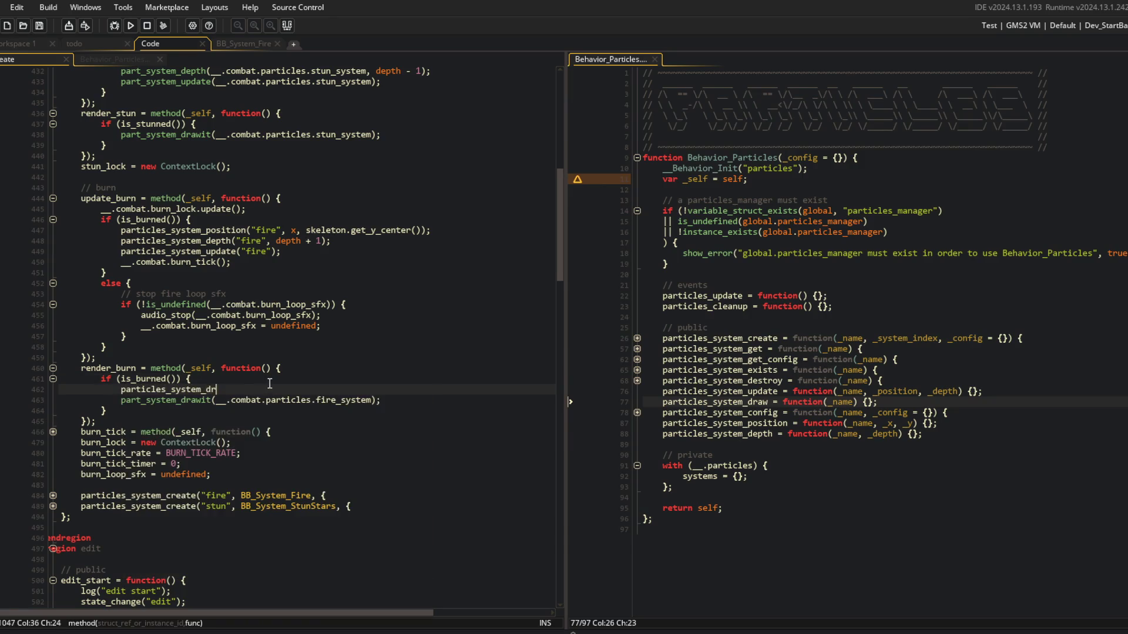
type("aw(\"fire\");")
key("Down")
key("Home")
key("End")
key("shift+Up")
key("BackSpace")
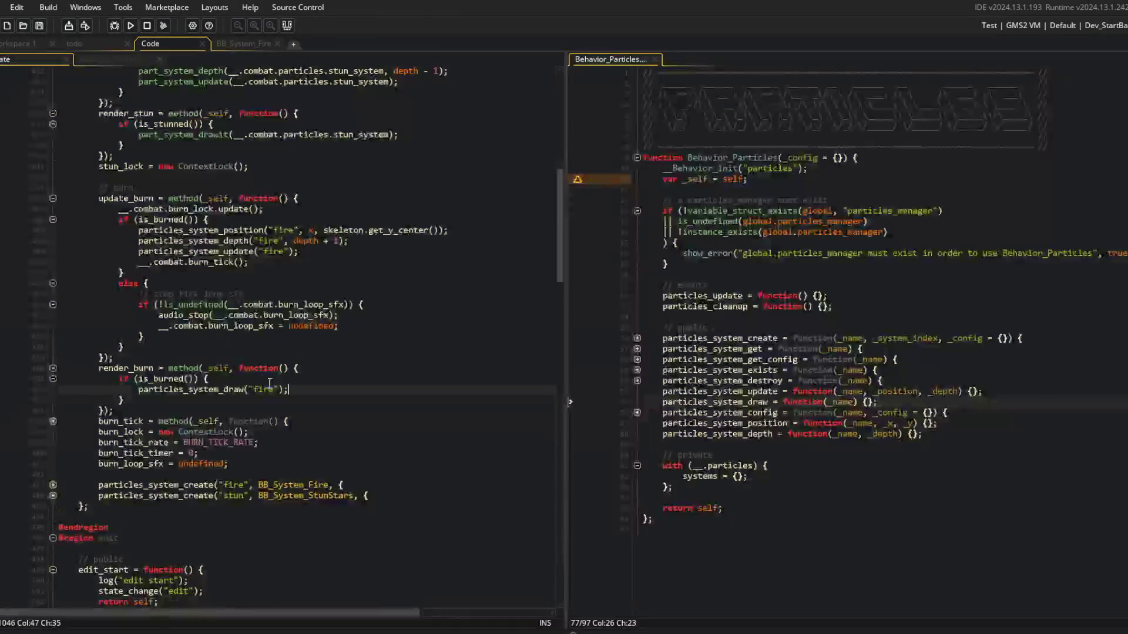
Paste the old part_system_drawit line into particles_system_draw as a comment.
left_click(939, 392)
key("Down")
key("End")
key("Left")
key("Left")
key("Return")
type("part_system_drawit(__.combat.particles.fire_system);")
key("ctrl+k")
left_click(343, 294)
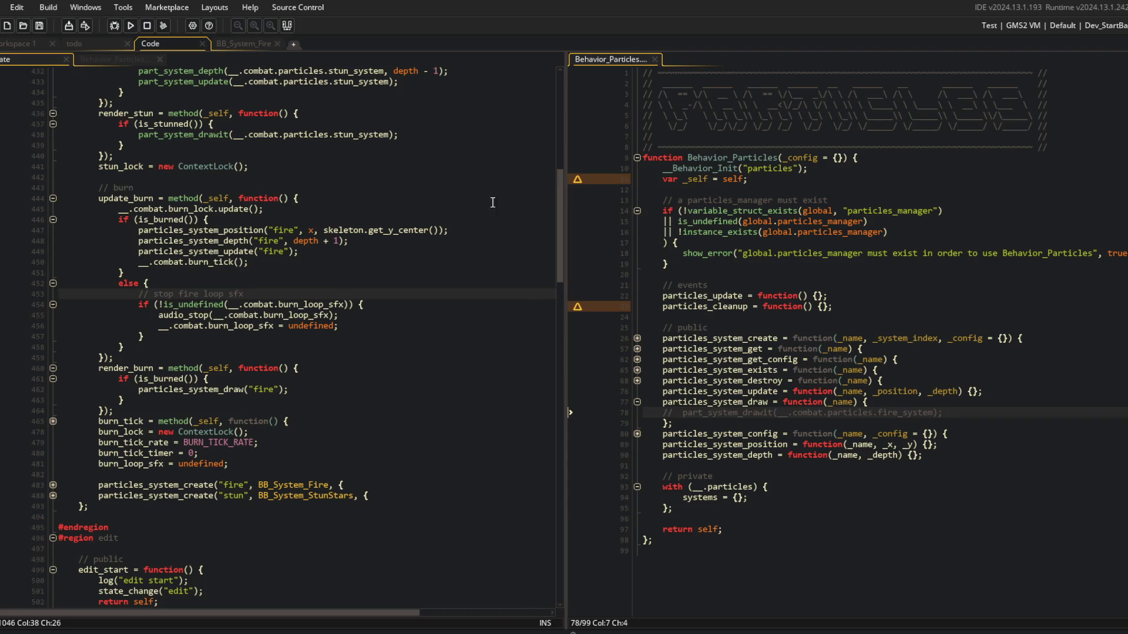
Replace the stun render's part_system_drawit call with particles_system_draw("stun");.
left_click(312, 327)
left_click(272, 315)
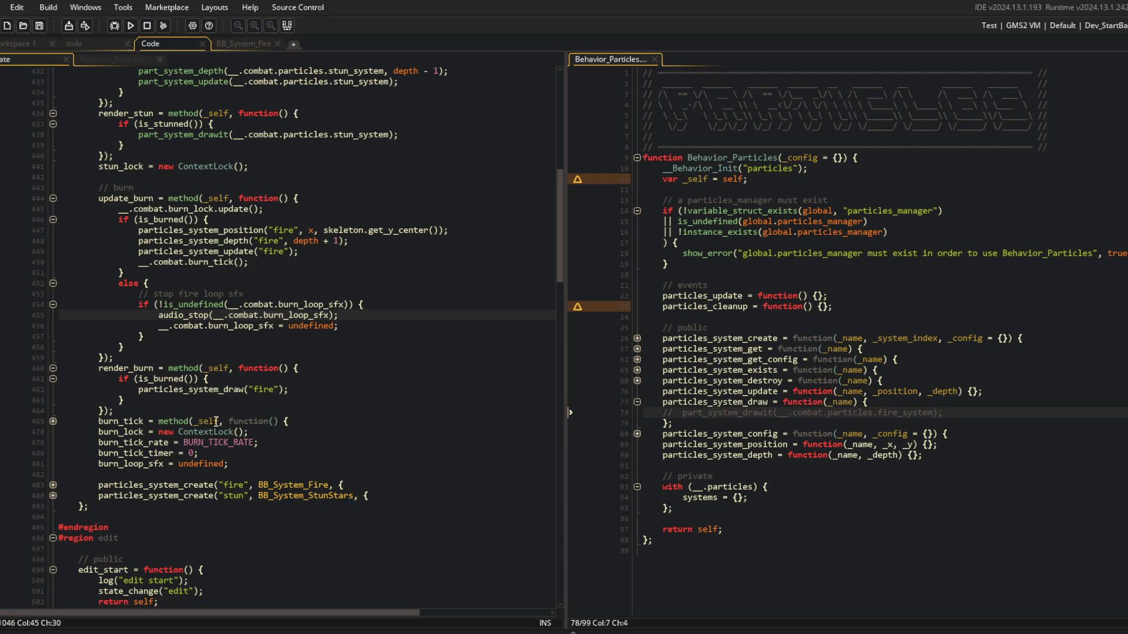
scroll(214, 423, "up", 3)
left_click(305, 404)
left_click(231, 234)
key("End")
key("shift+Home")
type("par")
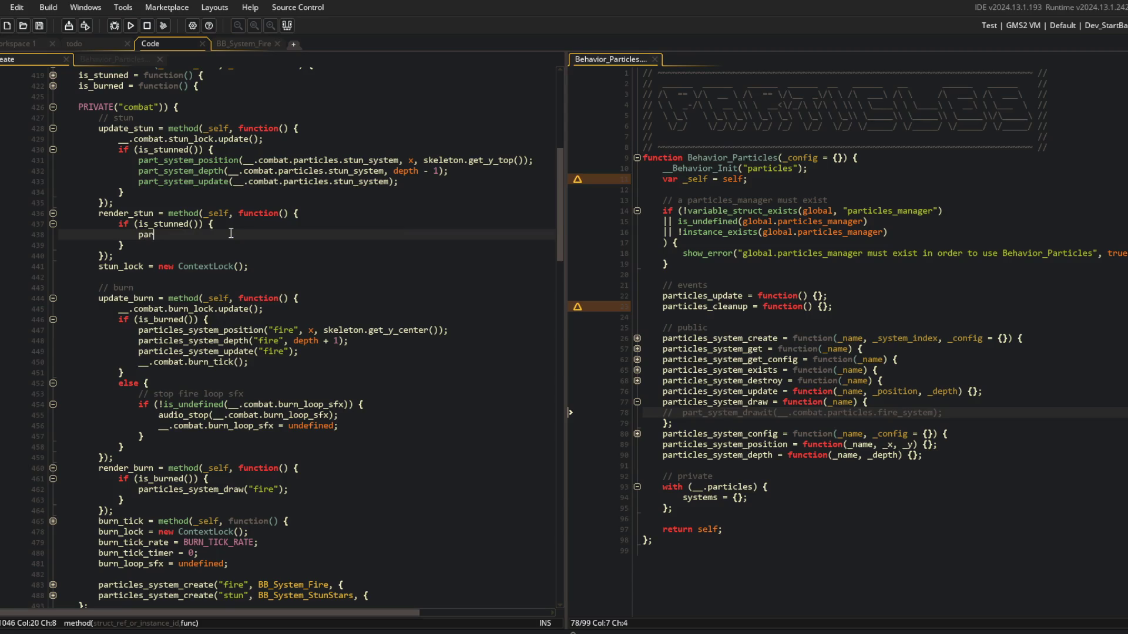
type("ticles_system_dra")
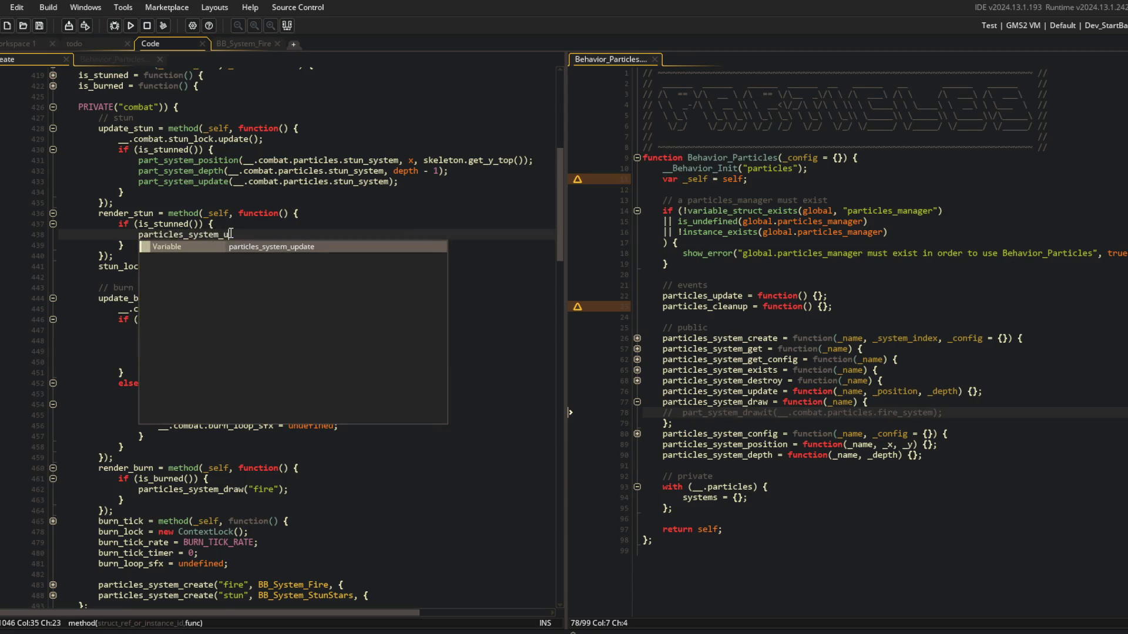
type("w(\"st")
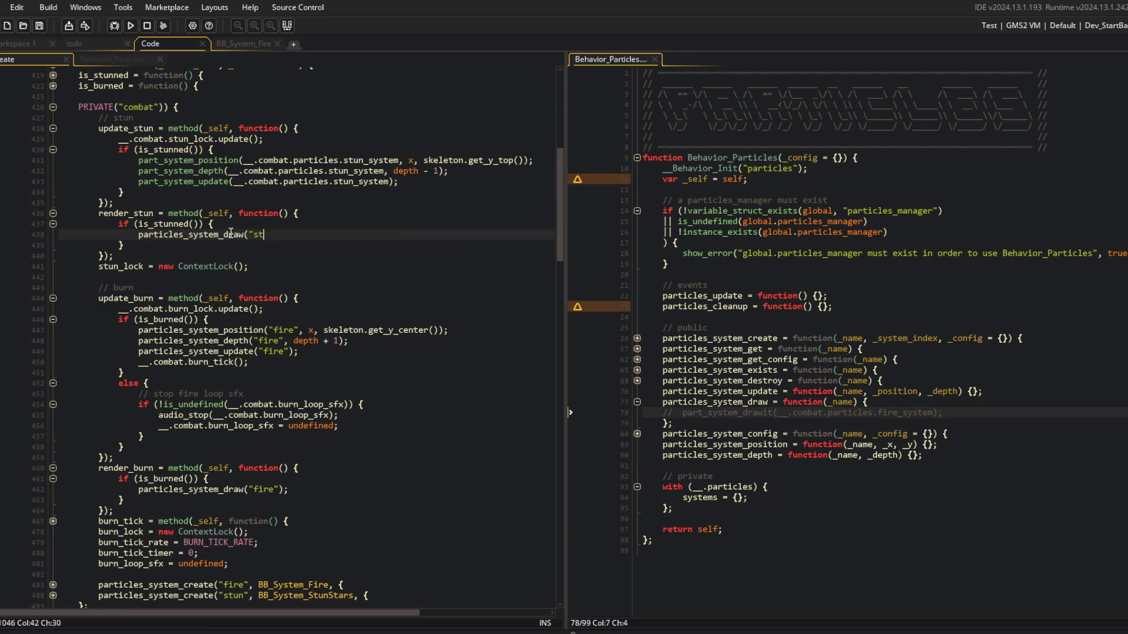
type("un\");")
key("Up")
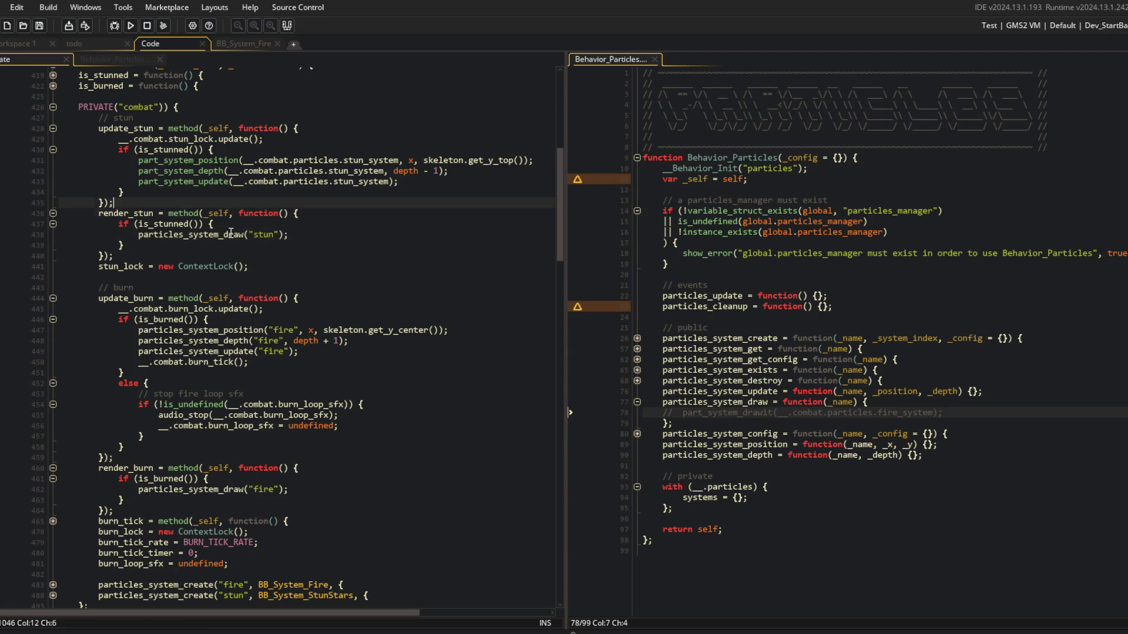
Paste the particles_system position, depth and update calls into update_stun, renaming "fire" to "stun".
key("Down")
key("Down")
key("Down")
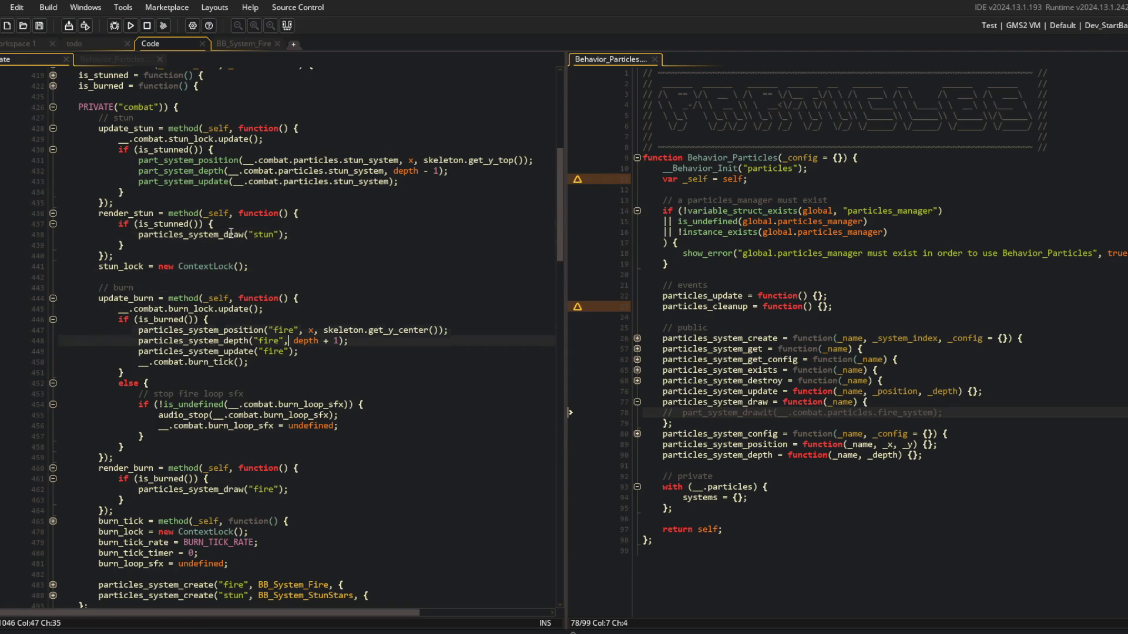
key("Up")
key("Up")
key("Up")
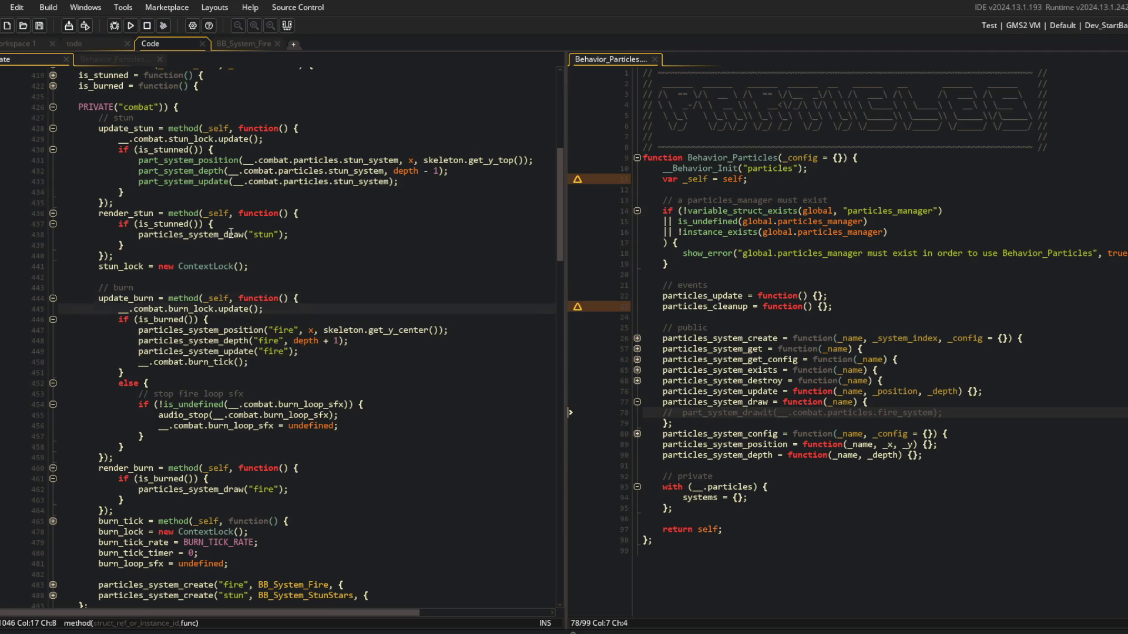
key("ctrl+v")
key("Up")
key("Up")
key("ctrl+shift+Left")
type("stun")
key("Down")
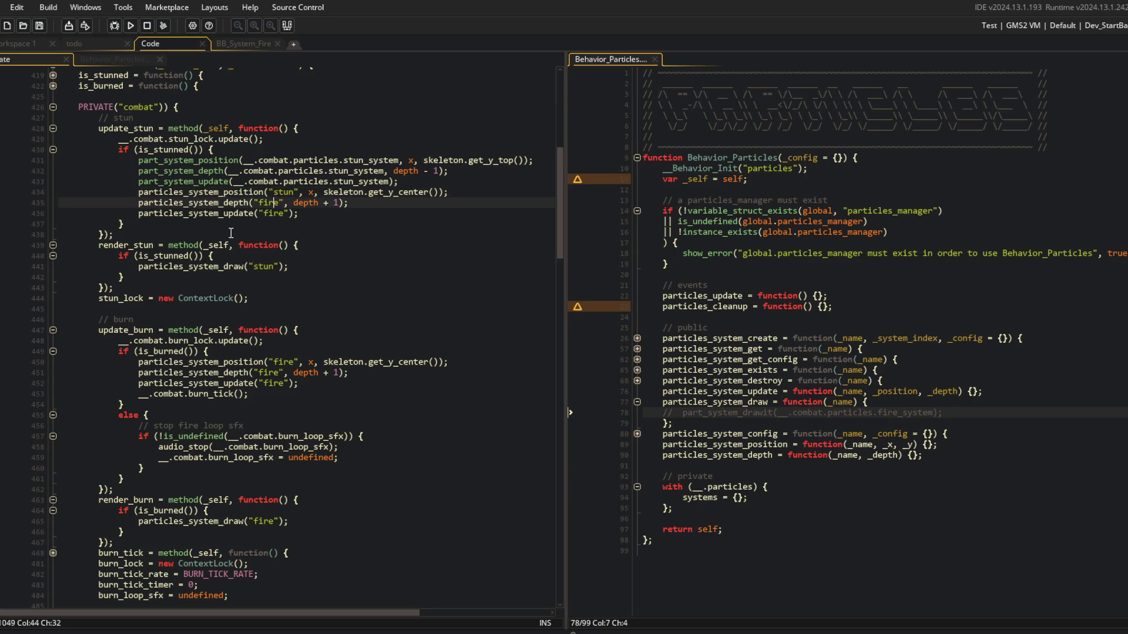
key("ctrl+Right")
key("ctrl+shift+Left")
type("stun")
key("Down")
Change the stun depth offset to -1 and the y getter to get_y_top.
key("Up")
key("End")
key("Up")
key("End")
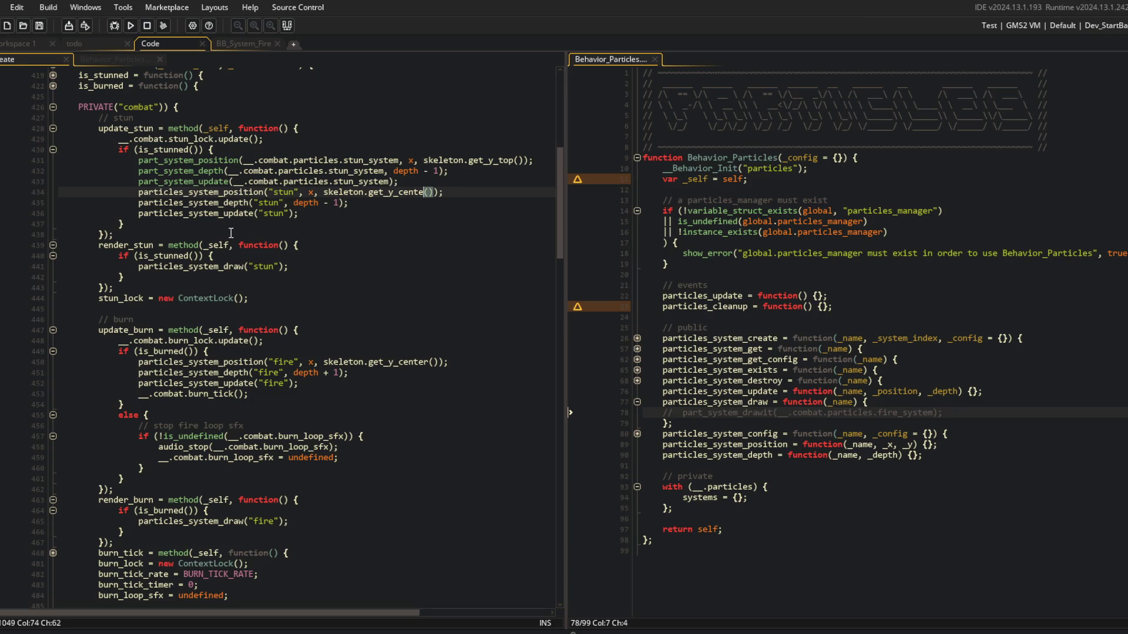
key("BackSpace")
key("BackSpace")
type("top")
Delete update_stun's old part_system calls.
key("Up")
key("Up")
key("Up")
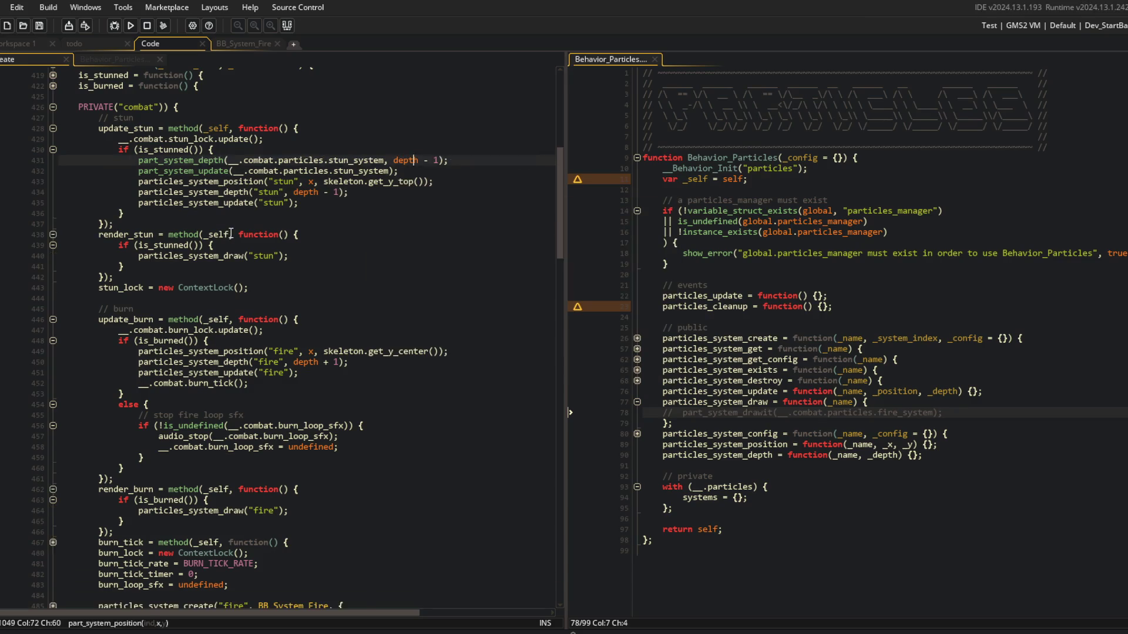
key("ctrl+d")
key("ctrl+d")
key("ctrl+d")
key("Up")
key("Up")
key("Up")
scroll(230, 234, "up", 1)
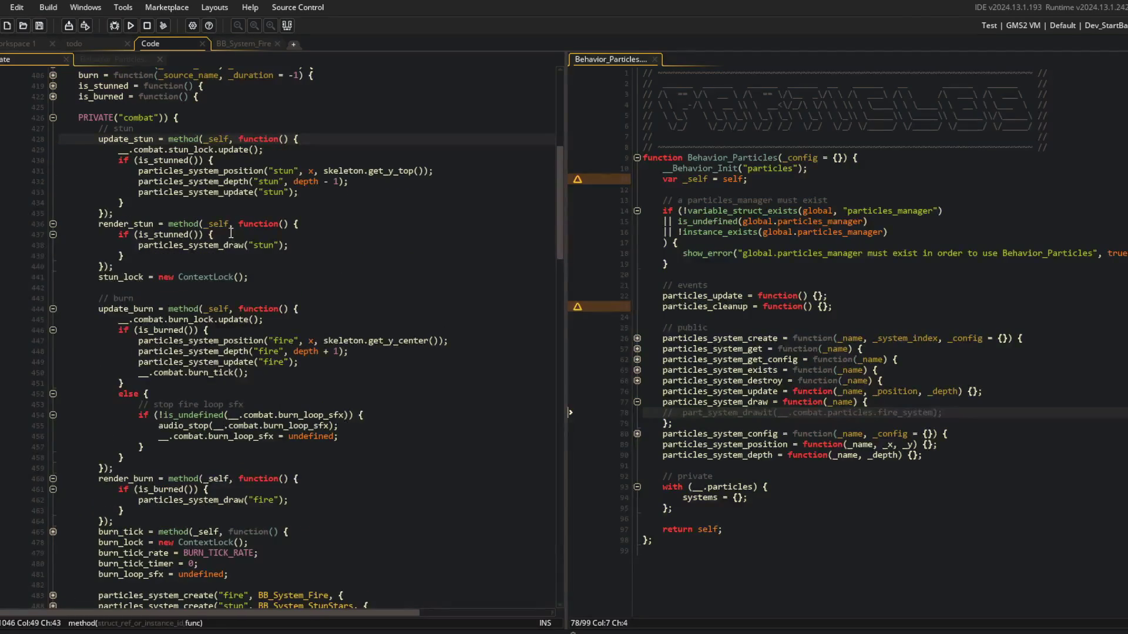
scroll(230, 233, "up", 4)
left_click(277, 179)
Add particles_system_destroy calls for "fire" and "stun" to cleanup_combat.
key("Down")
key("Down")
key("Down")
left_click(825, 402)
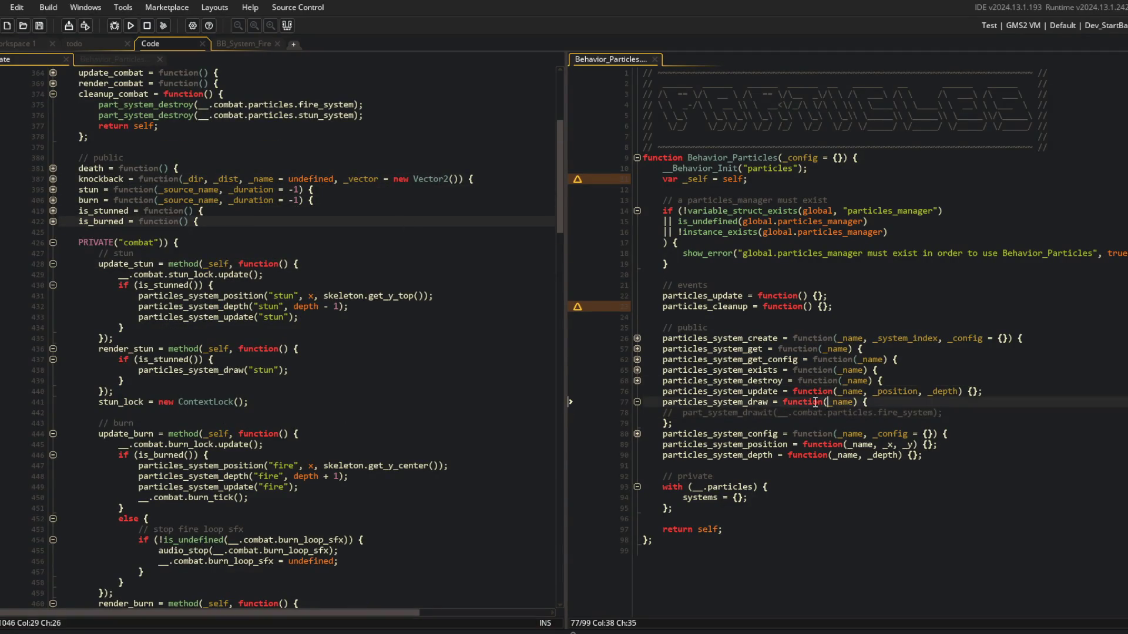
left_click(391, 111)
key("Return")
type("part_")
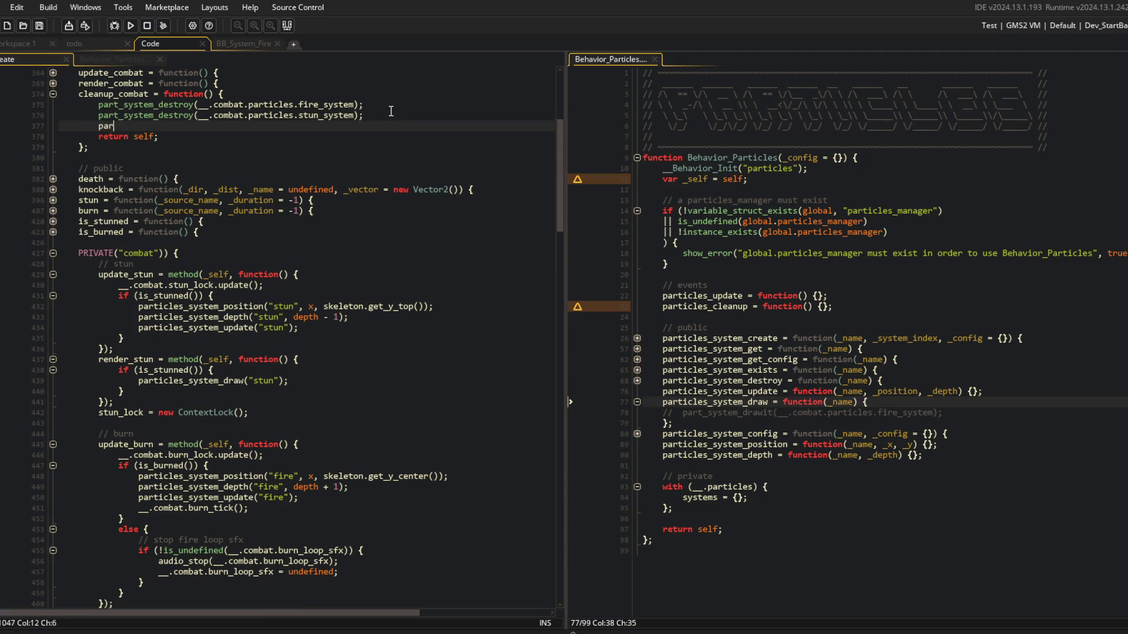
key("BackSpace")
type("icles_")
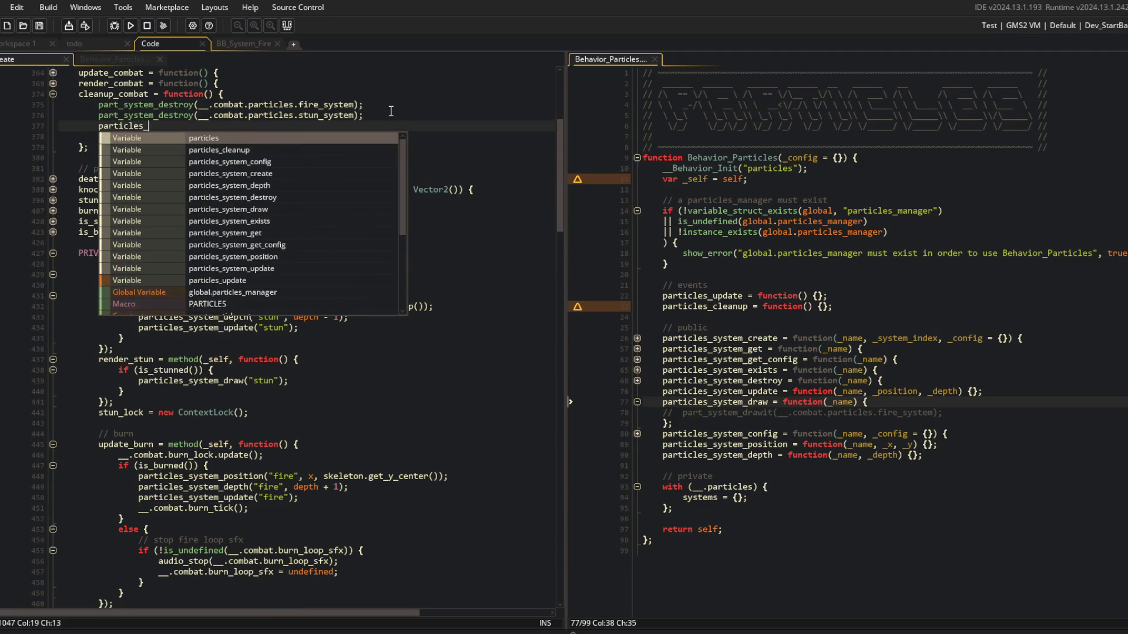
type("system_dwe")
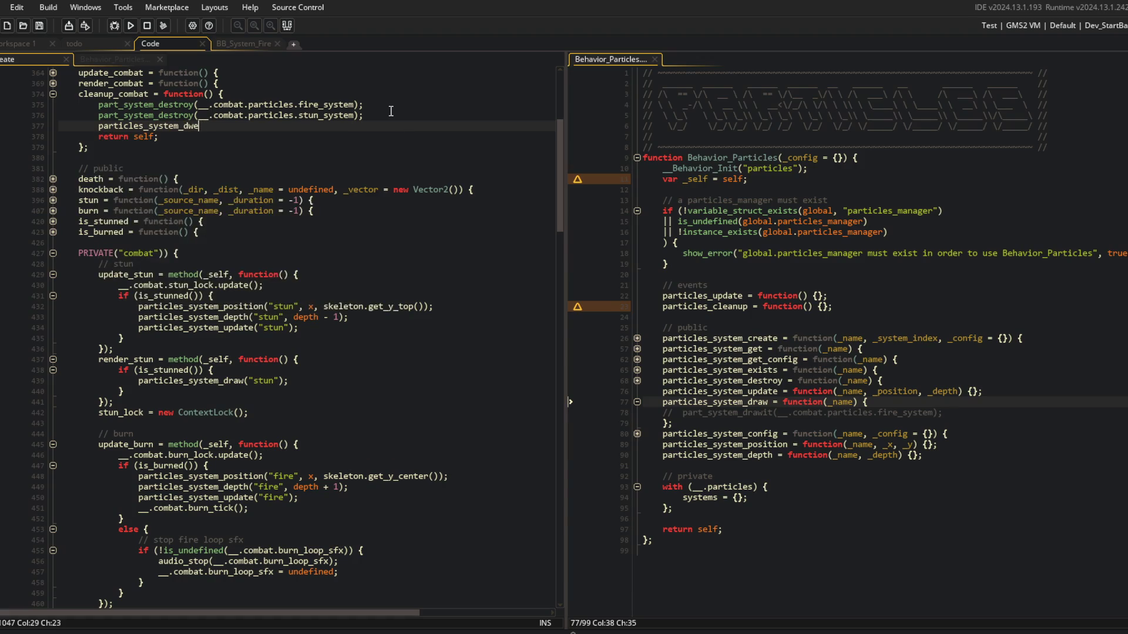
key("BackSpace")
key("BackSpace")
type("e")
key("Return")
type("(")
type(";")
key("ctrl+d")
Delete the two old part_system_destroy lines and fold the render_combat block.
key("Up")
key("Up")
key("Up")
key("ctrl+shift+k")
key("ctrl+shift+k")
key("Up")
key("Up")
key("Up")
key("Up")
key("ctrl+shift+bracketleft")
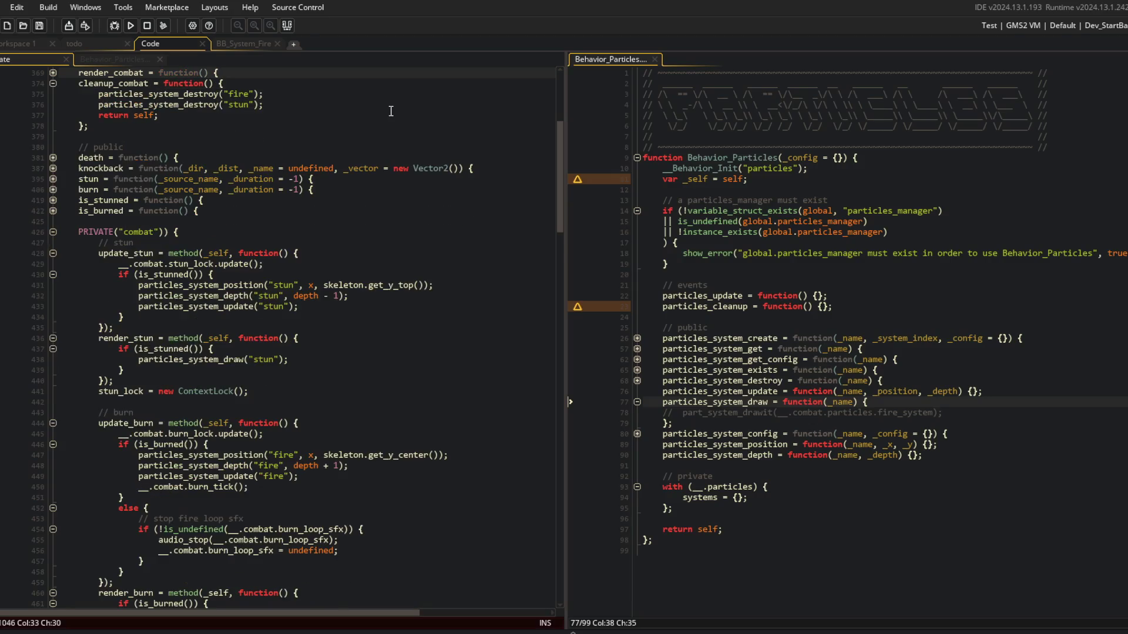
key("Down")
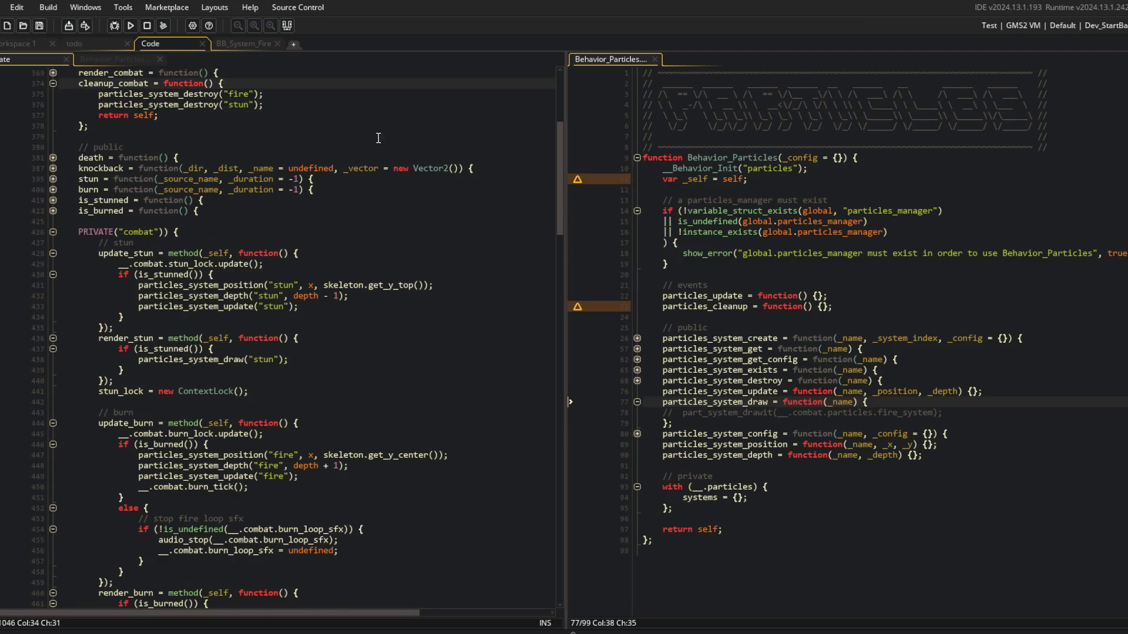
Cut the stun draw block out of the render_stun method.
scroll(235, 164, "up", 3)
left_click(53, 183)
left_click(53, 173)
scroll(107, 240, "down", 3)
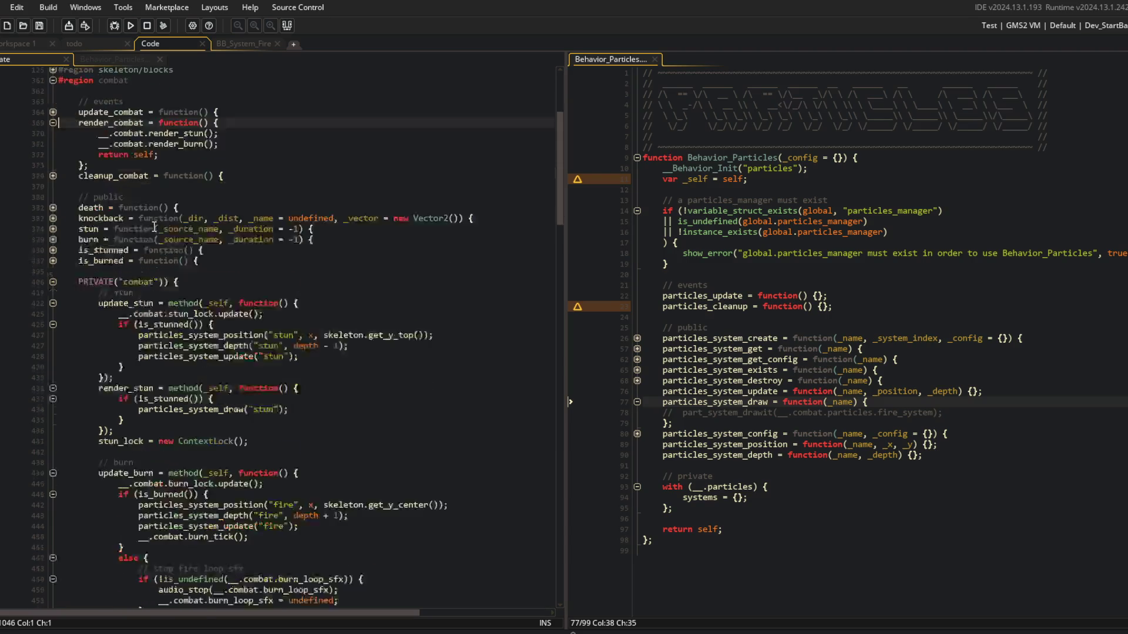
left_click(232, 351)
key("shift+Home")
left_click(320, 369, "shift")
key("Delete")
Replace the render_stun call in render_combat with a one-line is_stunned draw of "stun".
scroll(322, 235, "up", 4)
left_click(322, 209)
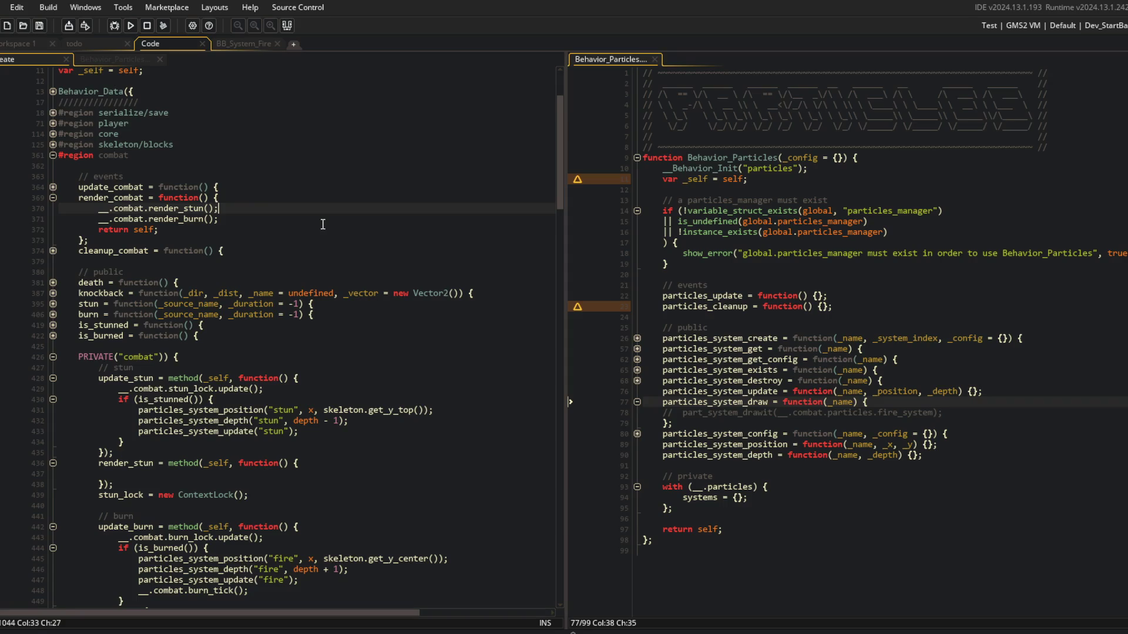
key("shift+Home")
type("if (is_stunned()) { \t\t\t\tparticles_system_draw(\"stun\"); \t\t\t}")
key("BackSpace")
key("BackSpace")
key("BackSpace")
key("Down")
key("shift+Home")
key("BackSpace")
key("BackSpace")
key("Down")
key("End")
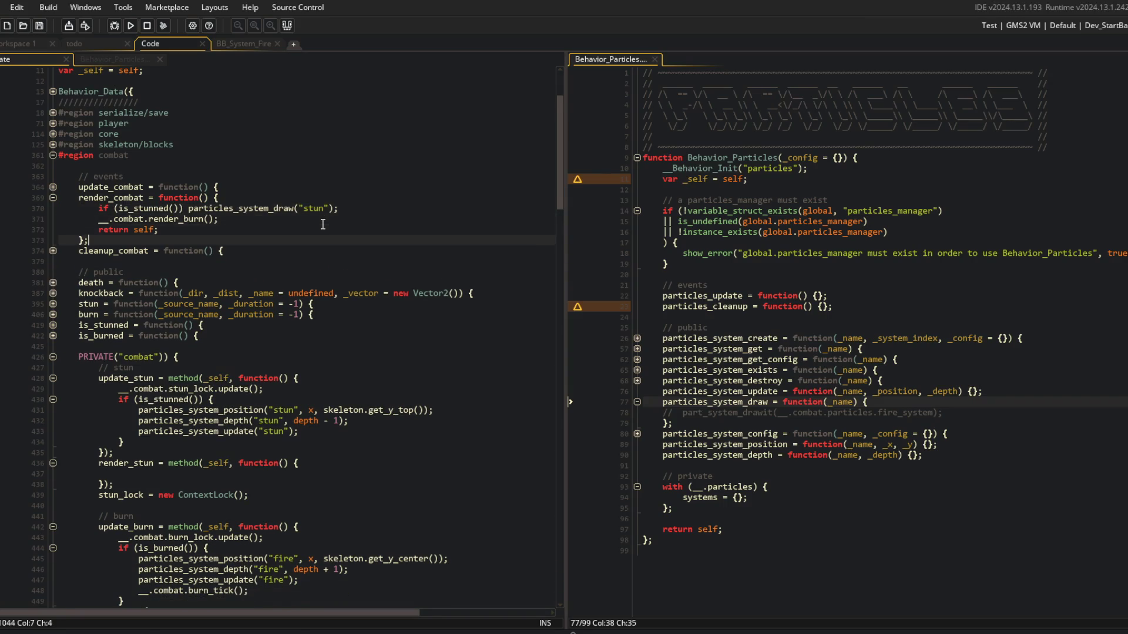
Delete the now-empty render_stun method.
left_click(192, 368)
left_click(144, 464)
key("ctrl+d")
key("ctrl+d")
key("ctrl+d")
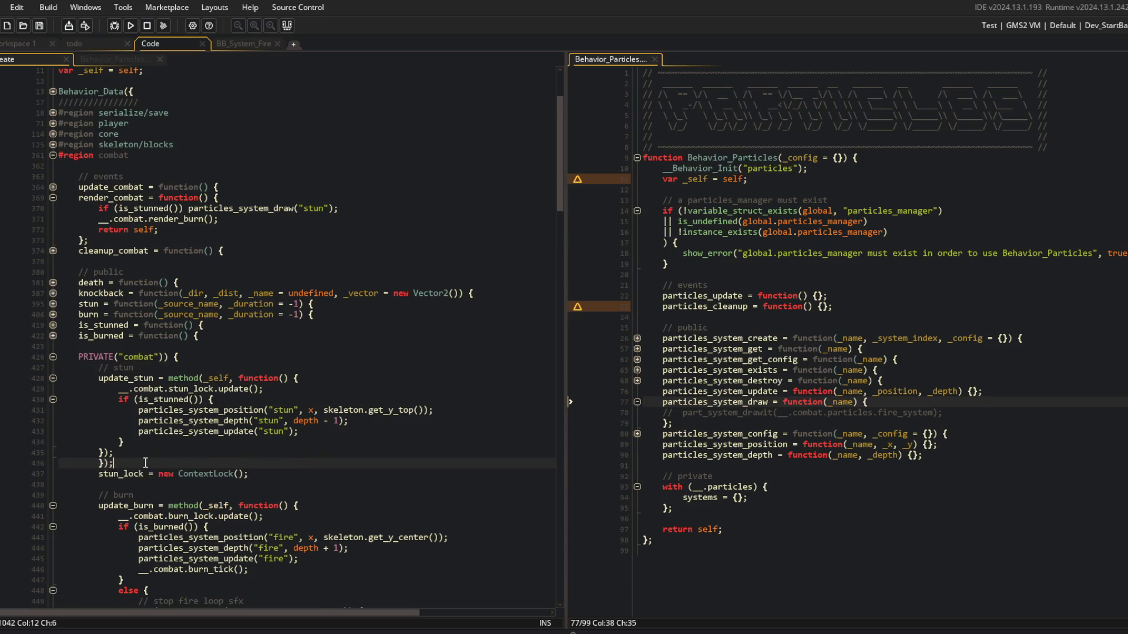
Cut the render_burn method block and remove the gap it leaves.
left_click(207, 410)
scroll(110, 420, "down", 8)
left_click(208, 415)
key("Down")
key("Down")
key("Up")
key("Down")
key("ctrl+d")
key("ctrl+d")
key("ctrl+d")
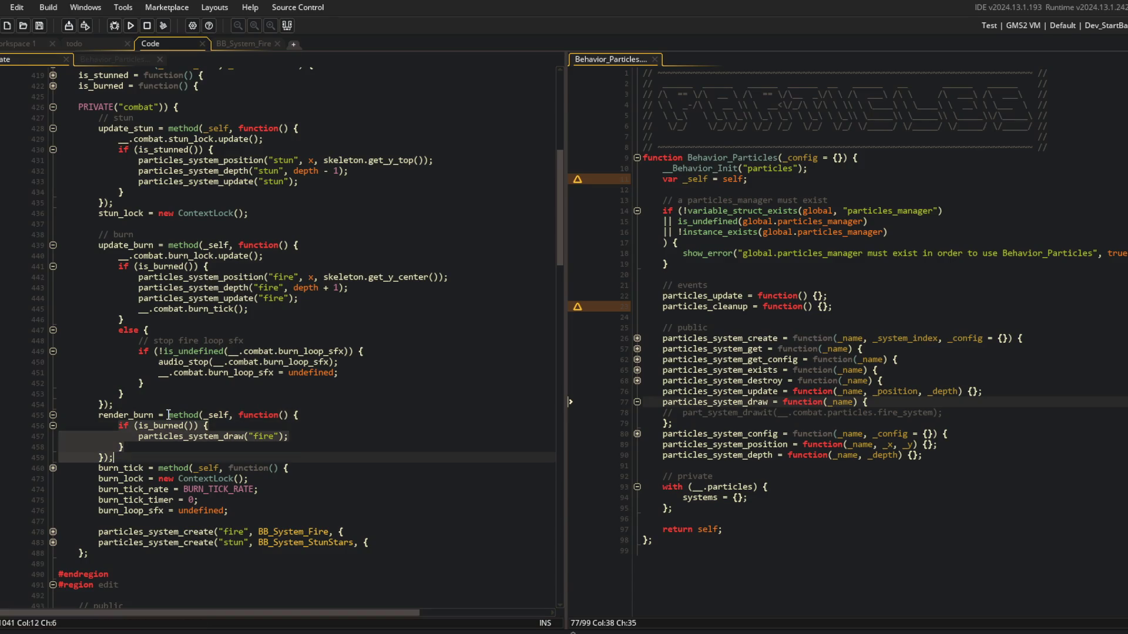
key("Up")
key("Home")
key("shift+End")
key("Delete")
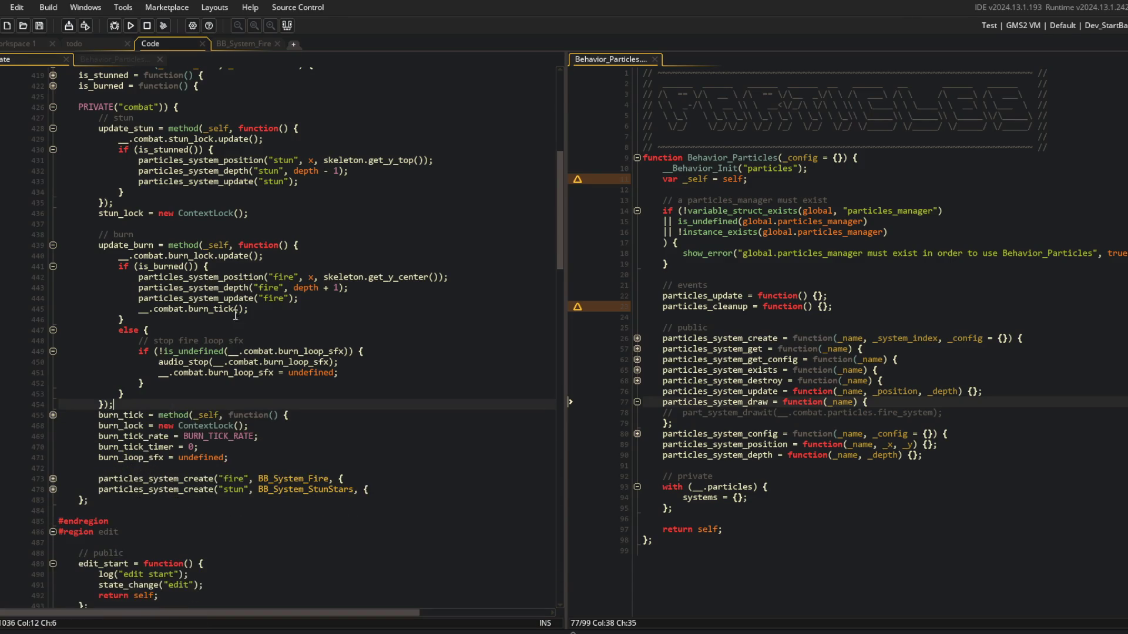
Add a one-line is_burned draw of "fire" after the stun draw and drop the render_burn call.
scroll(168, 414, "up", 7)
left_click(340, 183)
key("Return")
type("if (is_burned()) { \t\t\t\tparticles_system_draw(\"fire\"); \t\t\t}")
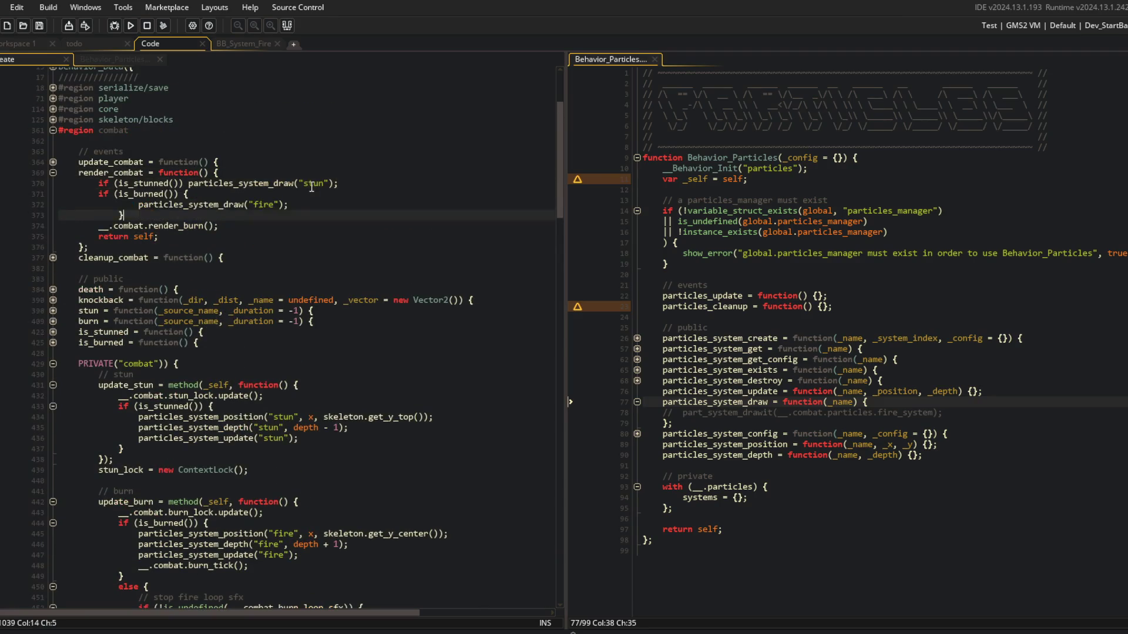
key("ctrl+d")
key("Up")
key("Home")
key("BackSpace")
key("BackSpace")
key("BackSpace")
key("Down")
key("ctrl+d")
key("Up")
key("Up")
key("Up")
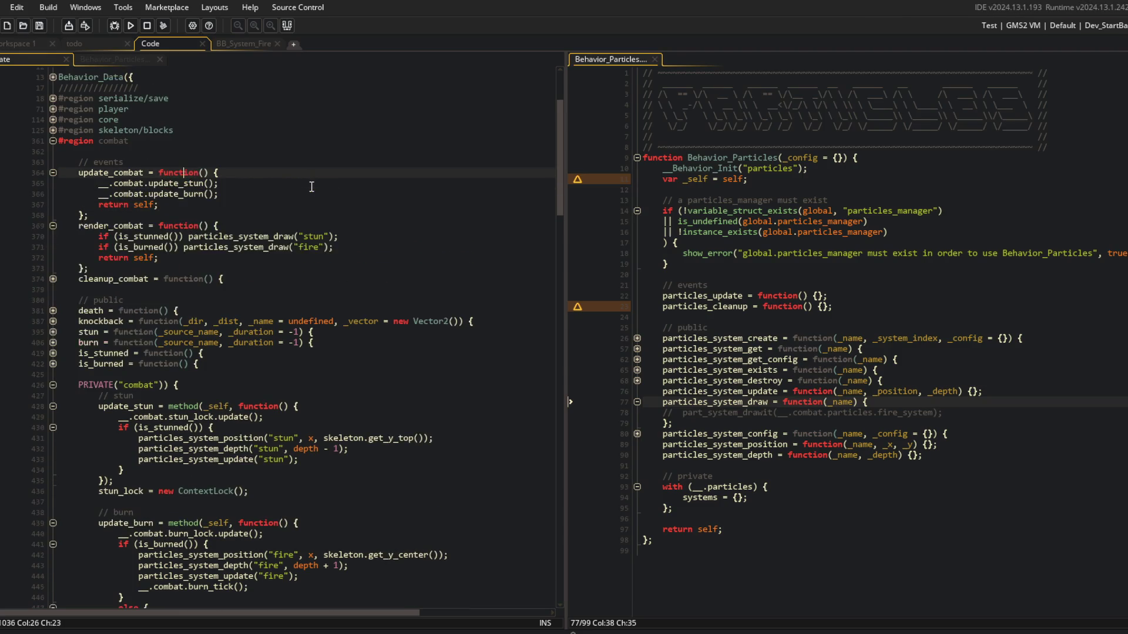
Fold render_combat and move down to the stun update code.
key("Down")
key("ctrl+m")
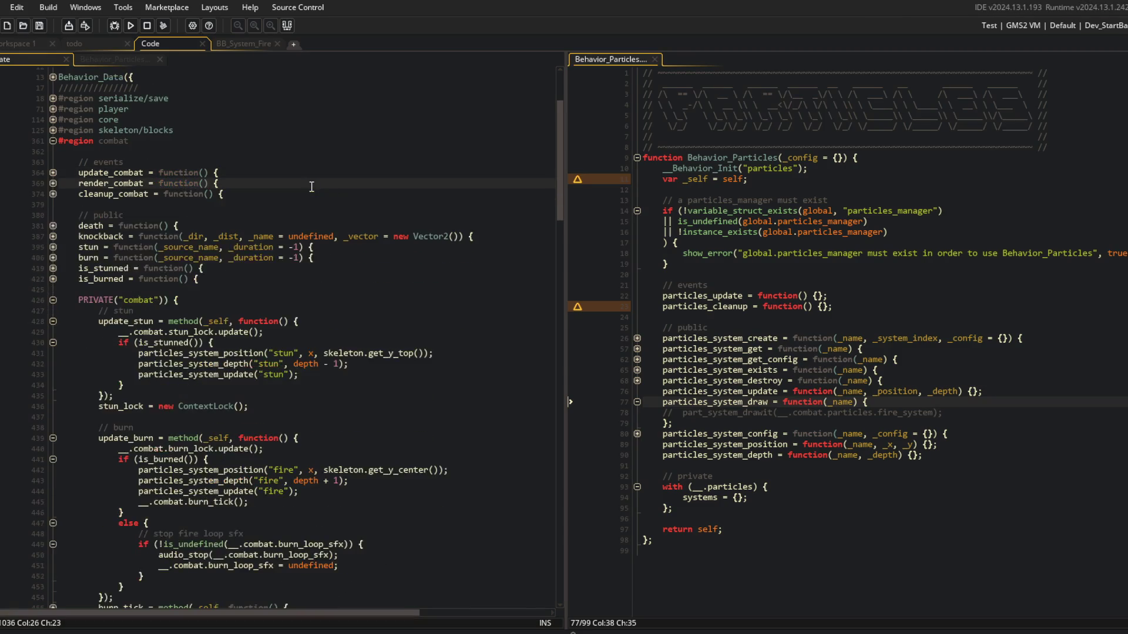
key("Down")
key("Down")
key("Down")
left_click(243, 321)
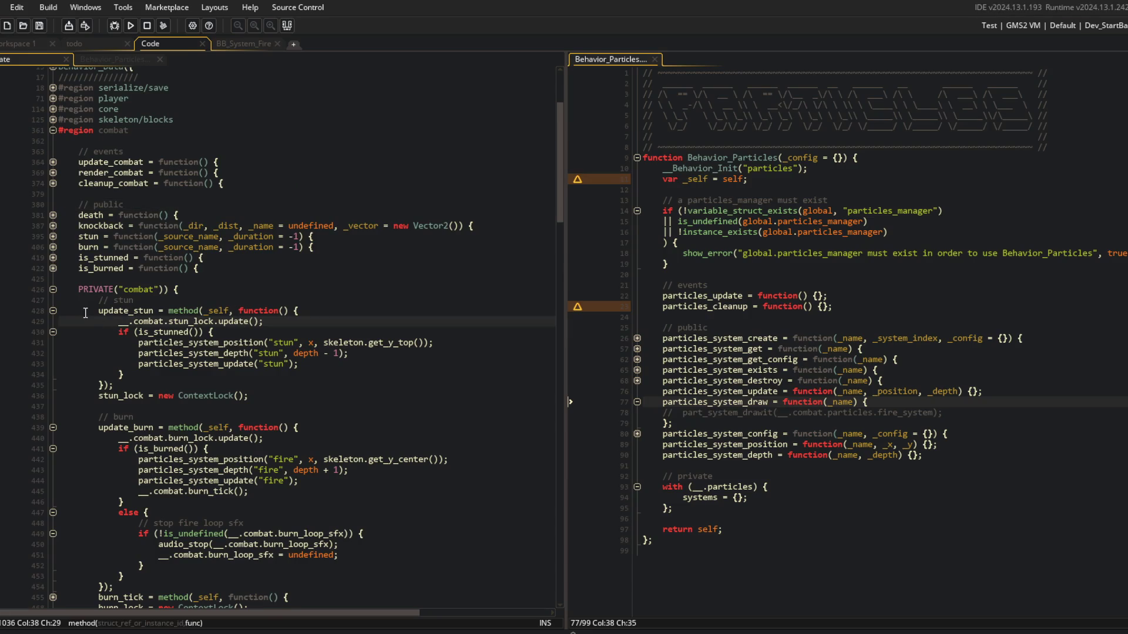
left_click(260, 344)
Duplicate particles_system_depth as particles_system_angle(_name, _angle) and save Behavior_Particles.
left_click(846, 424)
left_click(969, 456)
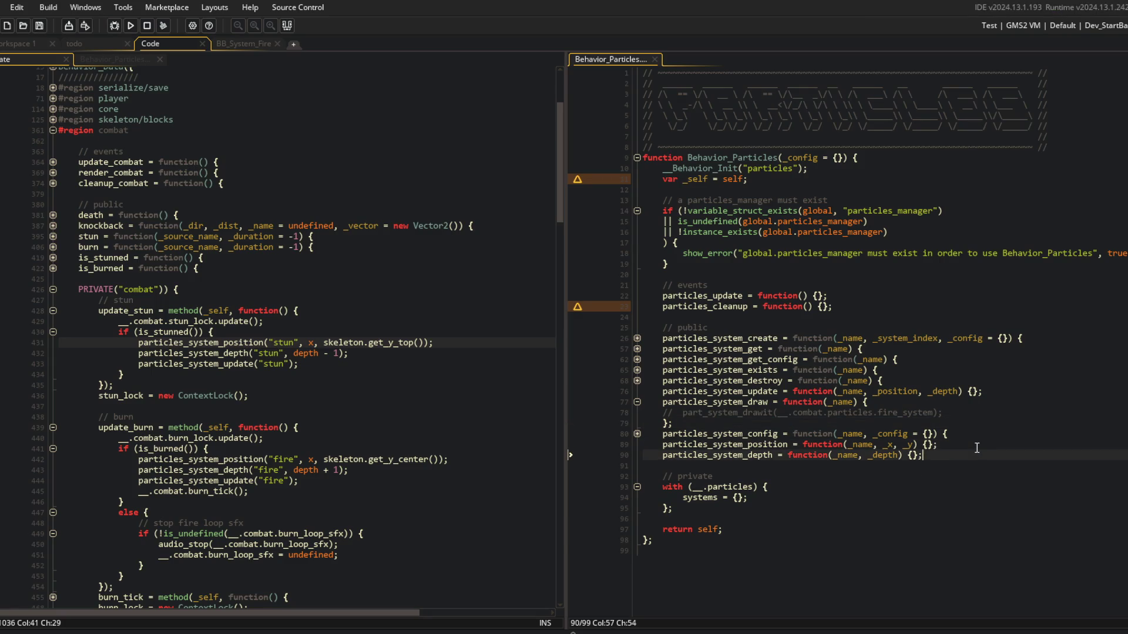
key("ctrl+d")
key("BackSpace")
key("BackSpace")
key("BackSpace")
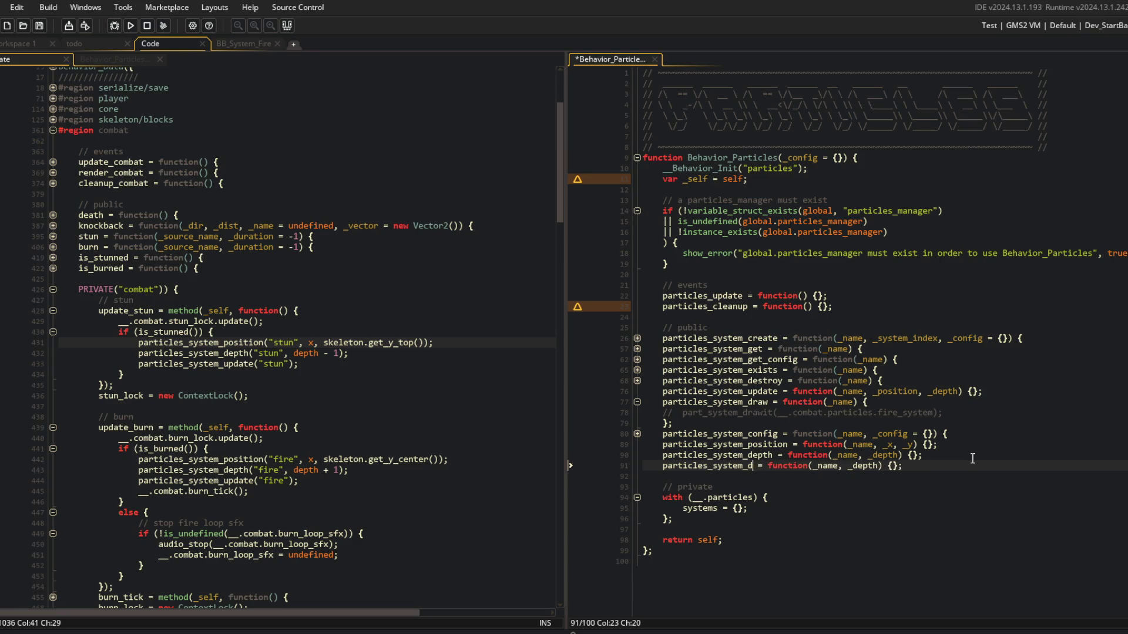
type("angle")
key("ctrl+s")
key("End")
key("Left")
key("Left")
key("Left")
key("BackSpace")
key("BackSpace")
key("BackSpace")
type("angle")
Back in the combat code, fold the update_stun and update_burn methods.
left_click(289, 364)
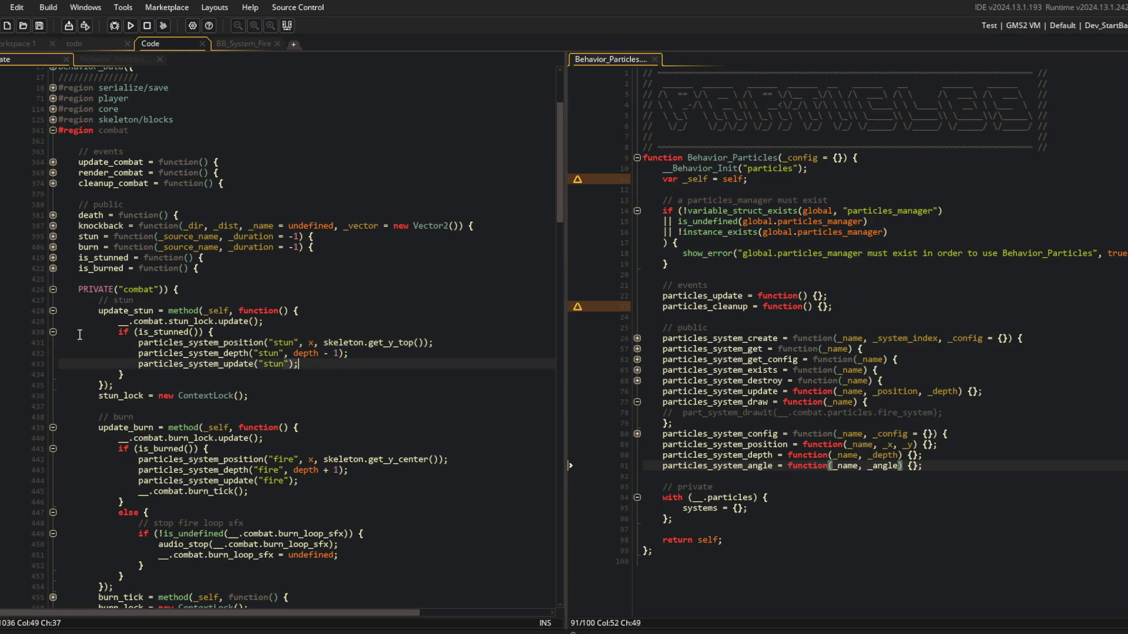
left_click(53, 289)
left_click(53, 289)
left_click(53, 310)
left_click(53, 353)
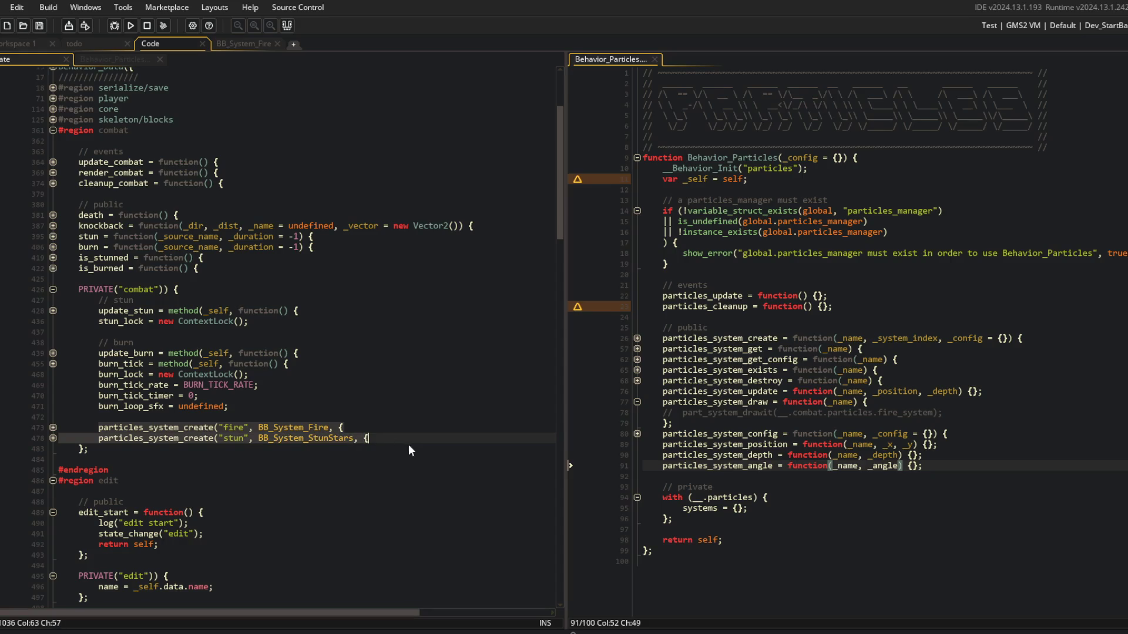
Fold the edit region and the Audio, ContextLocks, Events, Iota, Lifecycle, Movement, Navmesh, Root and Visible behavior blocks.
left_click(407, 441)
scroll(264, 381, "down", 5)
left_click(54, 332)
left_click(53, 331)
left_click(52, 373)
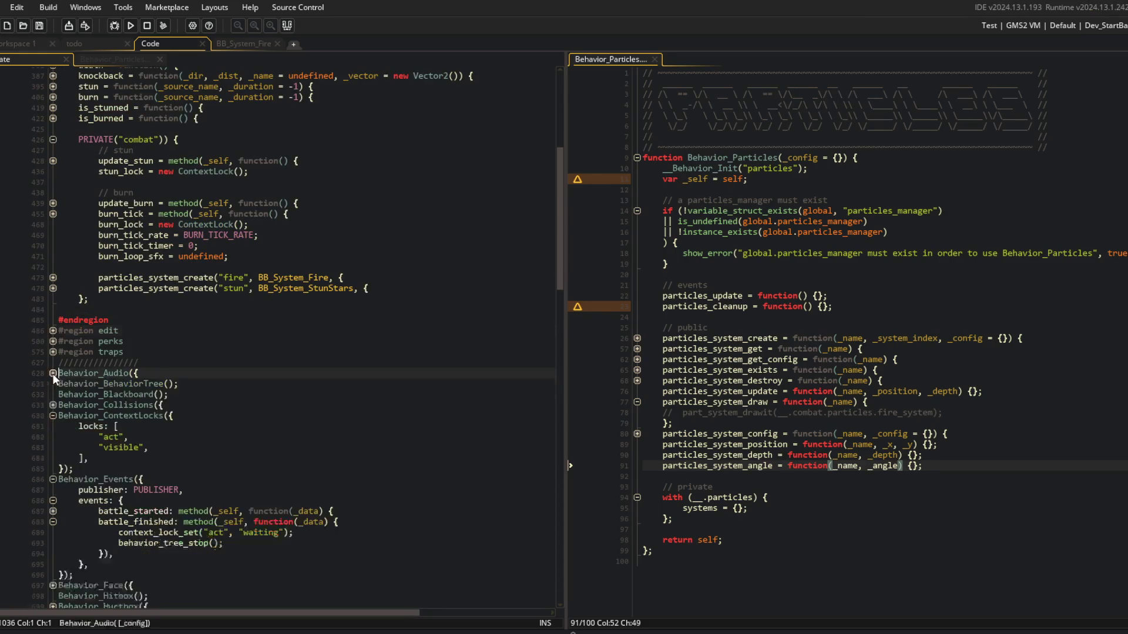
left_click(53, 416)
left_click(53, 426)
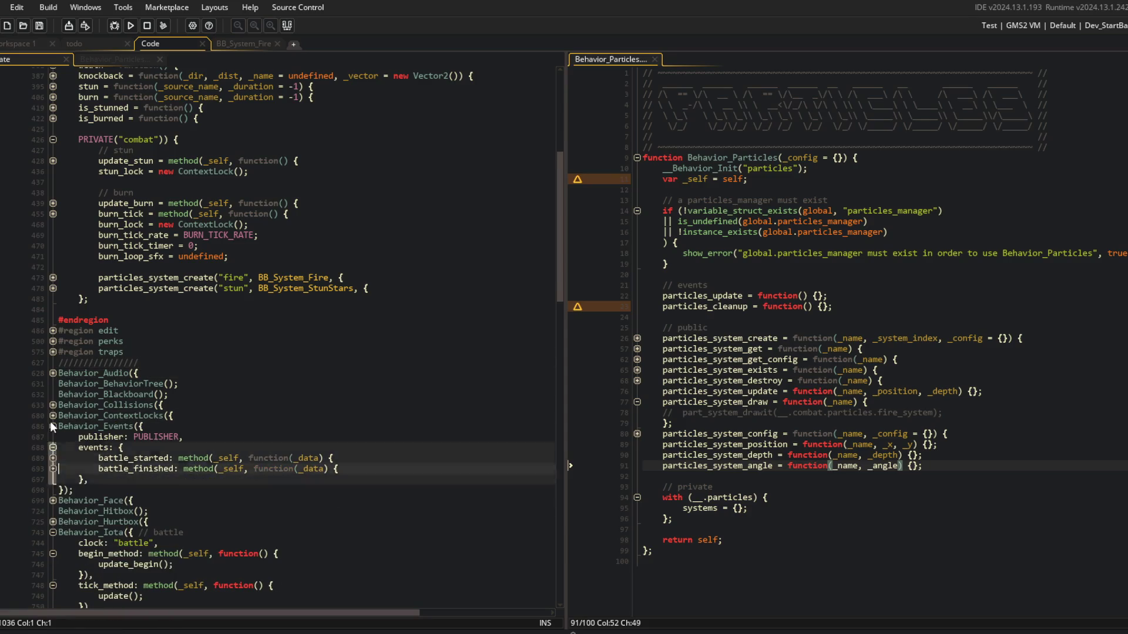
left_click(52, 469)
left_click(52, 479)
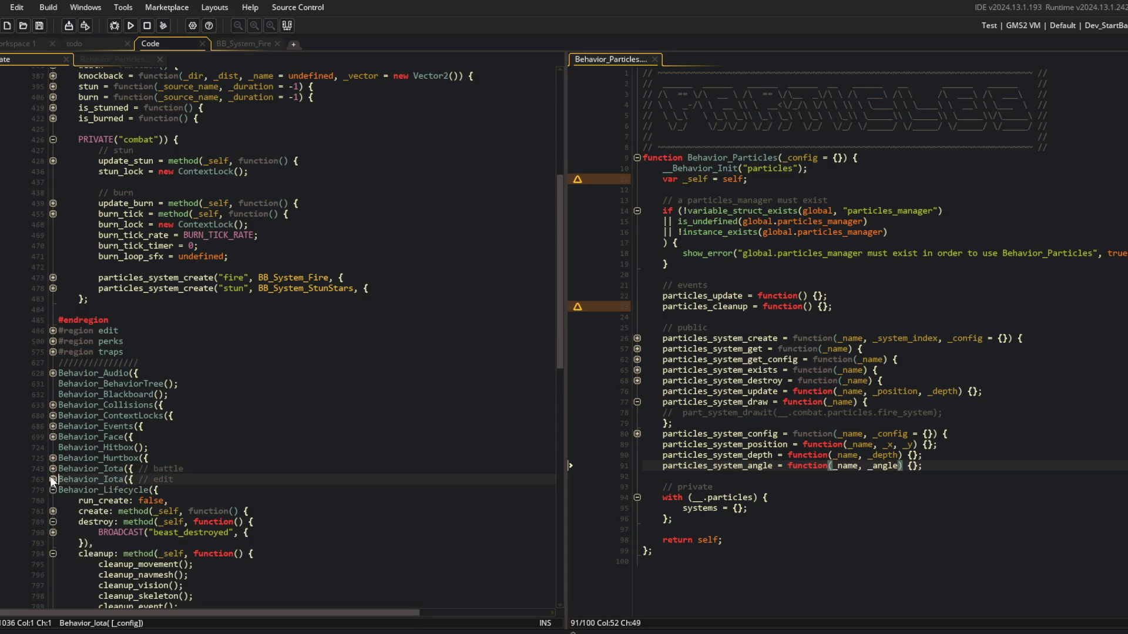
left_click(52, 490)
left_click(52, 511)
left_click(52, 522)
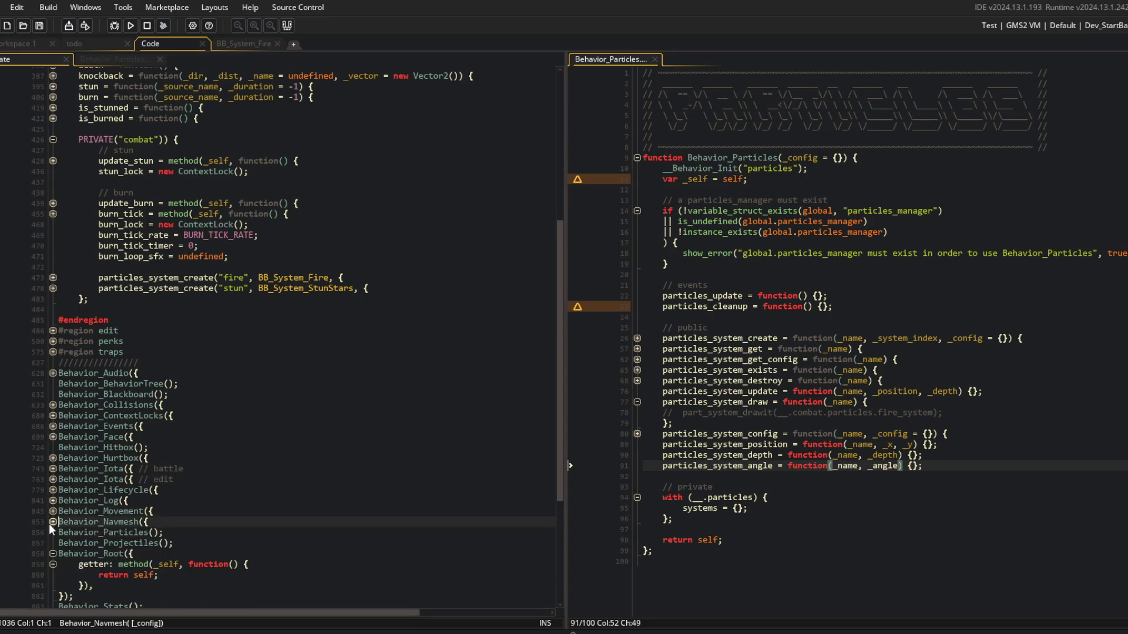
left_click(53, 554)
left_click(53, 585)
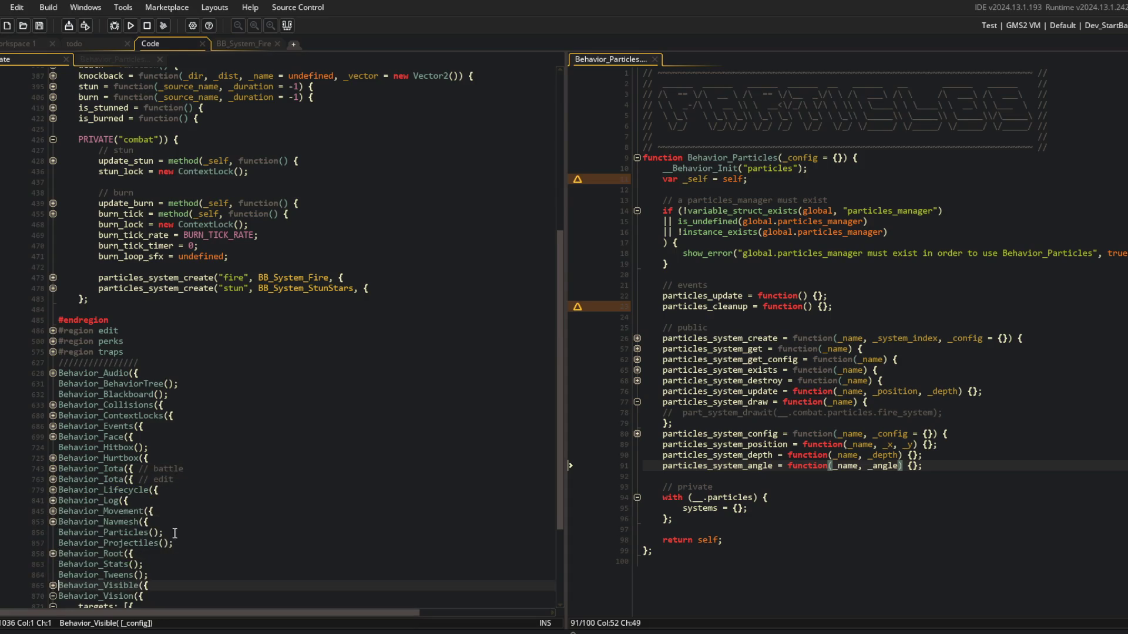
Pass Behavior_Particles a config struct with systems: { fire: {}, stun: {} }.
left_click(157, 533)
type("{")
key("Return")
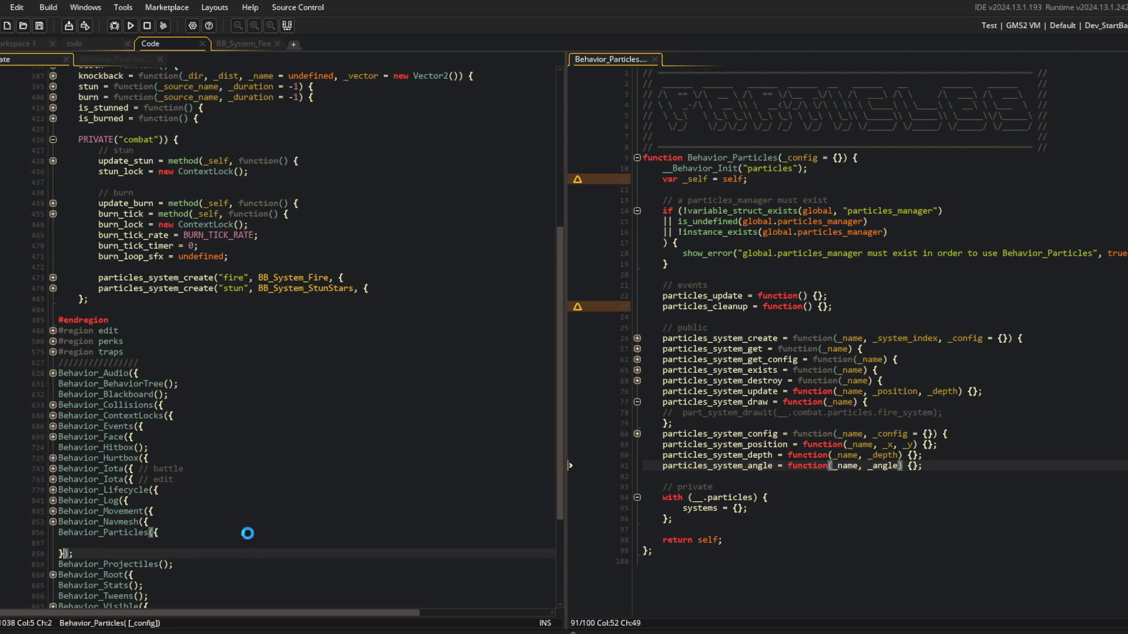
type("systems: {")
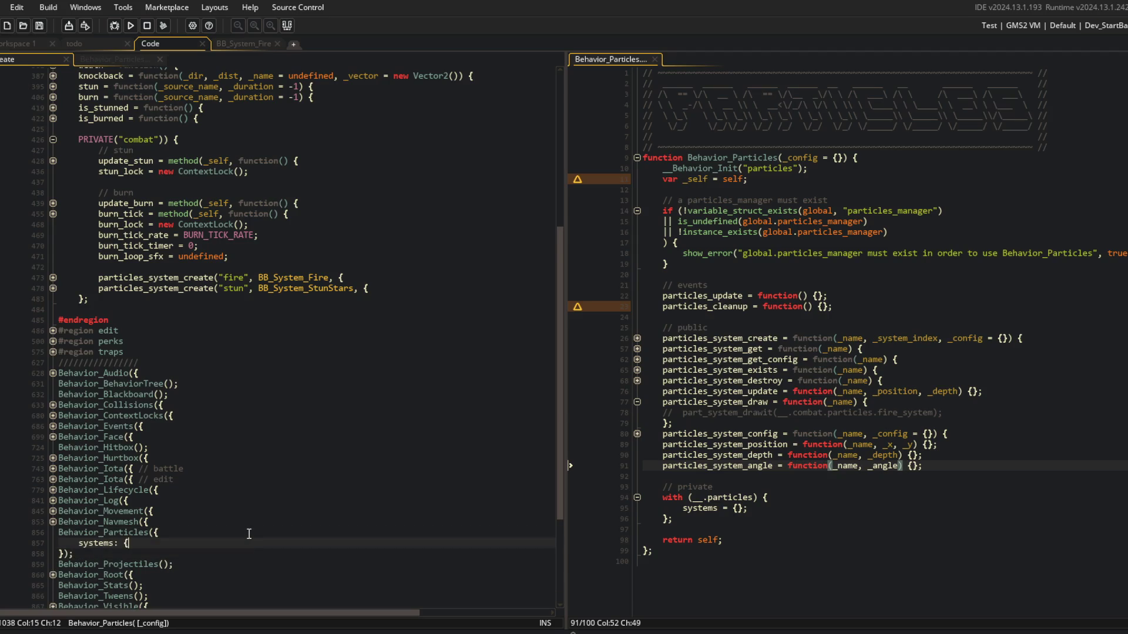
key("Return")
type("fire: ")
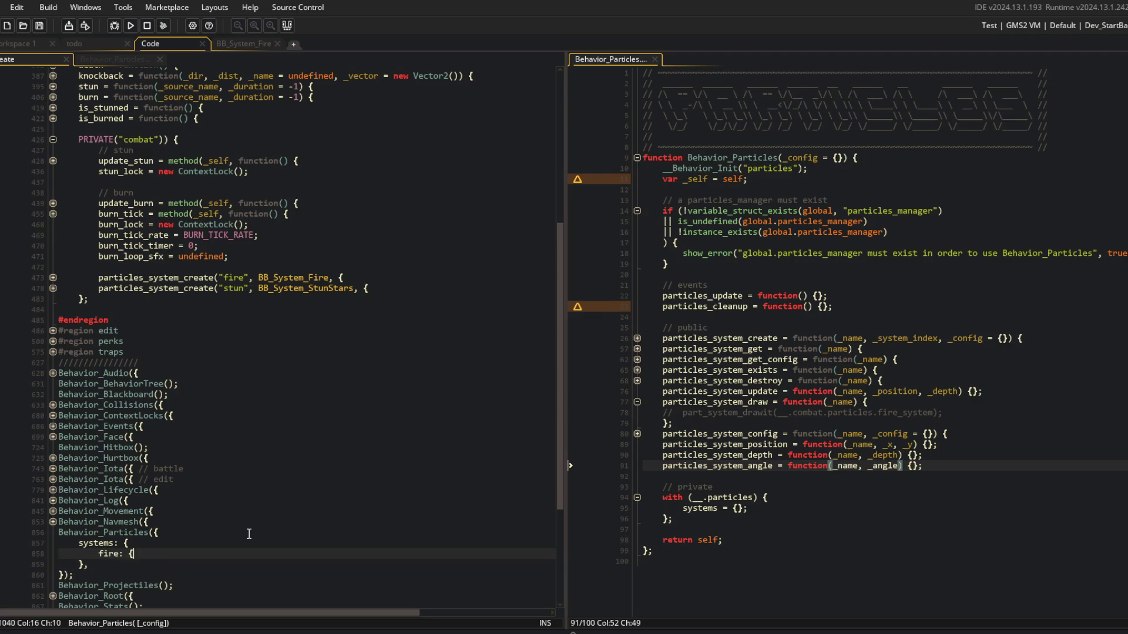
type("{")
key("Return")
key("Down")
key("End")
type(",")
key("Return")
type("stun: {")
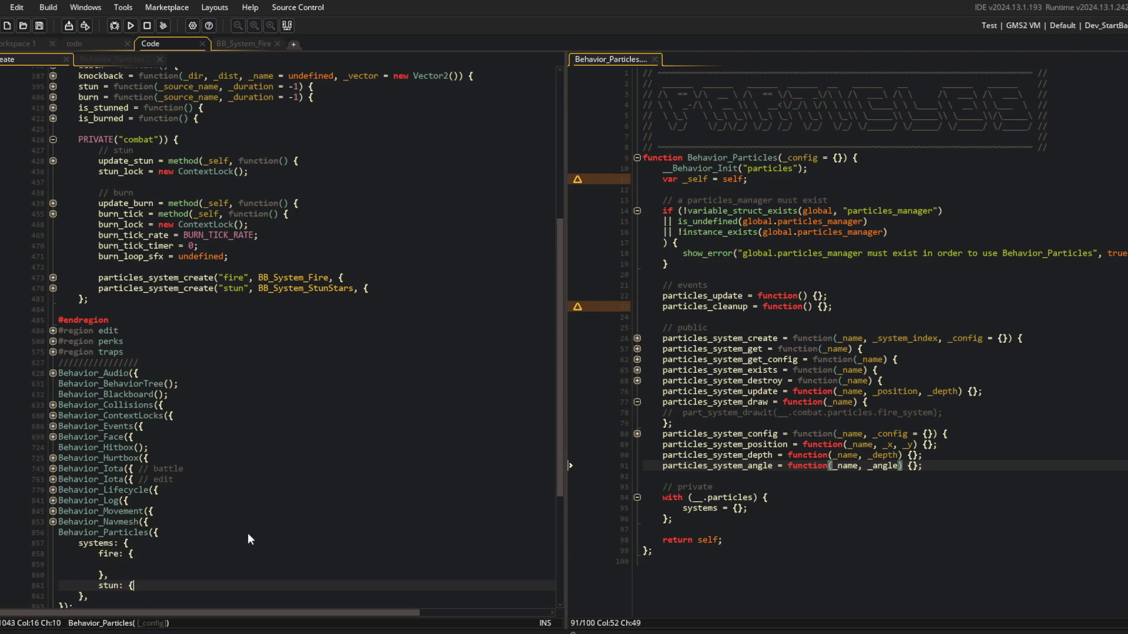
Glance at the Behavior_ParticlesManager script, then return to the event code.
key("ctrl+Tab")
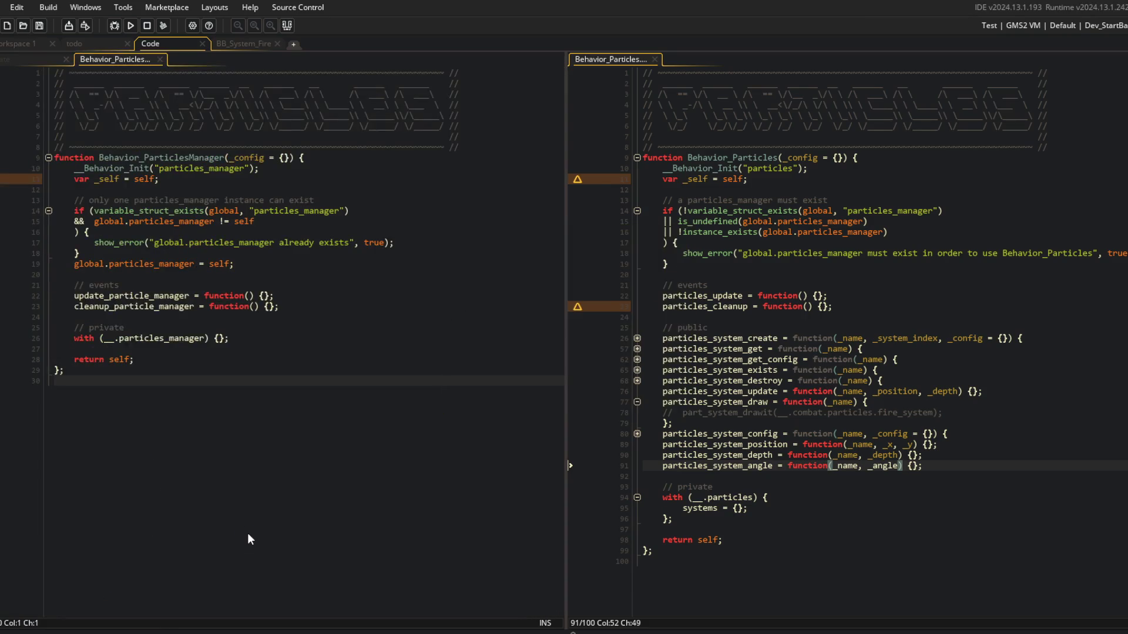
key("ctrl+Tab")
left_click(40, 62)
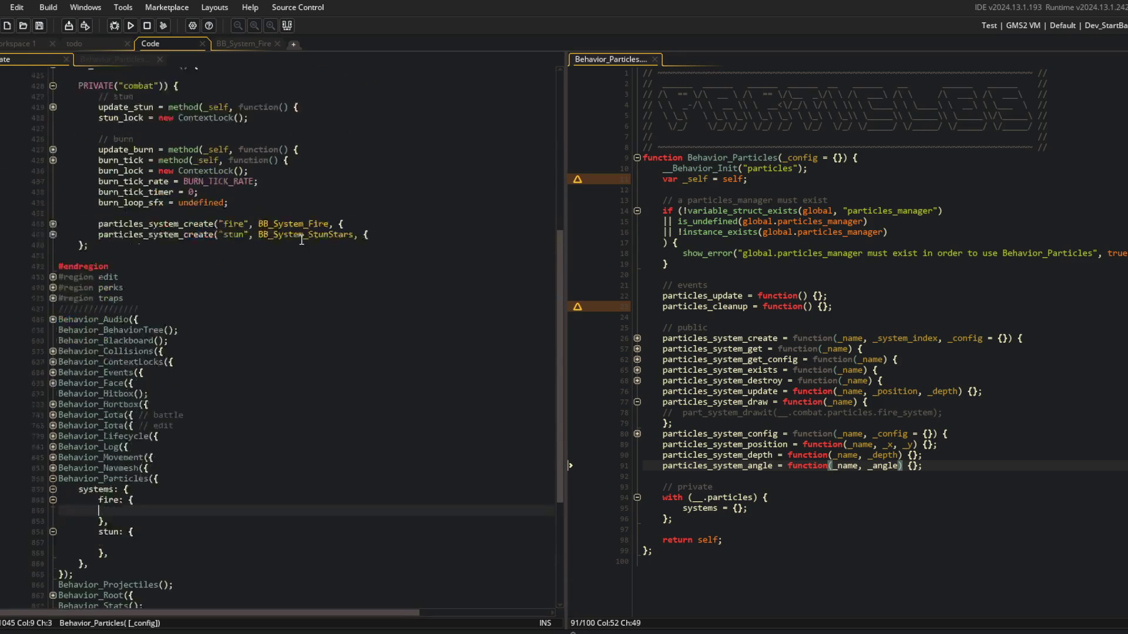
Set the fire entry's system to BB_System_Fire.
left_click(319, 189)
left_click(134, 485)
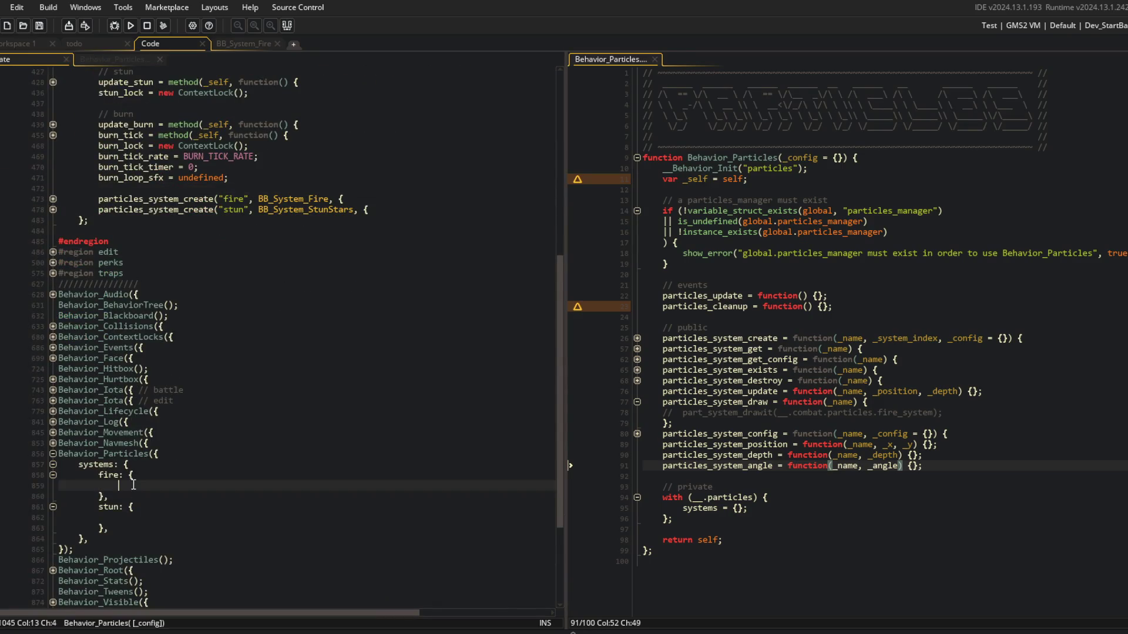
type("system: BB_SY")
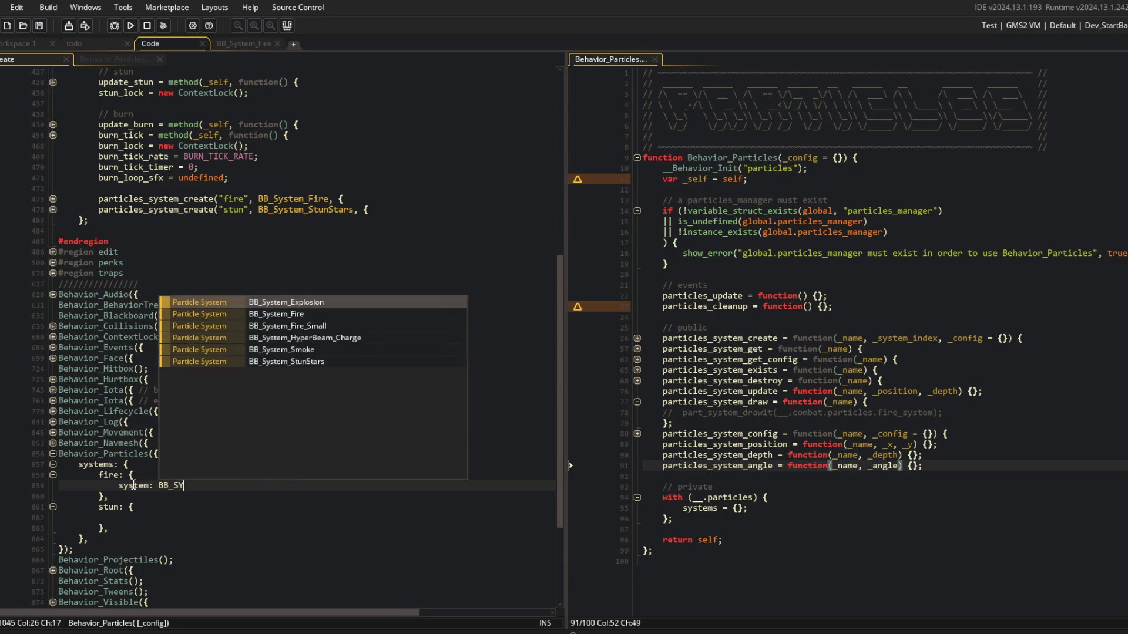
key("Down")
key("Return")
type(",")
key("Return")
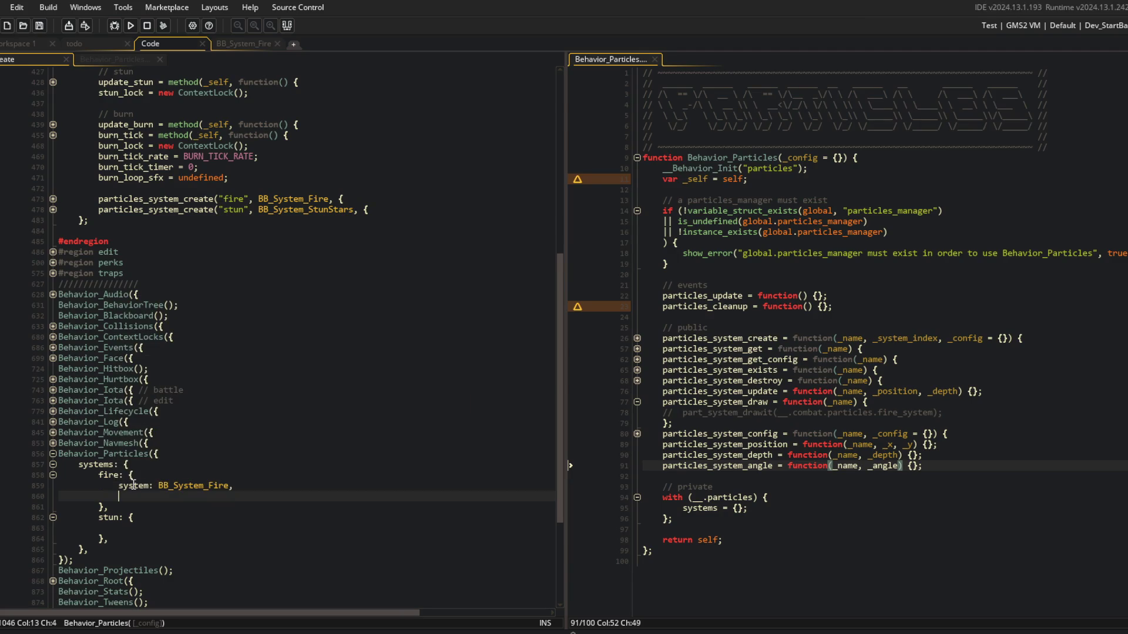
Copy the update, draw and depth settings from the fire create call into the fire entry.
left_click(342, 199)
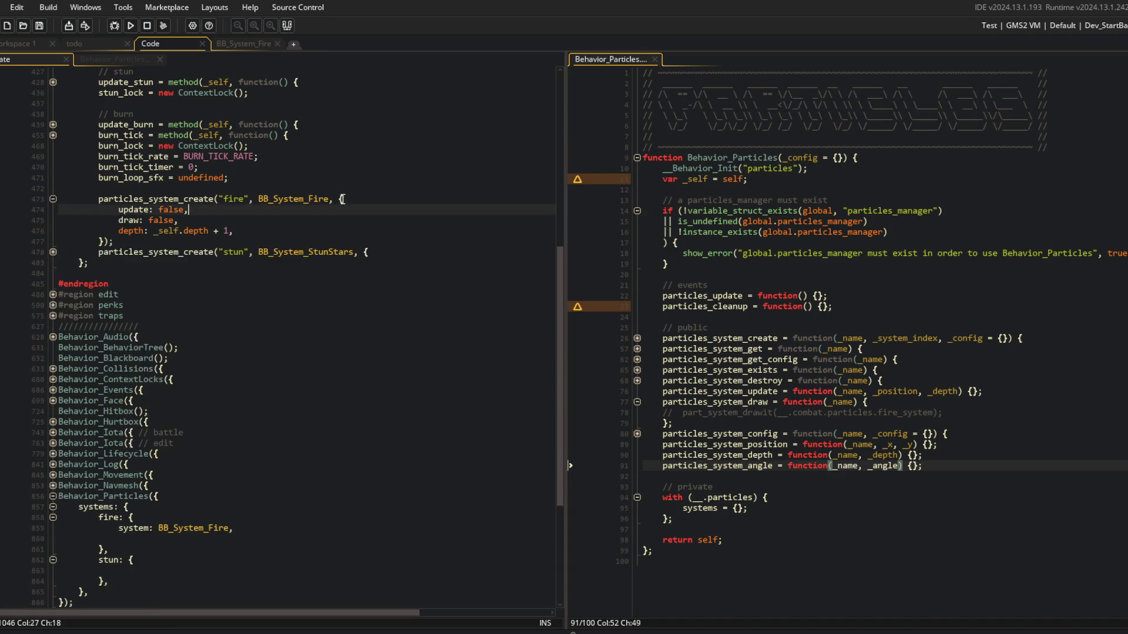
key("Up")
key("End")
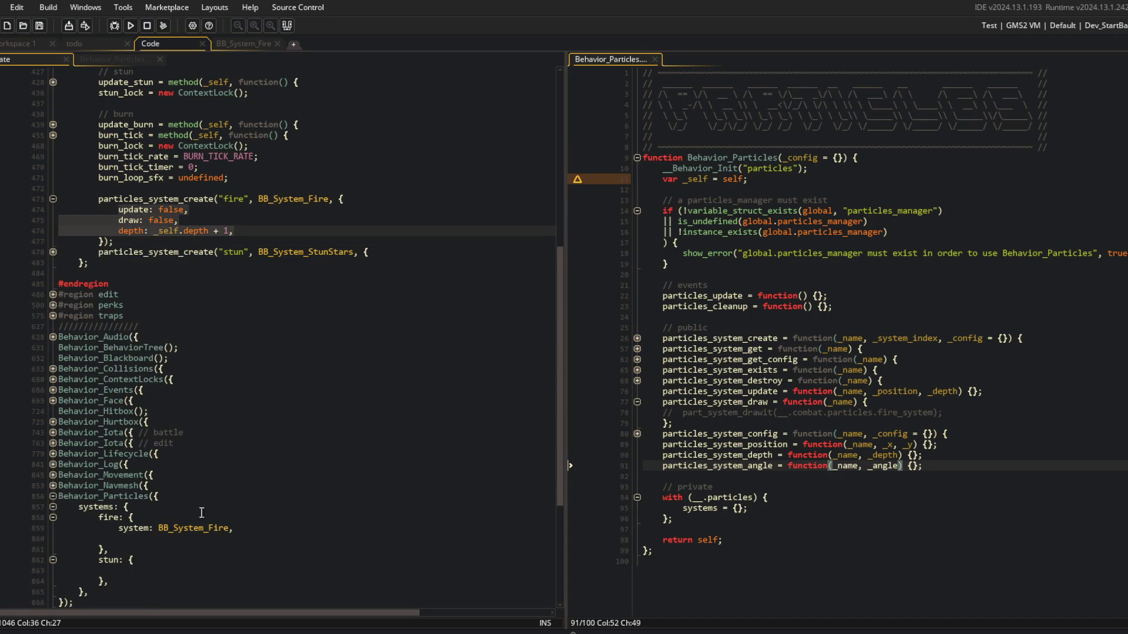
key("ctrl+c")
left_click(252, 527)
key("ctrl+v")
key("Delete")
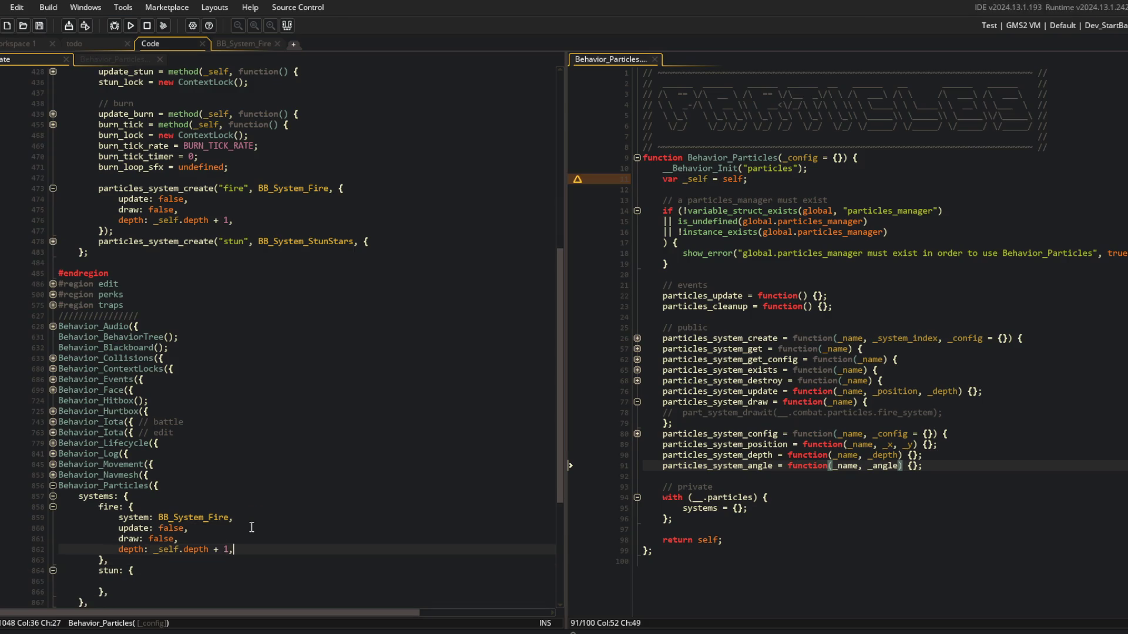
Copy the fire entry's settings into the stun entry, using BB_System_StunStars as its system.
scroll(251, 527, "down", 3)
key("shift+Up")
key("shift+Home")
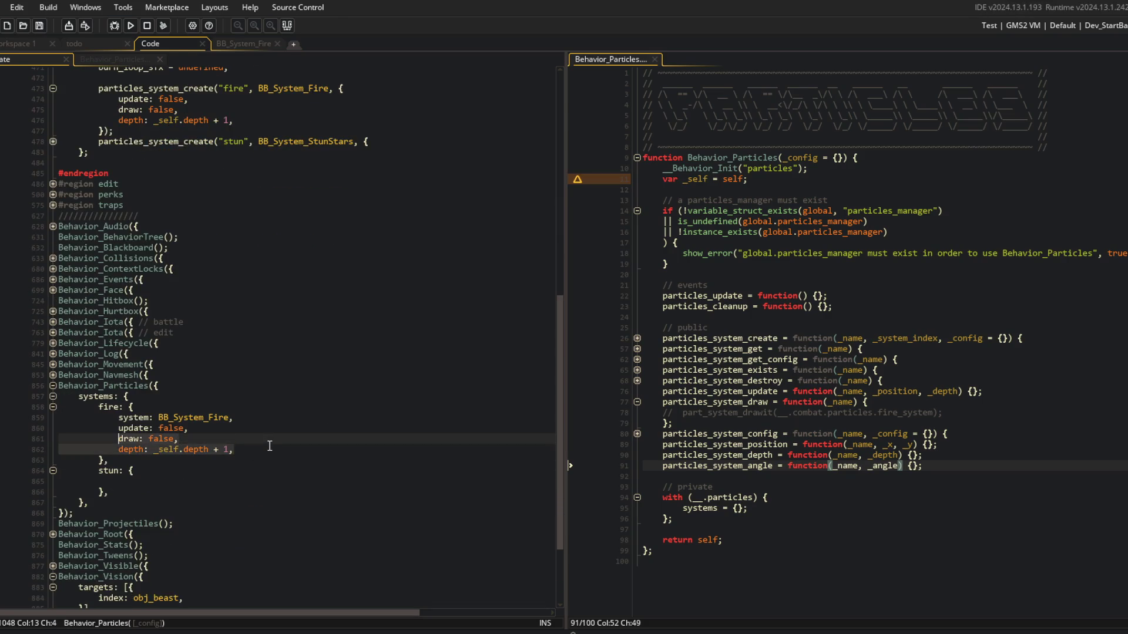
key("shift+Up")
key("shift+Up")
key("ctrl+c")
key("Down")
key("Down")
key("Down")
key("ctrl+v")
key("Up")
key("Up")
key("Up")
key("End")
key("BackSpace")
key("BackSpace")
type("Stun")
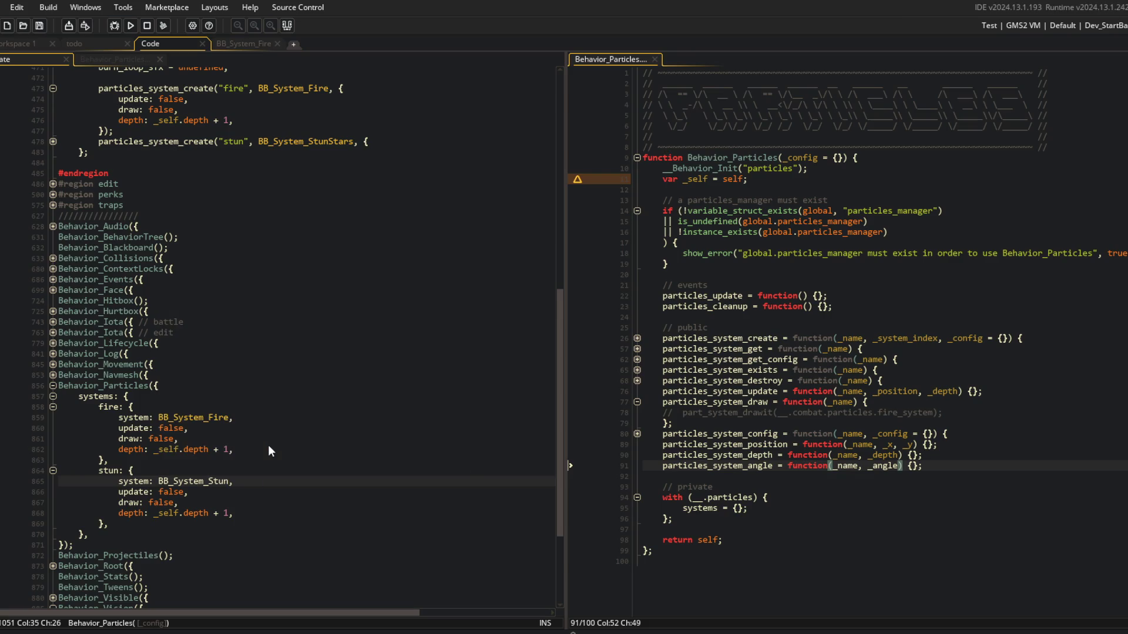
type("Sta")
key("Return")
Change the stun depth to _self.depth - 1, then open a line after systems = {} in Behavior_Particles.
key("Down")
key("Down")
key("Down")
key("End")
key("Left")
key("Left")
key("Left")
key("BackSpace")
type("-")
key("Up")
key("Up")
key("Up")
key("End")
left_click(790, 509)
key("Return")
key("Return")
Add an '// init incoming systems' comment after systems = {} and save Behavior_Particles.
type("//")
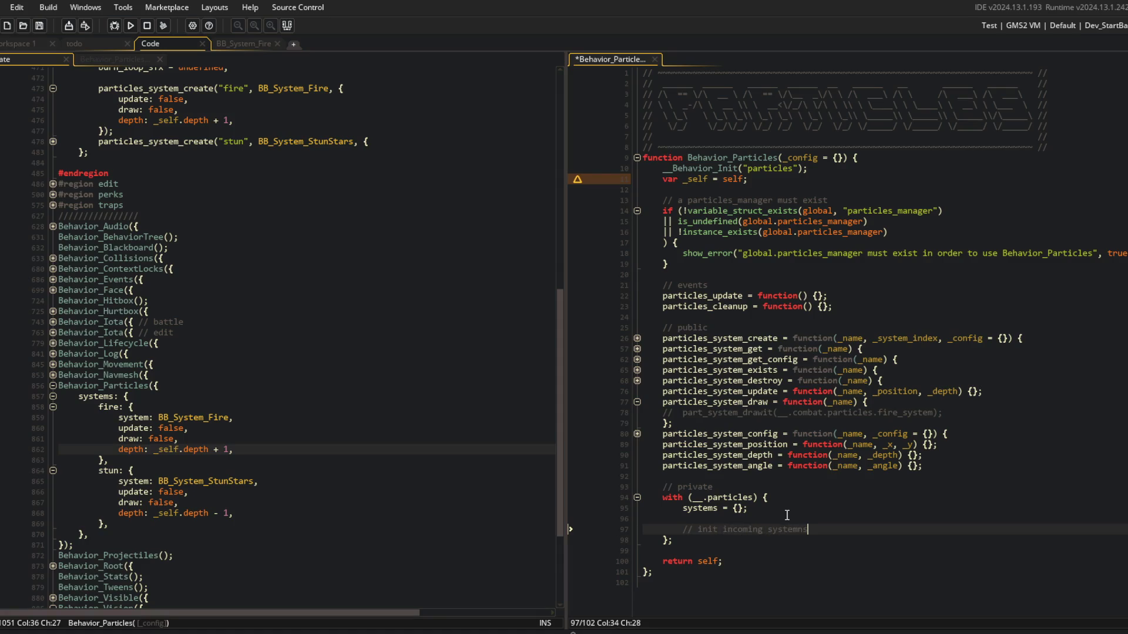
key("ctrl+s")
left_click(243, 395)
Delete the old fire and stun particles_system_create calls from the combat event code.
scroll(243, 396, "up", 3)
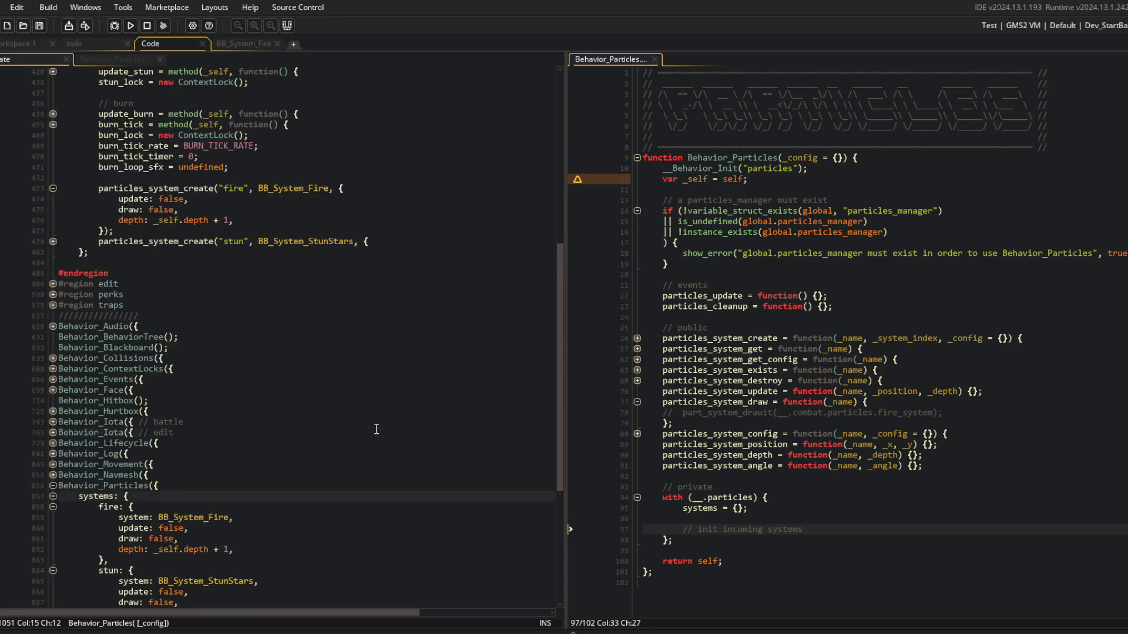
left_click(377, 433)
scroll(197, 270, "up", 2)
left_click(196, 241)
left_click(53, 292)
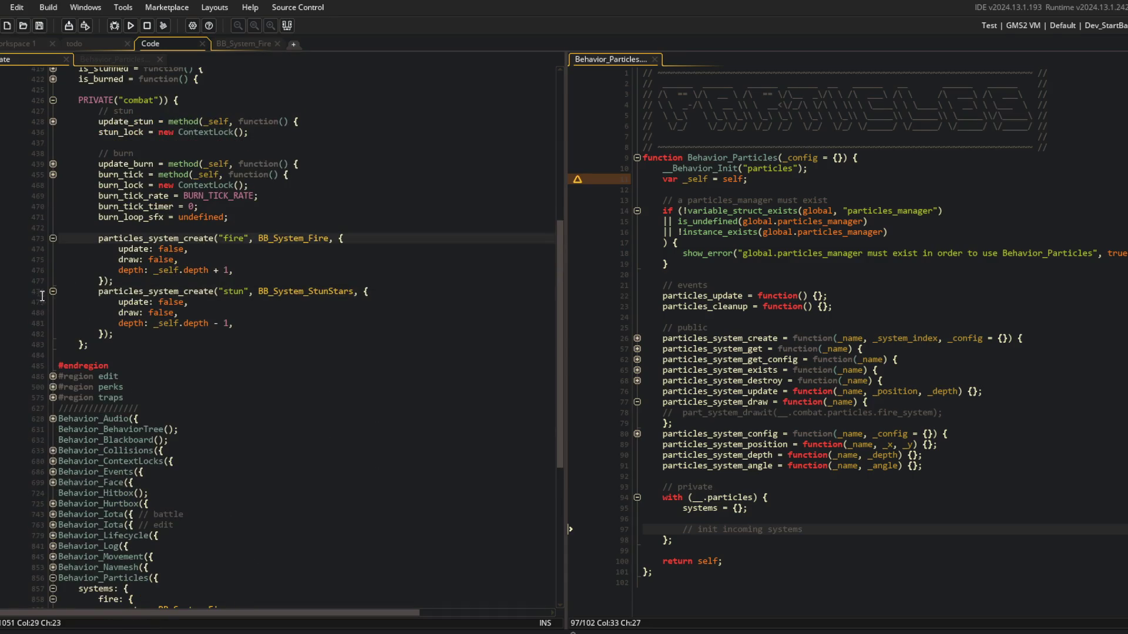
key("ctrl+shift+k")
key("ctrl+shift+k")
key("ctrl+shift+k")
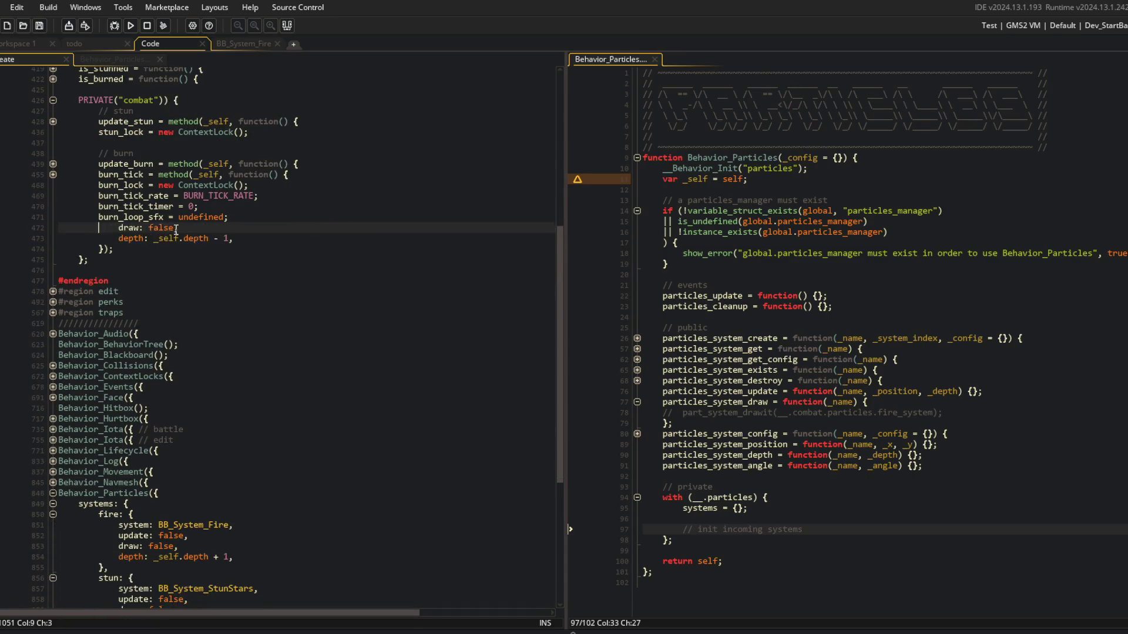
Review the burn and burn_lock settings in the combat code after removing particles_system_create.
left_click(284, 270)
scroll(284, 268, "up", 2)
left_click(283, 268)
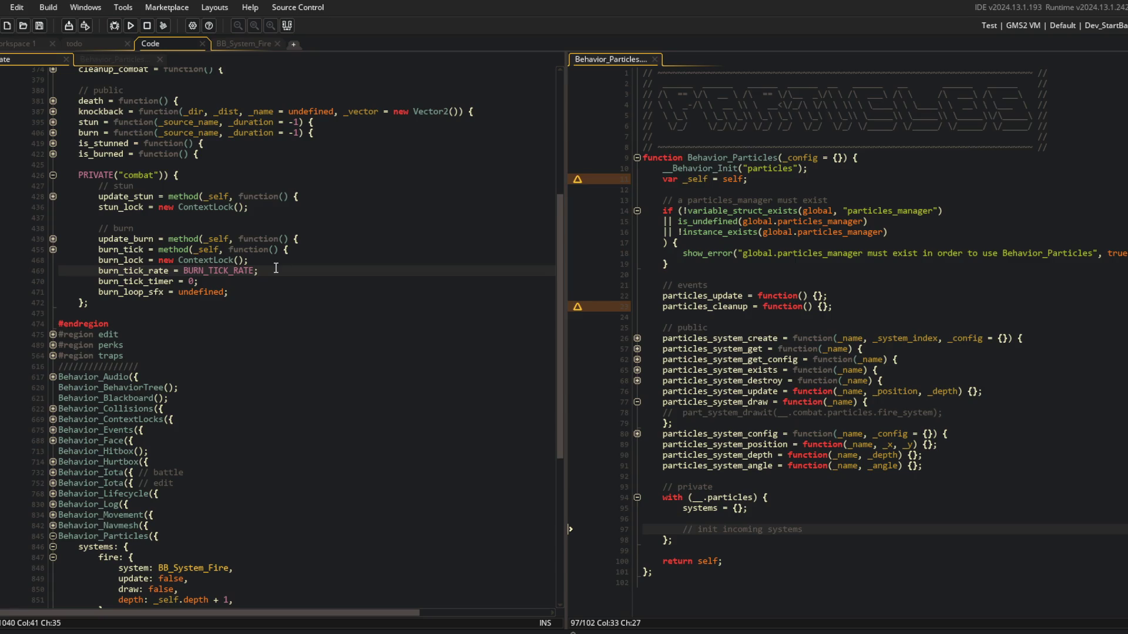
left_click(244, 260)
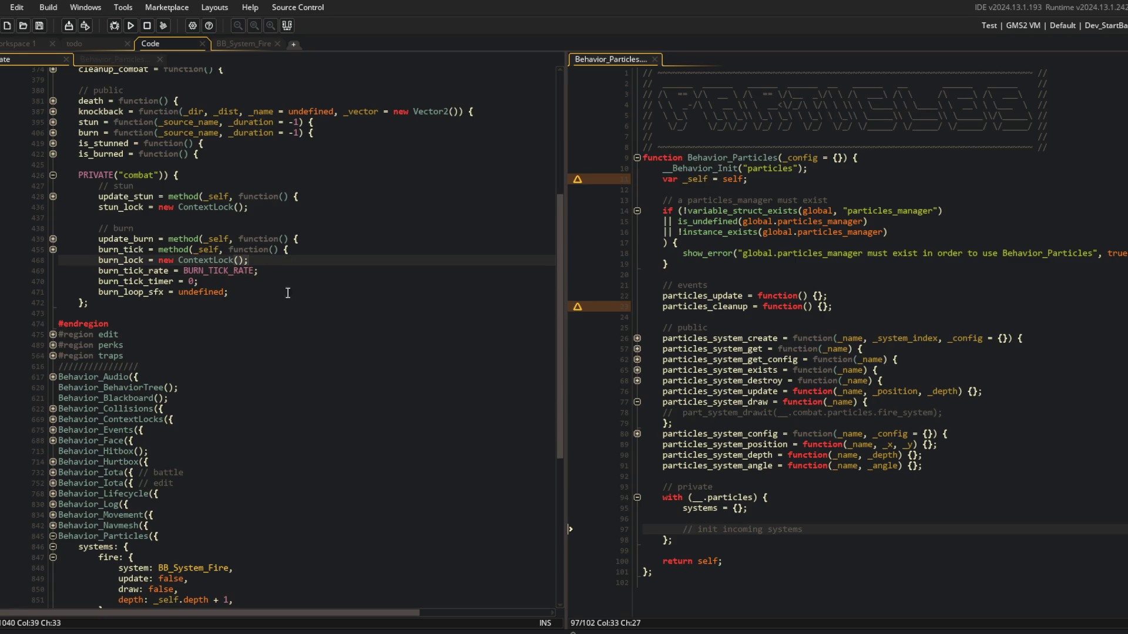
scroll(255, 169, "down", 4)
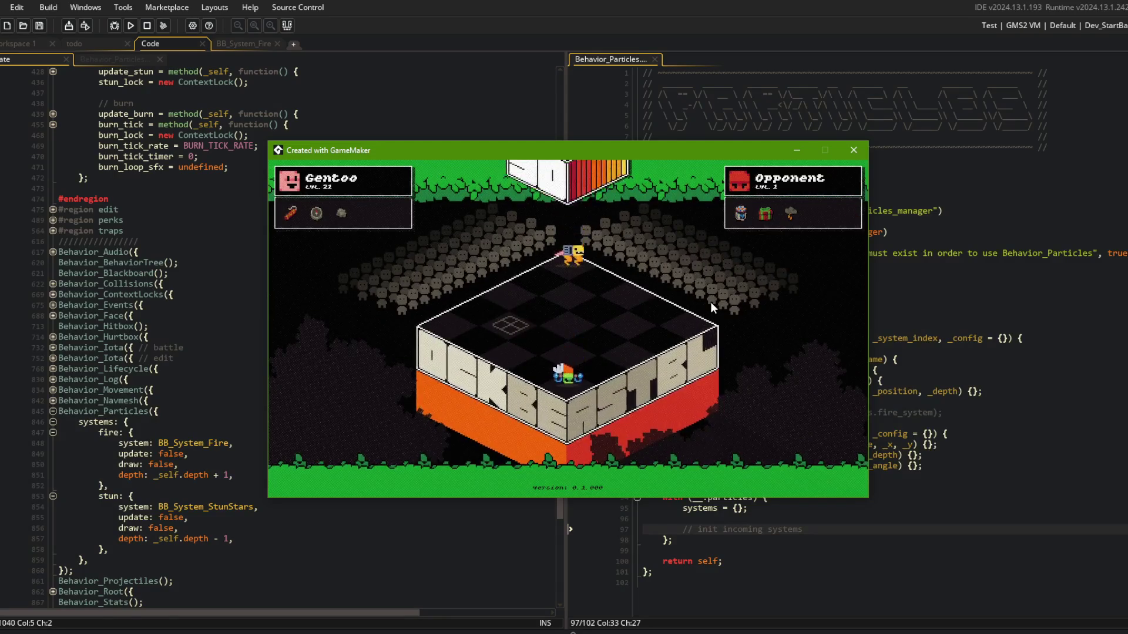
Browse the game's pause menu and the Perks list in the Library.
key("Escape")
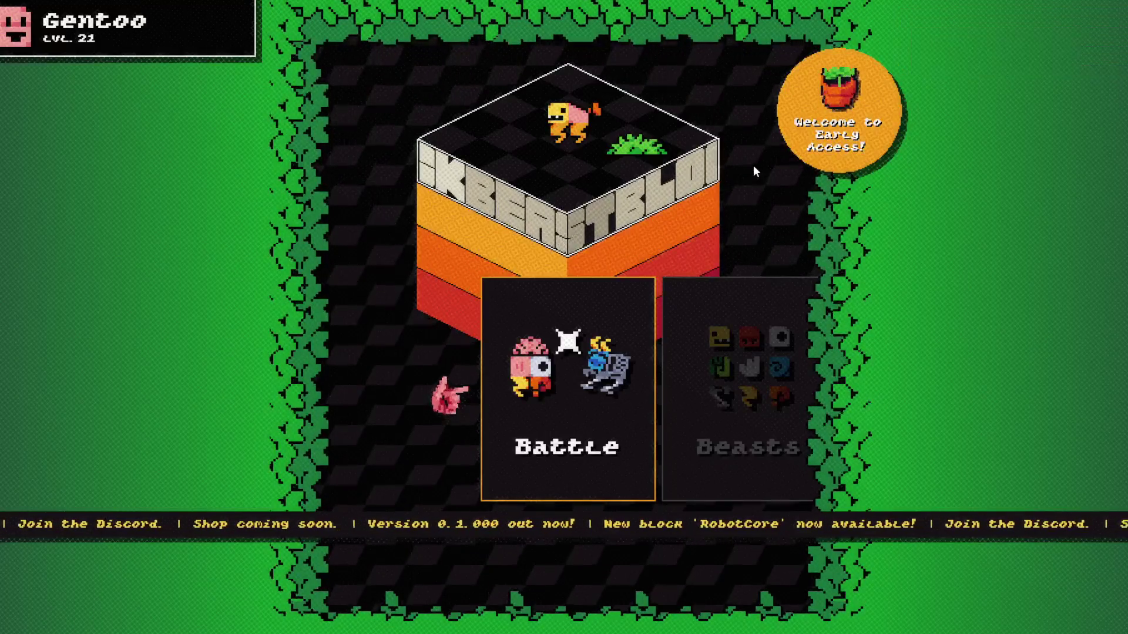
scroll(758, 334, "down", 3)
scroll(604, 399, "down", 5)
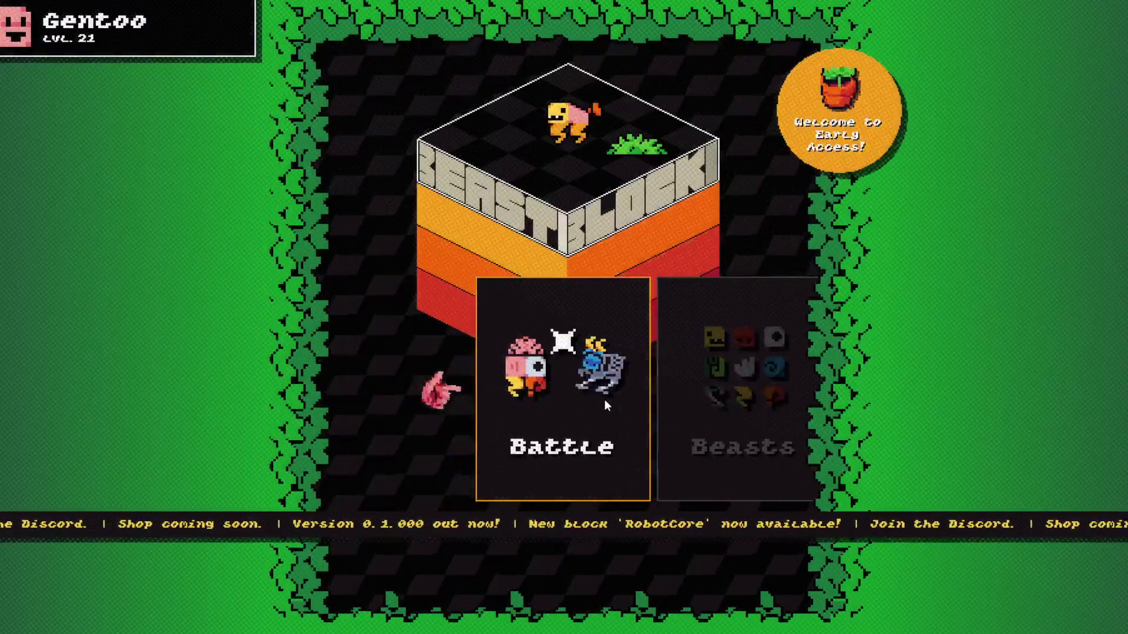
scroll(595, 398, "down", 3)
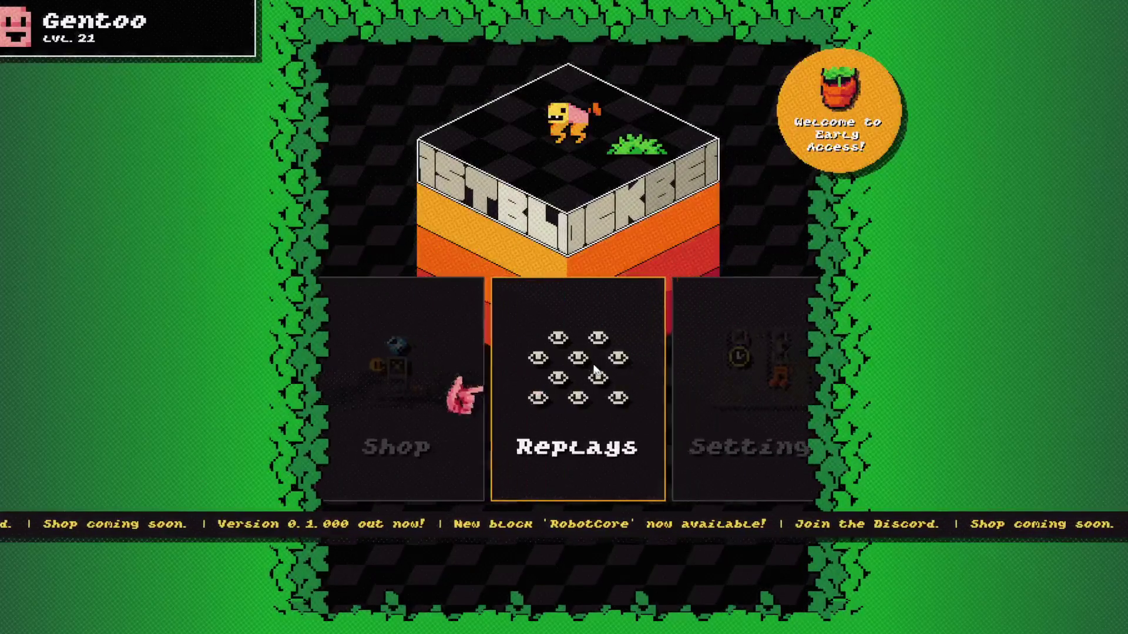
scroll(594, 364, "up", 1)
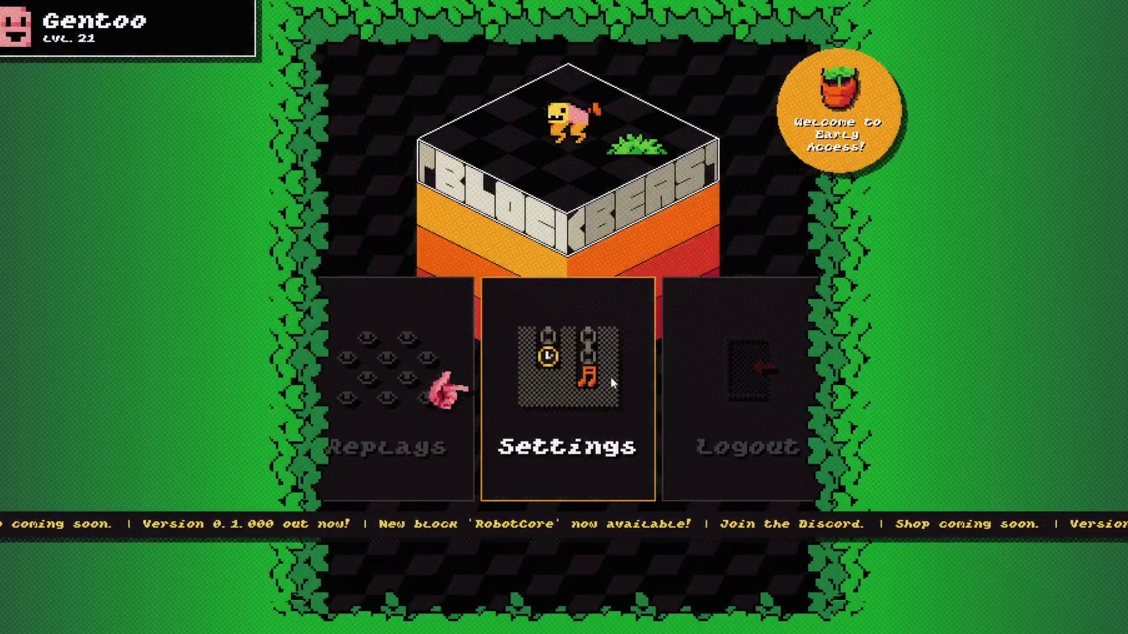
scroll(615, 395, "up", 2)
scroll(617, 400, "up", 2)
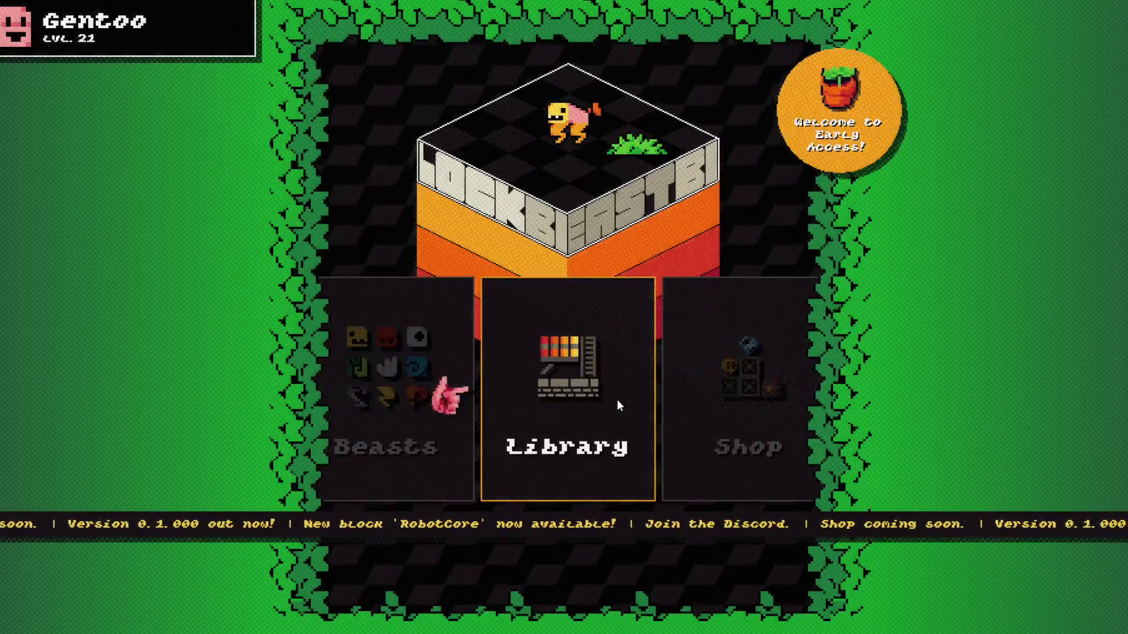
scroll(617, 405, "down", 1)
left_click(616, 408)
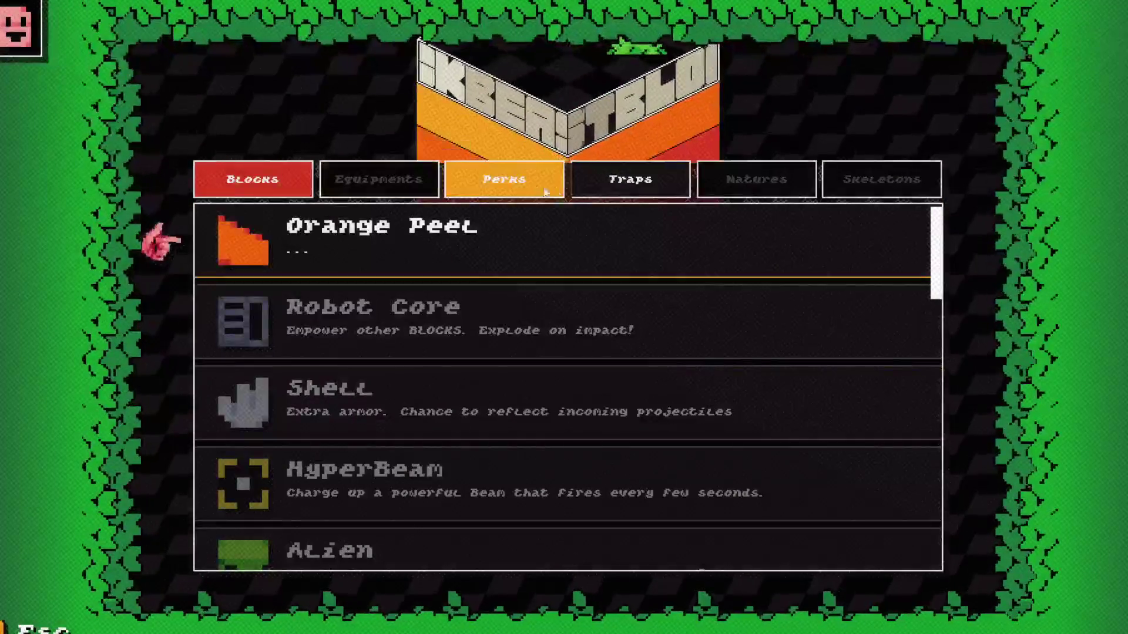
left_click(501, 179)
key("Escape")
On the Beasts screen, delete the My Beast 1 card and start a new beast.
left_click(567, 364)
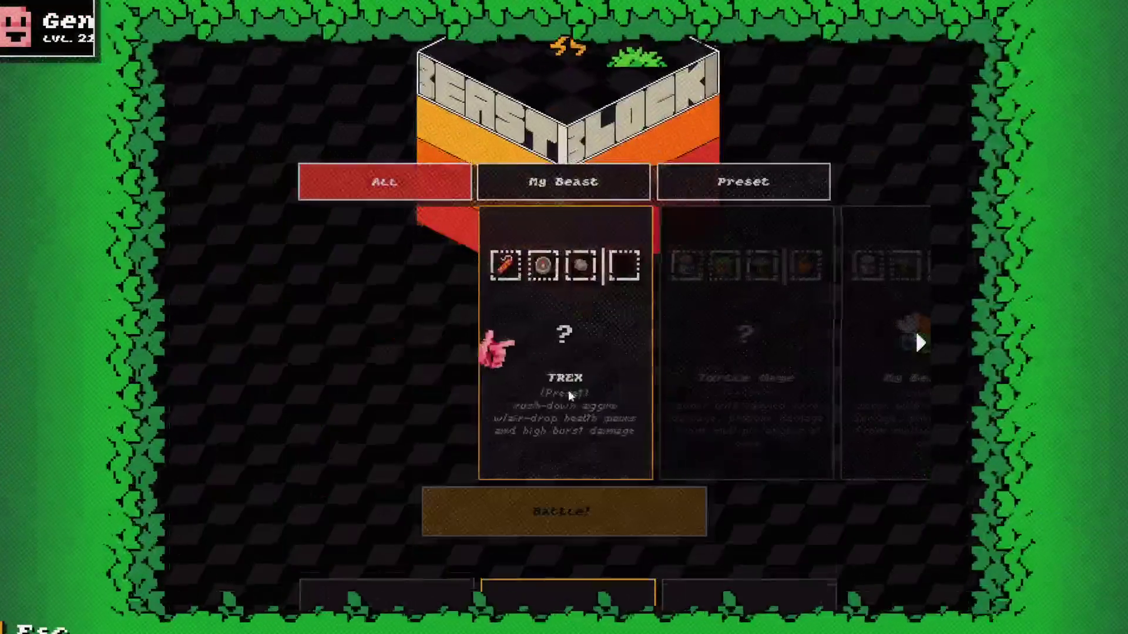
scroll(693, 372, "down", 4)
left_click(680, 458)
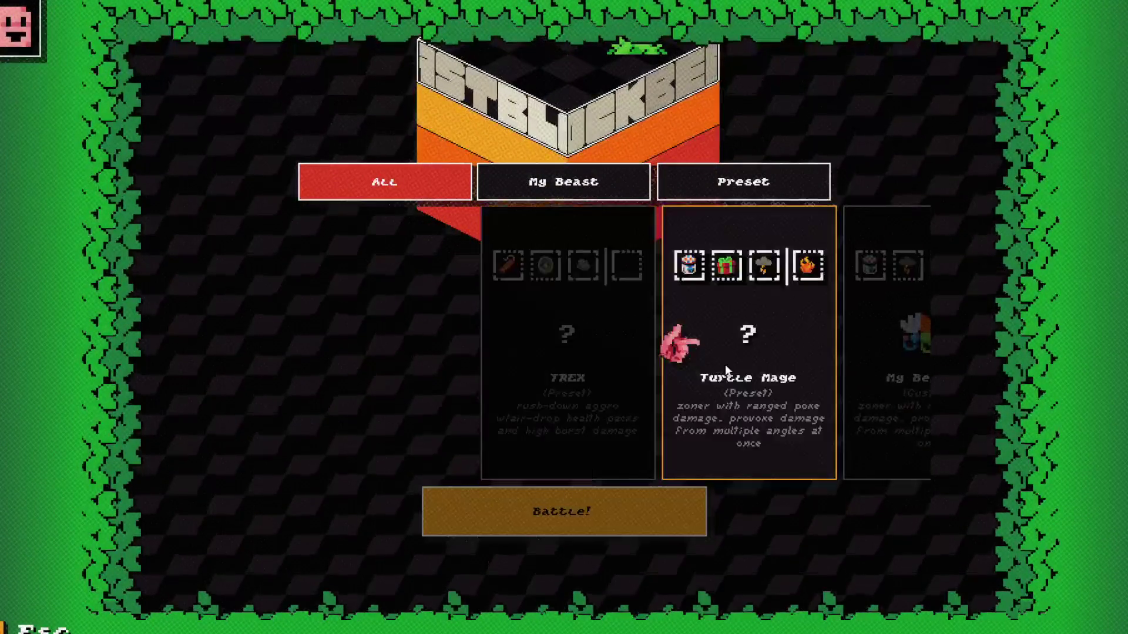
left_click(680, 446)
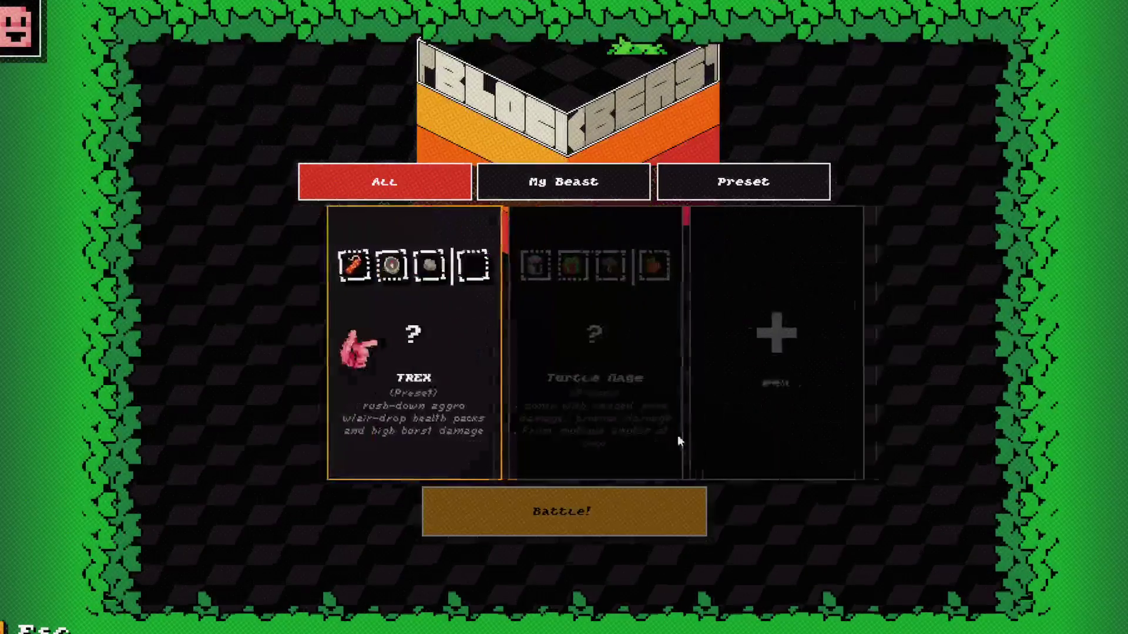
left_click(729, 318)
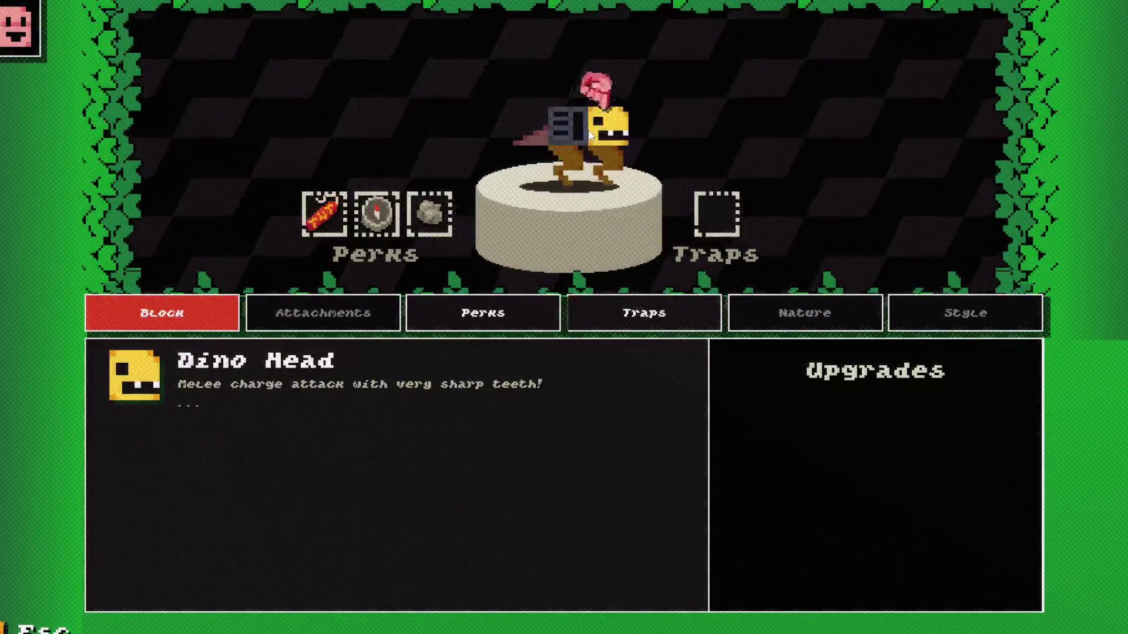
Read the info for the beast's blocks and take Robot Core off the beast.
mouse_move(579, 126)
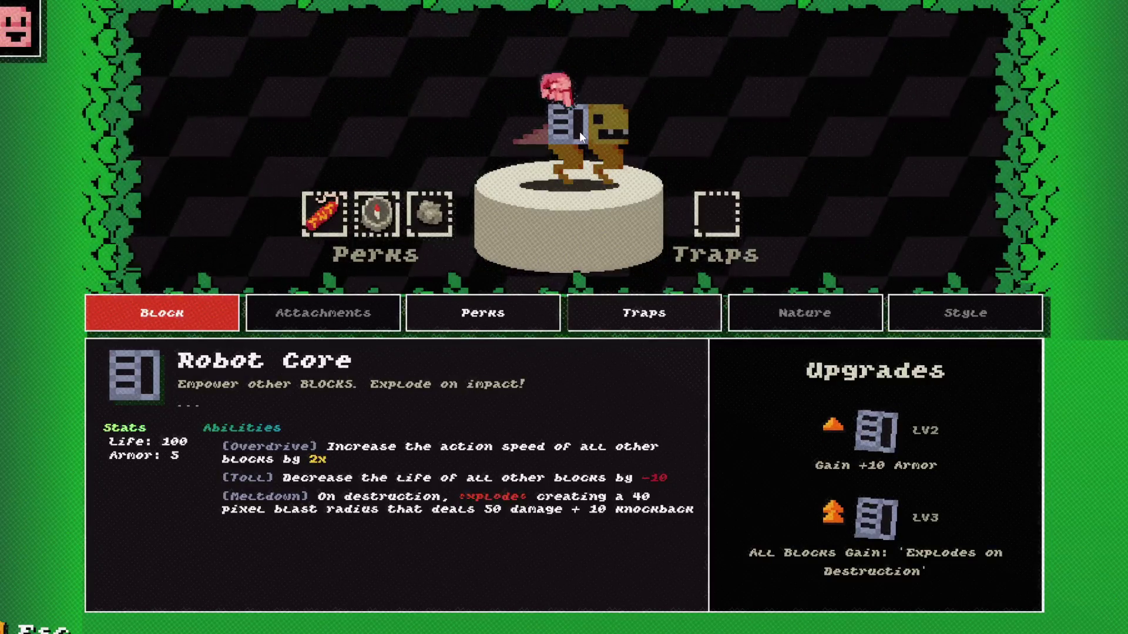
mouse_move(481, 118)
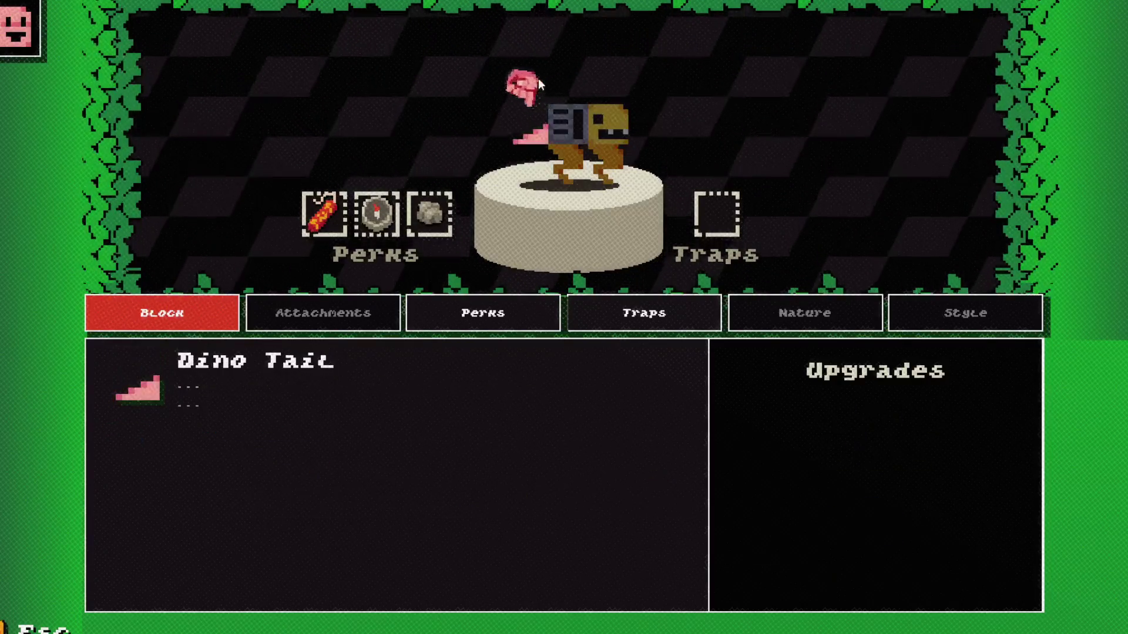
mouse_move(693, 97)
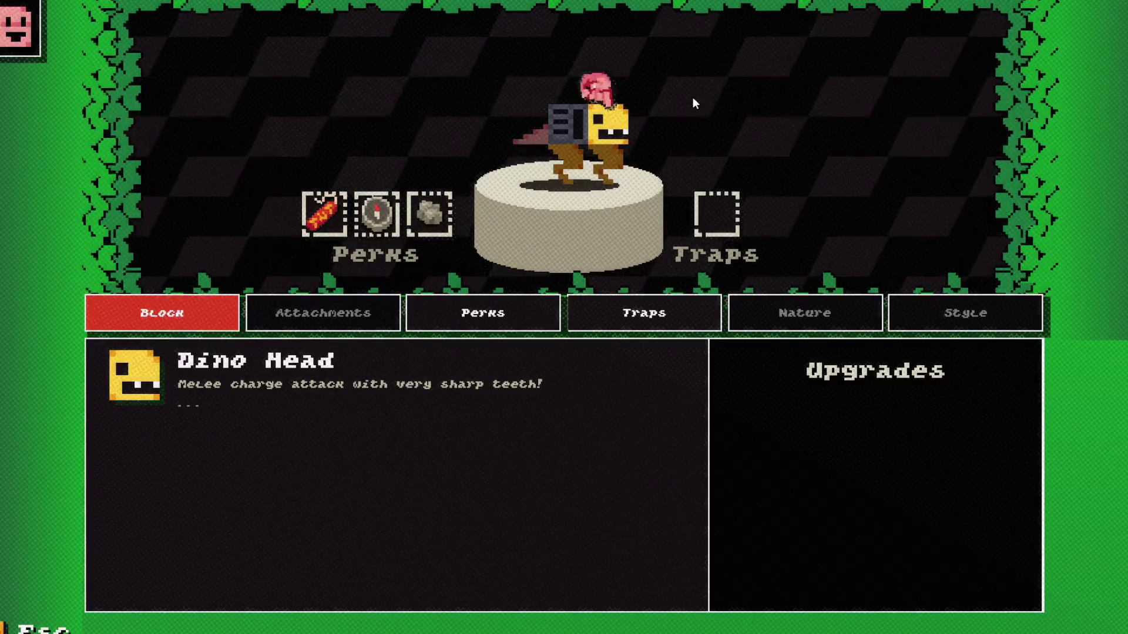
mouse_move(544, 108)
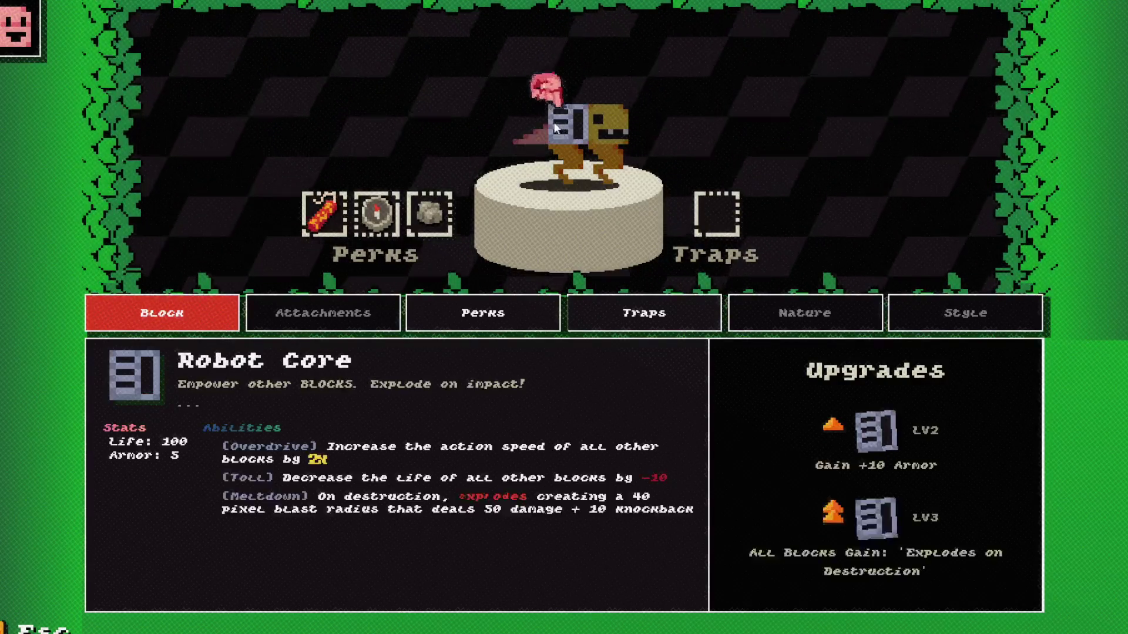
left_click(549, 121)
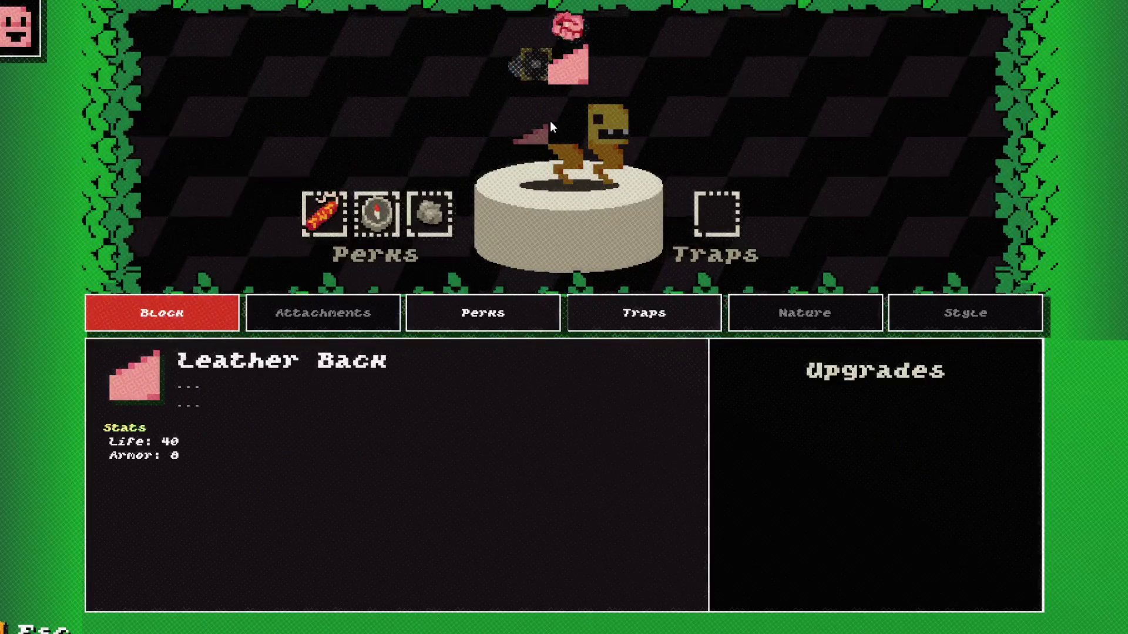
Scroll the block carousel back and forth to find Robot Core.
scroll(549, 121, "down", 2)
scroll(549, 121, "up", 1)
scroll(550, 121, "down", 1)
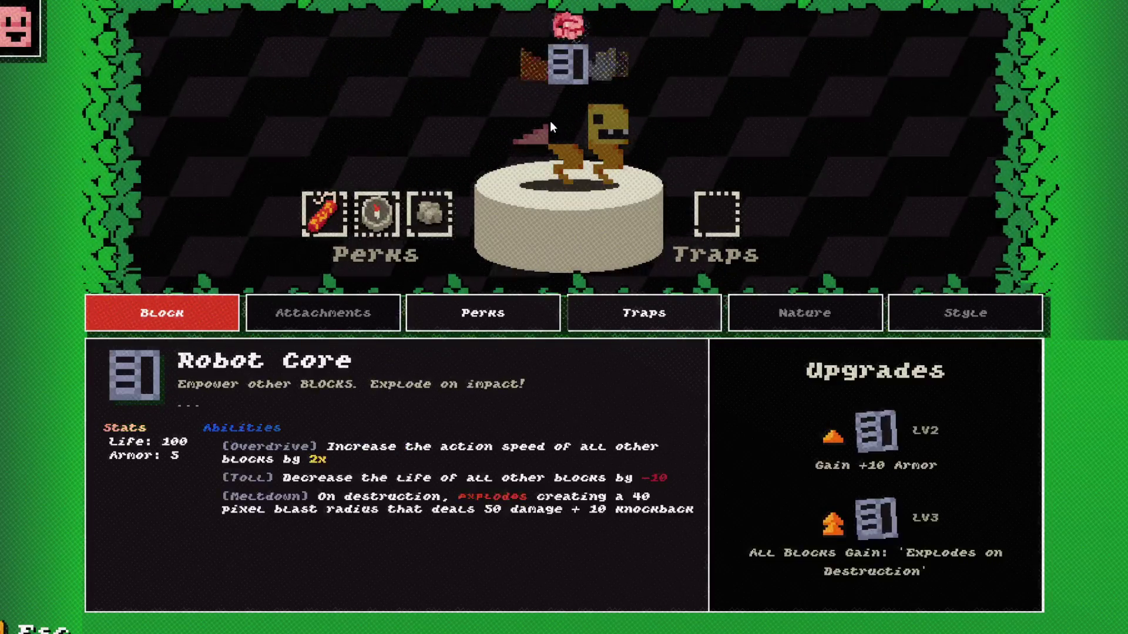
scroll(550, 121, "up", 1)
Put Robot Core back on the beast, leave the editor and browse the beast cards.
scroll(550, 121, "down", 1)
left_click(549, 121)
key("Escape")
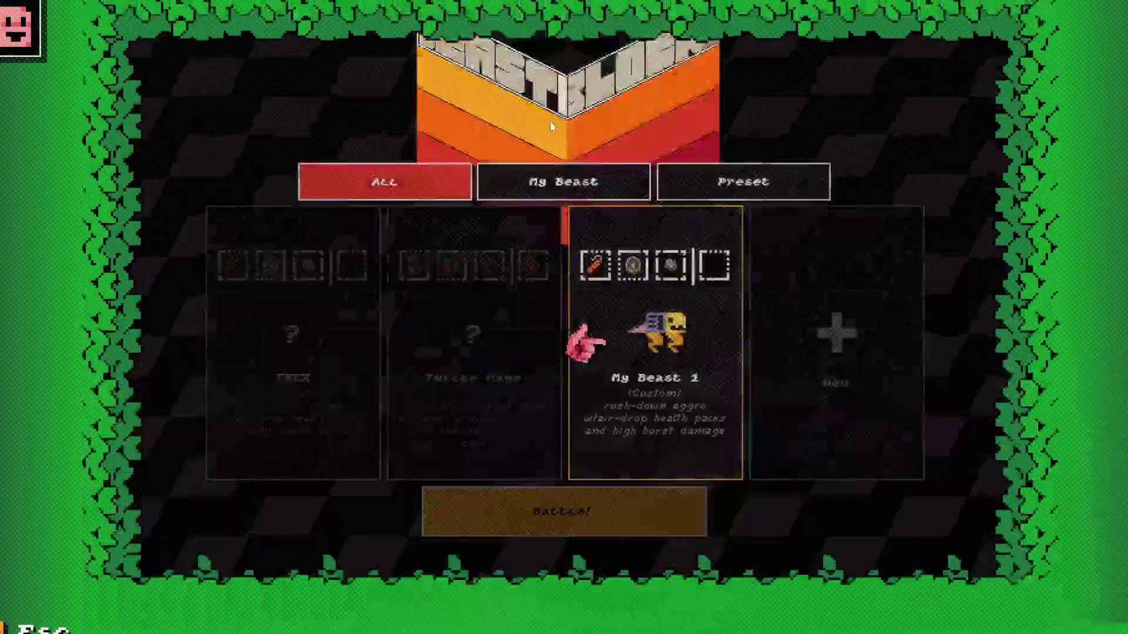
key("Right")
key("Left")
key("Up")
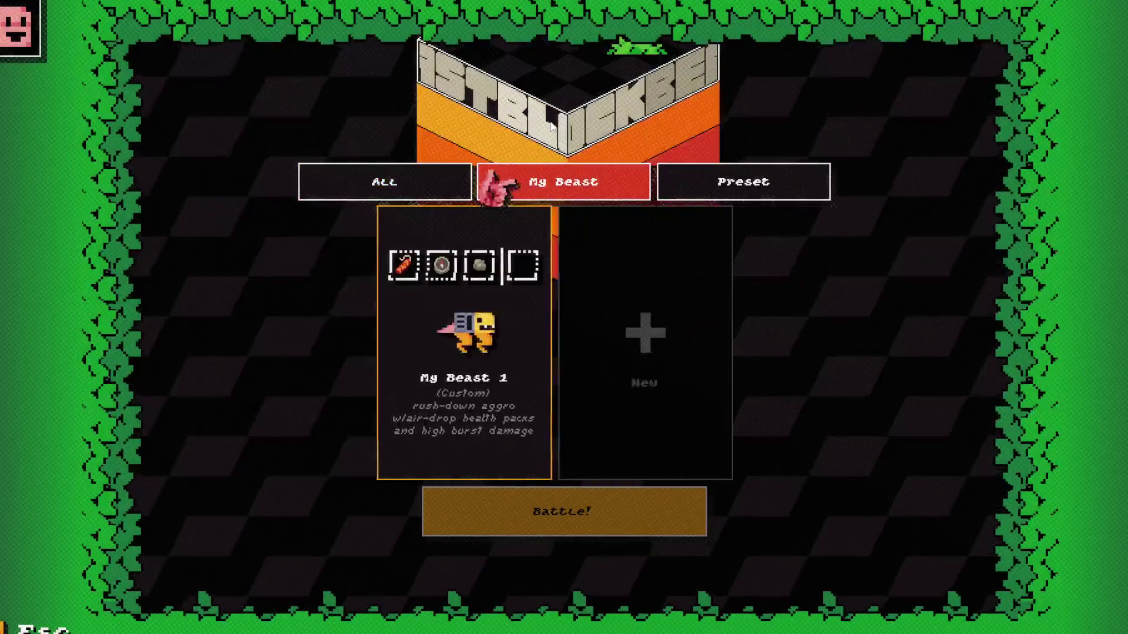
key("Down")
From the main menu, open Replays, expand Replay 1 and start its playback.
key("Escape")
key("Right")
key("Return")
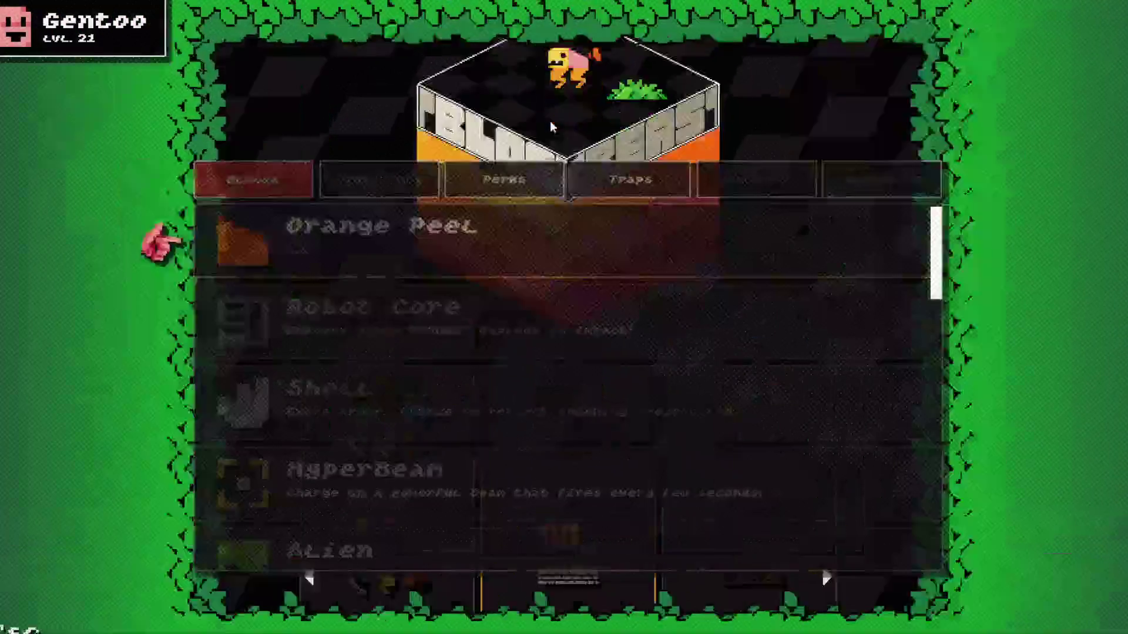
key("Escape")
key("Right")
key("Right")
key("Left")
key("Right")
key("Return")
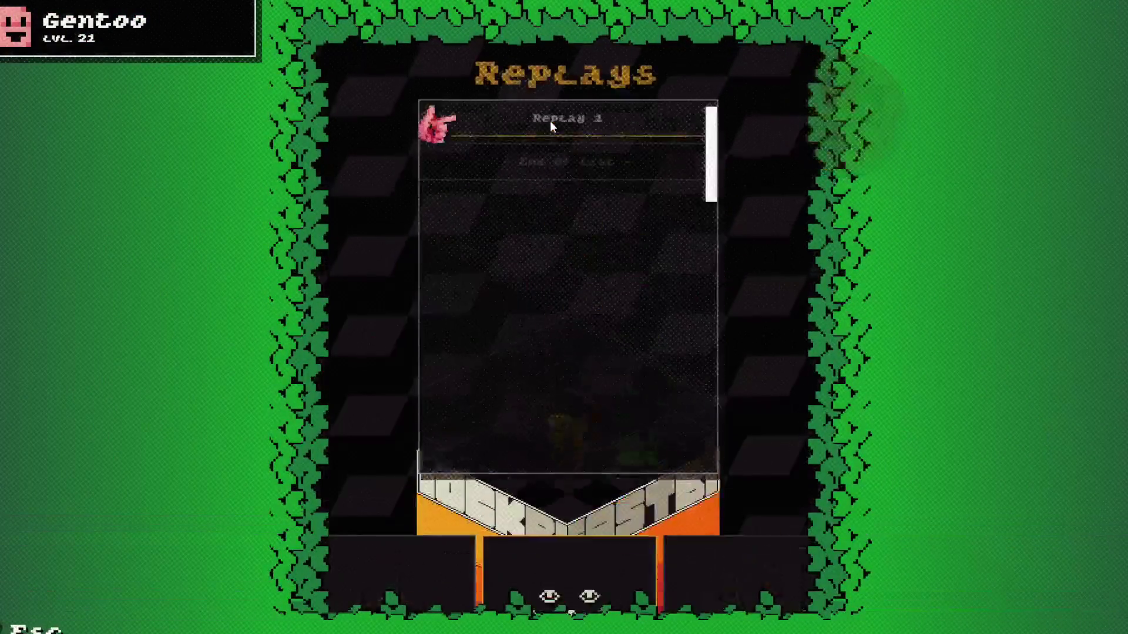
key("Return")
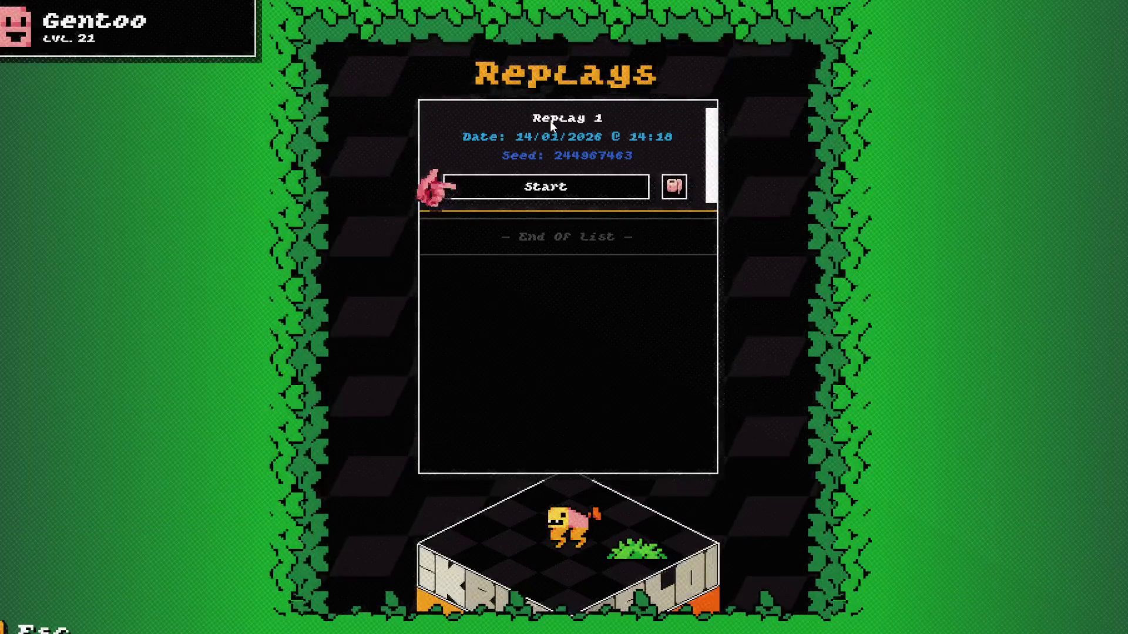
key("Return")
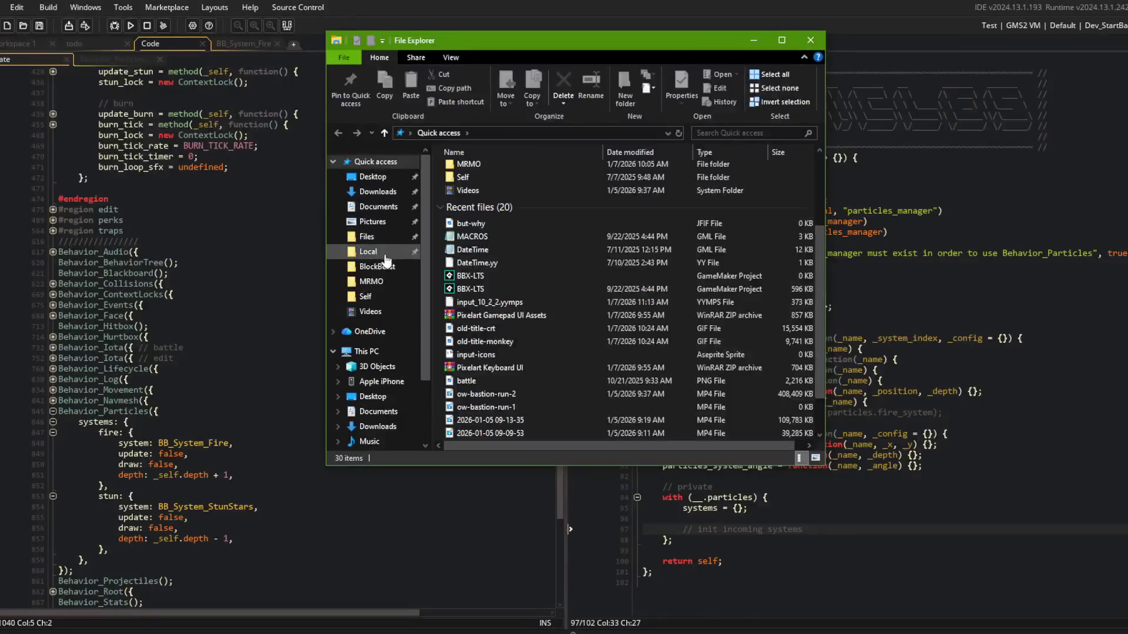
Navigate to AppData\Local\BlockBeast\BlockBeast\save\0.0.00\replays in File Explorer.
left_click(368, 252)
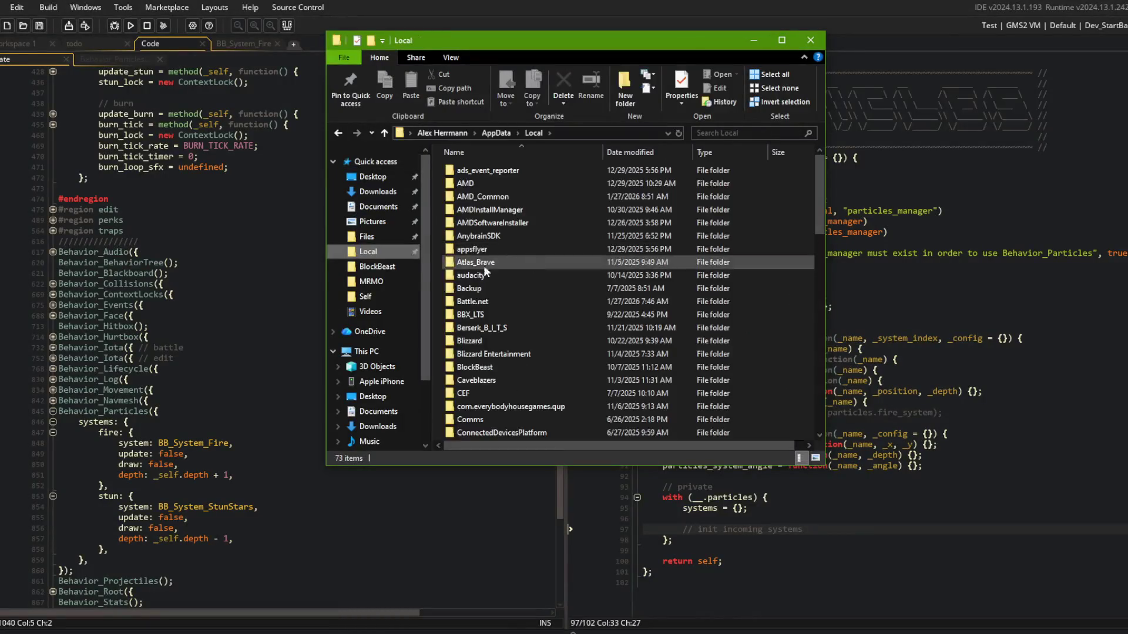
left_click(391, 236)
left_click(392, 251)
scroll(530, 235, "down", 10)
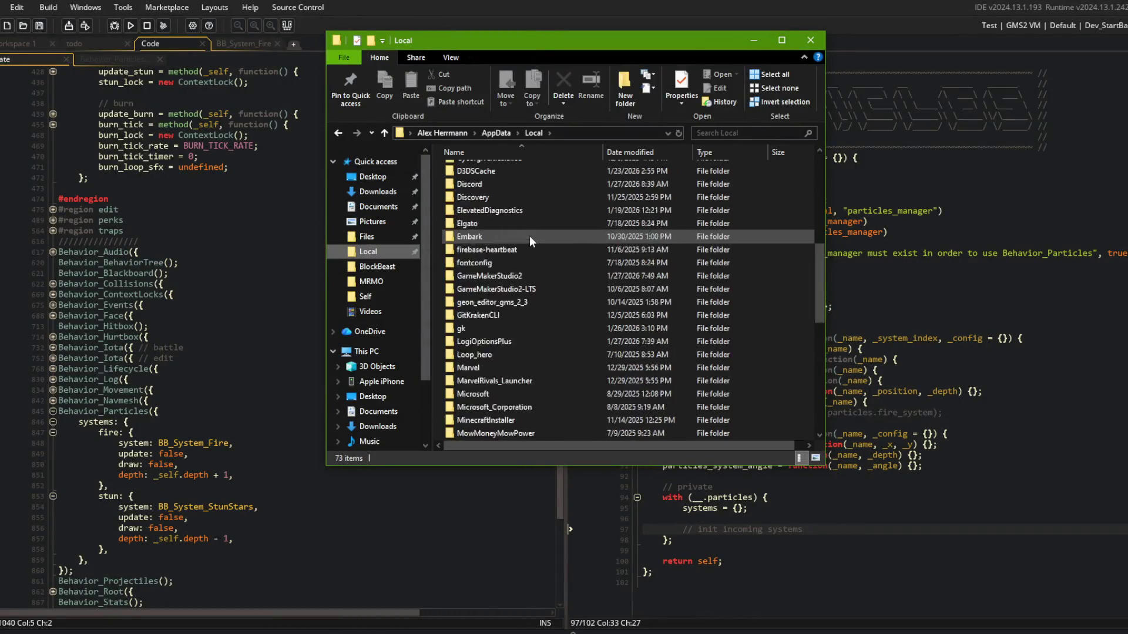
scroll(534, 352, "up", 12)
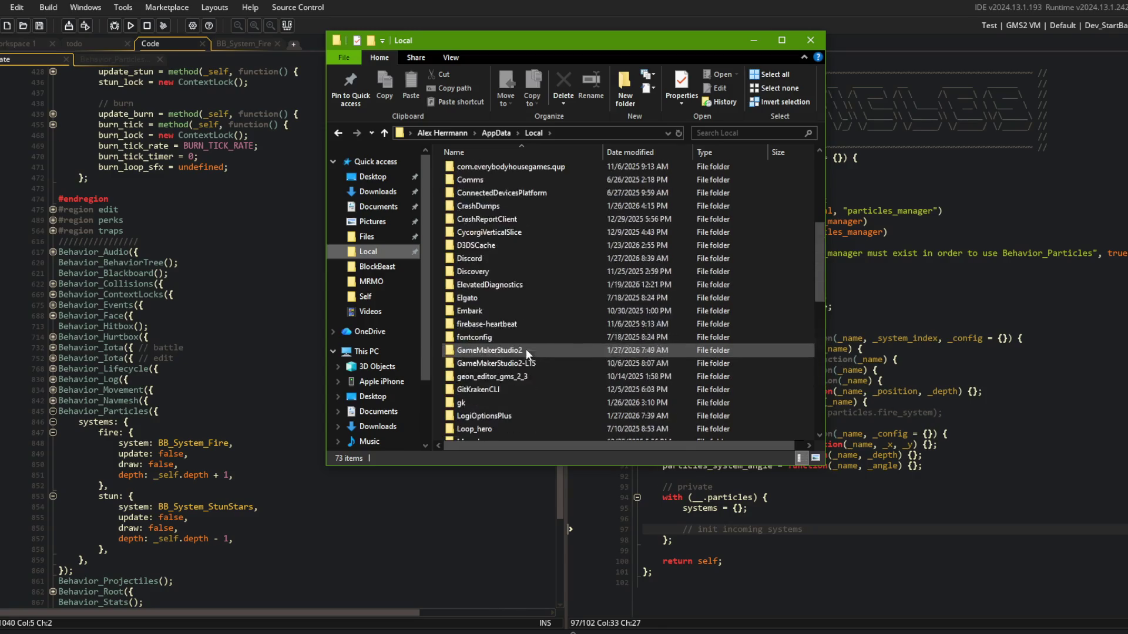
double_click(486, 323)
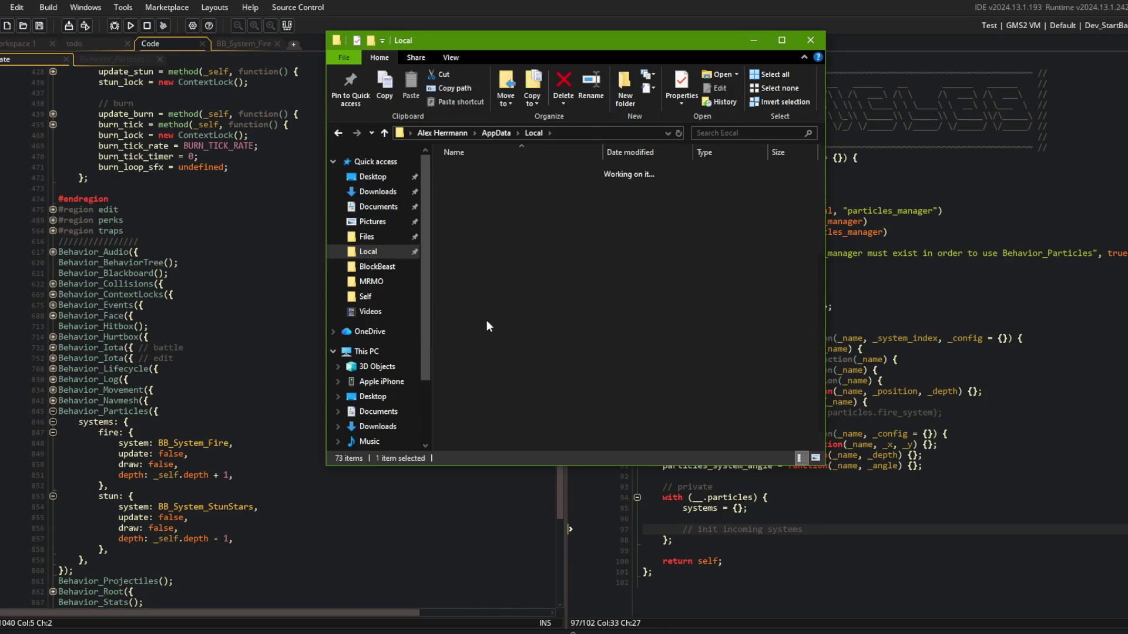
double_click(481, 173)
double_click(483, 171)
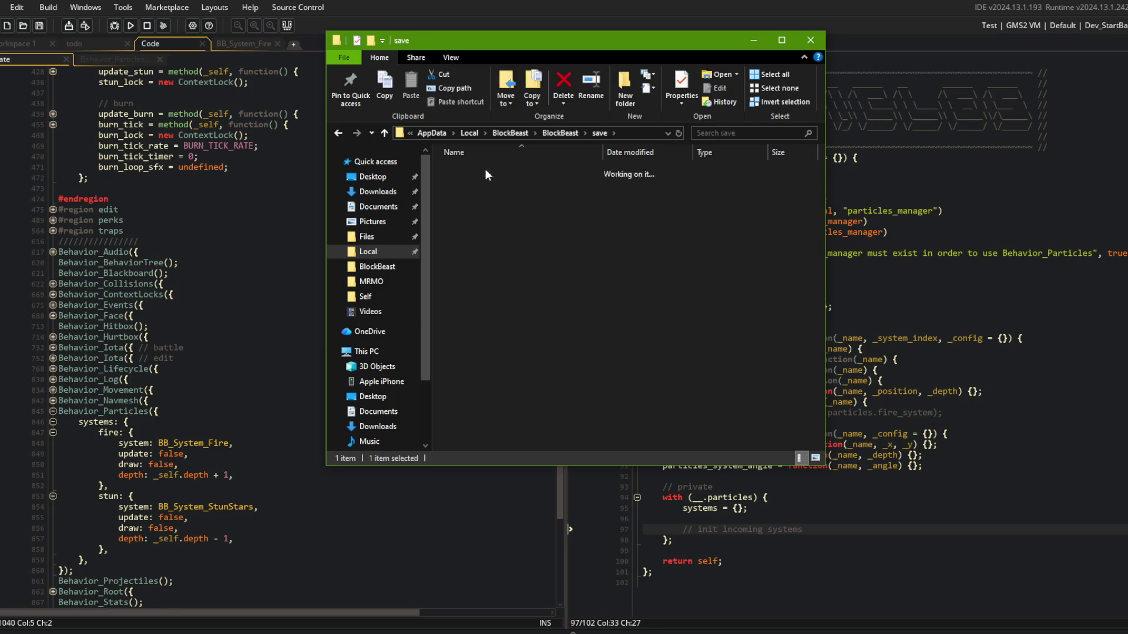
double_click(485, 169)
double_click(484, 182)
Delete the saved replay folder 244967463.
left_click(549, 133)
double_click(495, 185)
left_click(490, 172)
key("Delete")
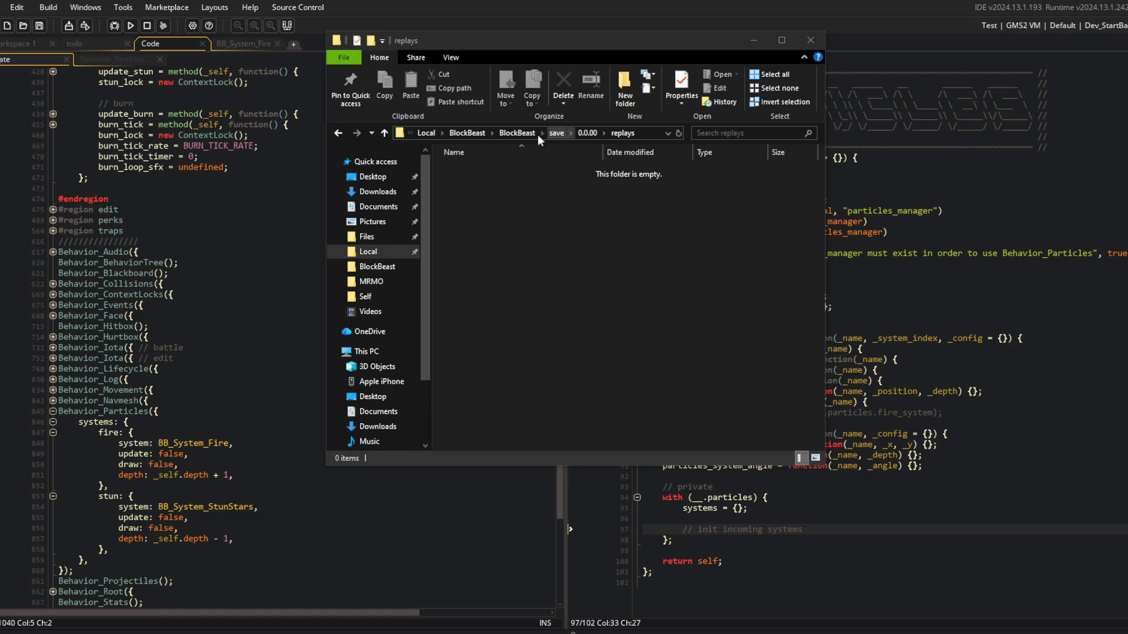
Return to the maximized GameMaker window and bring up the split Behavior_Particles code views.
double_click(841, 21)
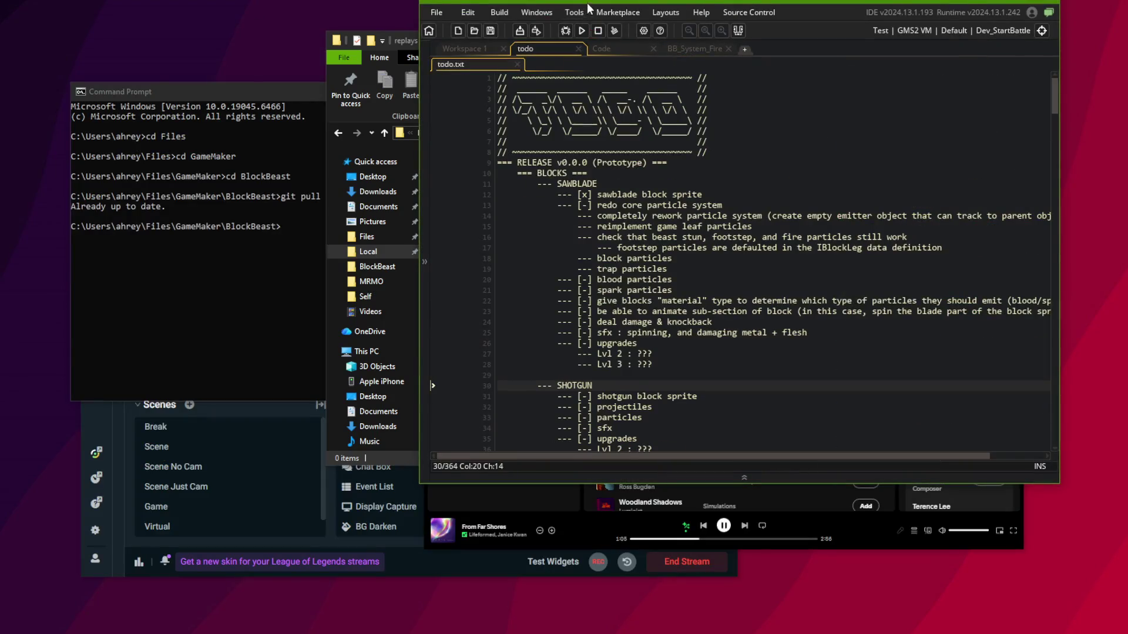
double_click(587, 8)
left_click(91, 41)
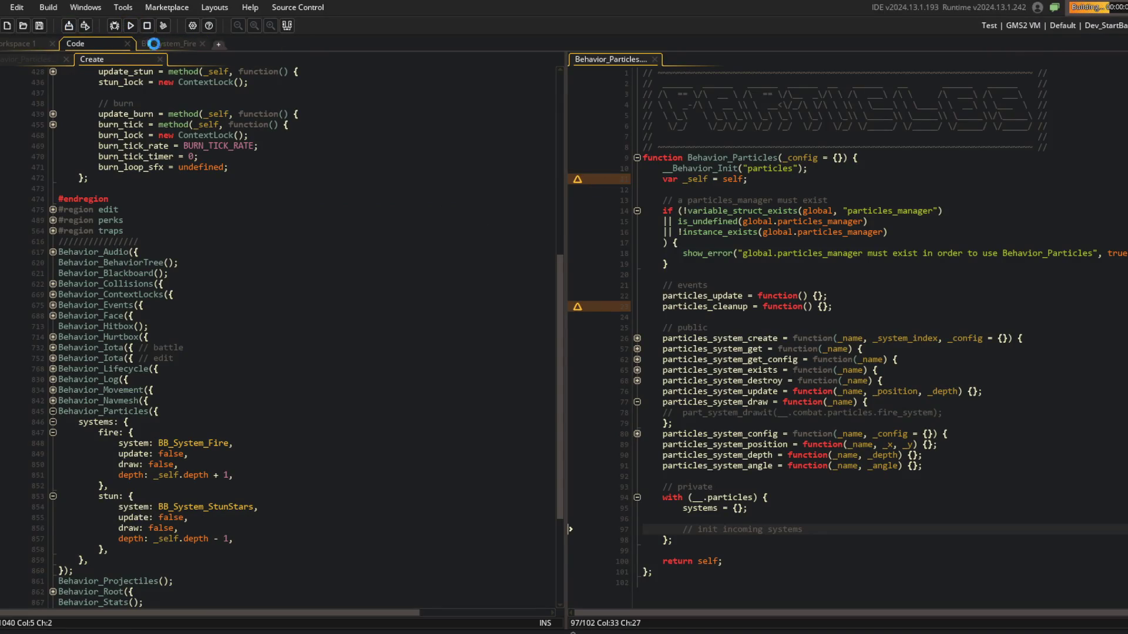
Widen the Behavior_Particles code pane, add a line below the init incoming systems comment, and save.
scroll(269, 282, "up", 4)
left_click(269, 282)
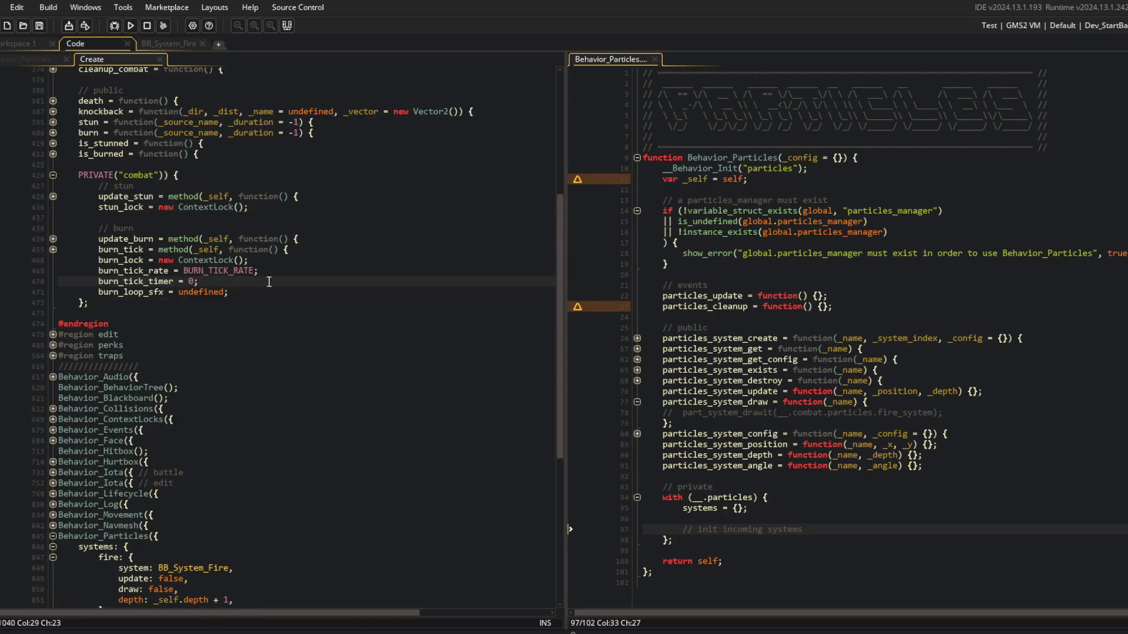
scroll(264, 317, "down", 6)
scroll(849, 553, "down", 1)
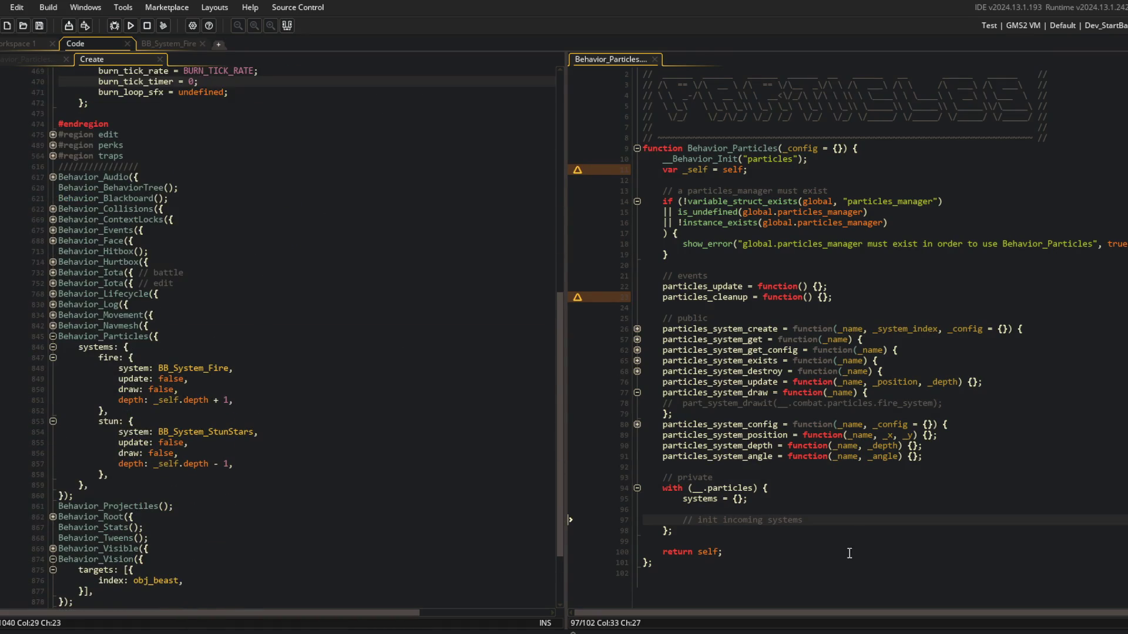
left_click_drag(565, 255, 411, 258)
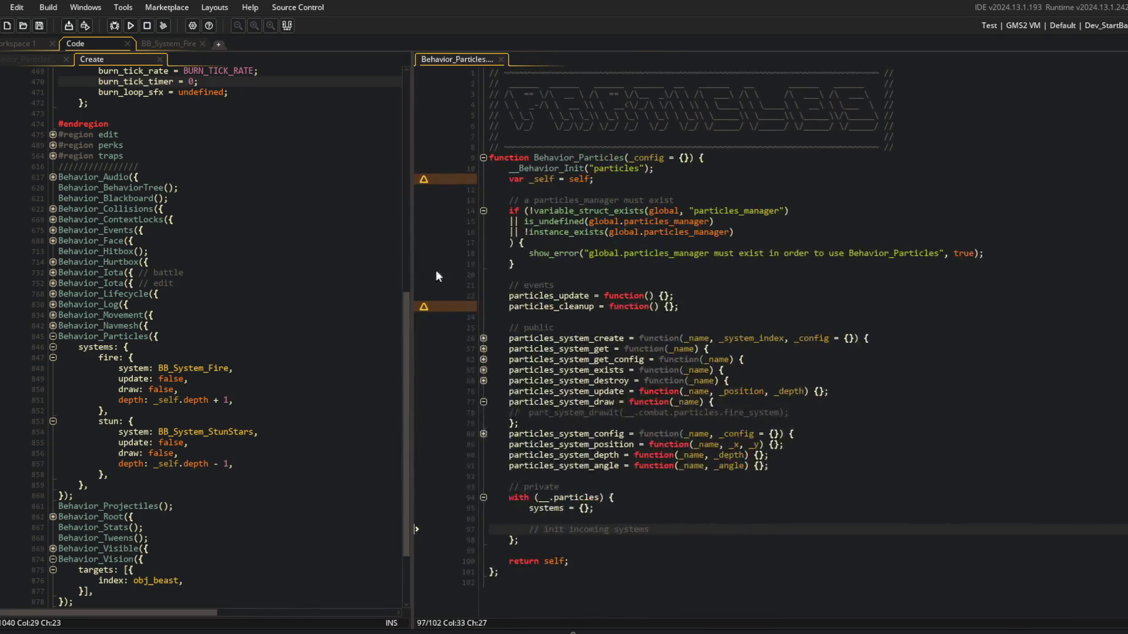
key("Return")
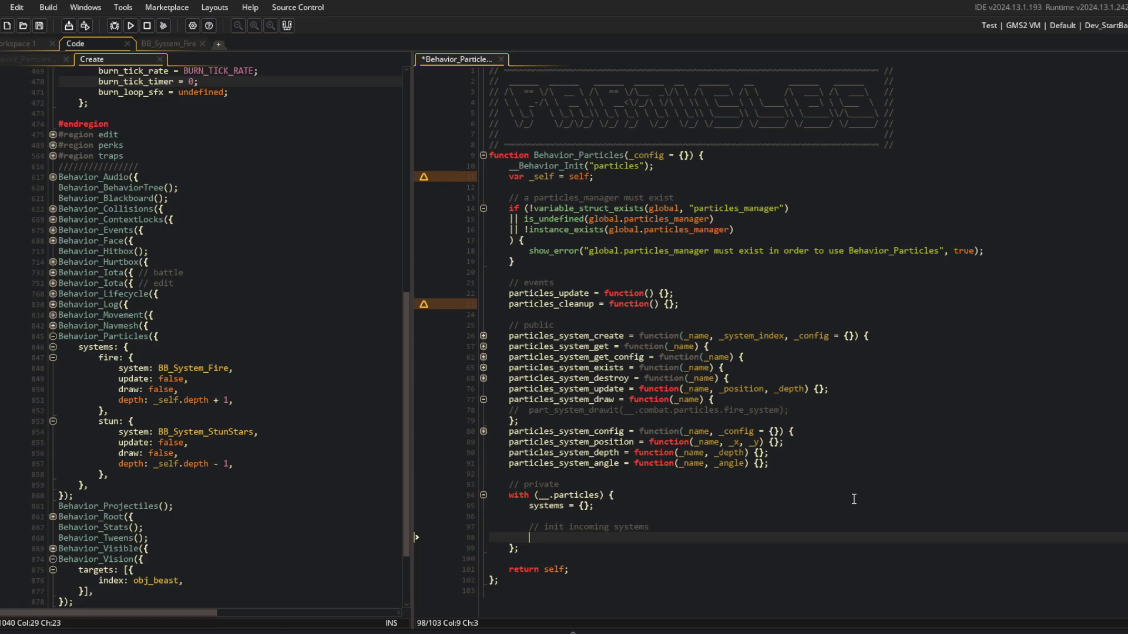
key("ctrl+s")
Add an if block that runs only when the config's "systems" entry is not undefined.
type("ruct_forea")
key("Return")
type("ing s")
key("BackSpace")
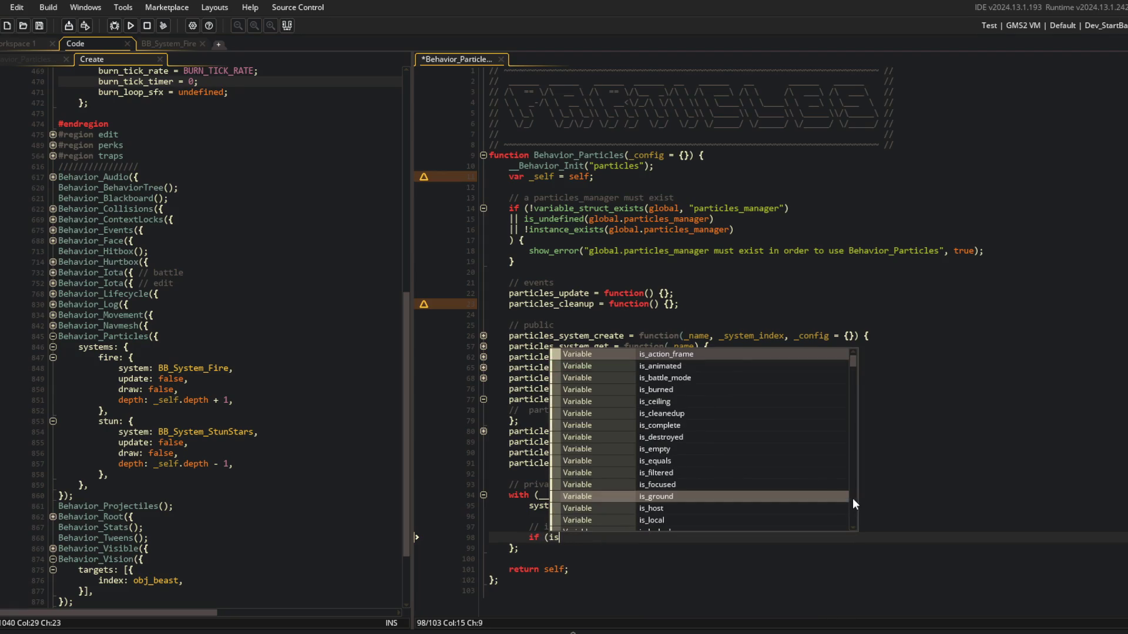
key("BackSpace")
type("!is_u")
key("Return")
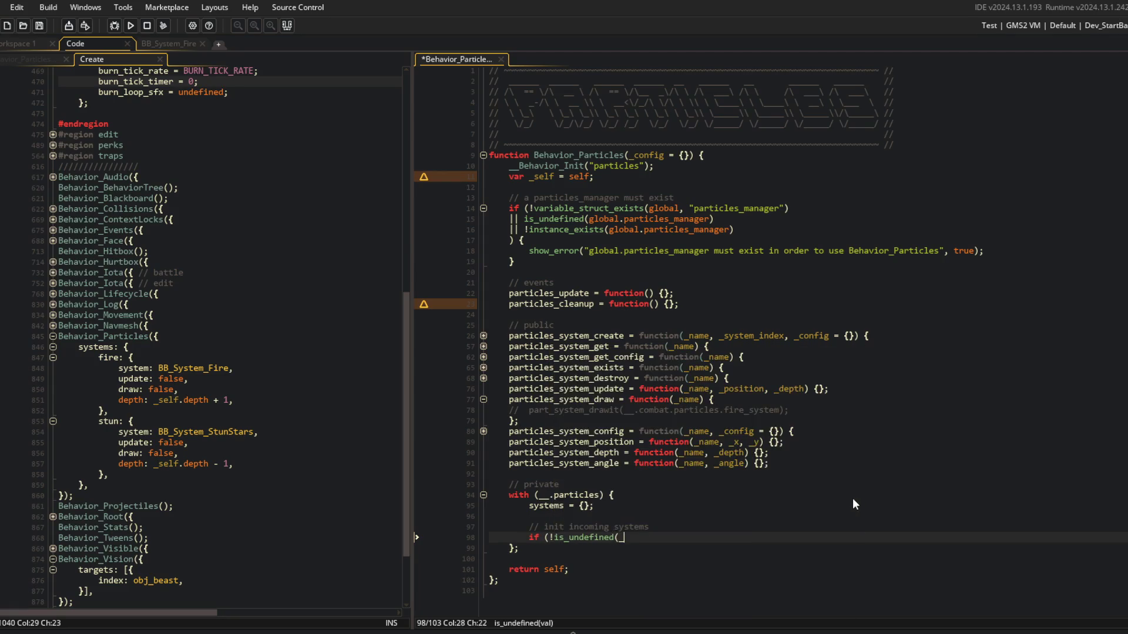
type("[$ \"systems\"])")
type(") {")
key("Return")
Inside it, loop over _config.systems with struct_foreach and a function(_name, …) callback, then save.
type("struct_foreach(_")
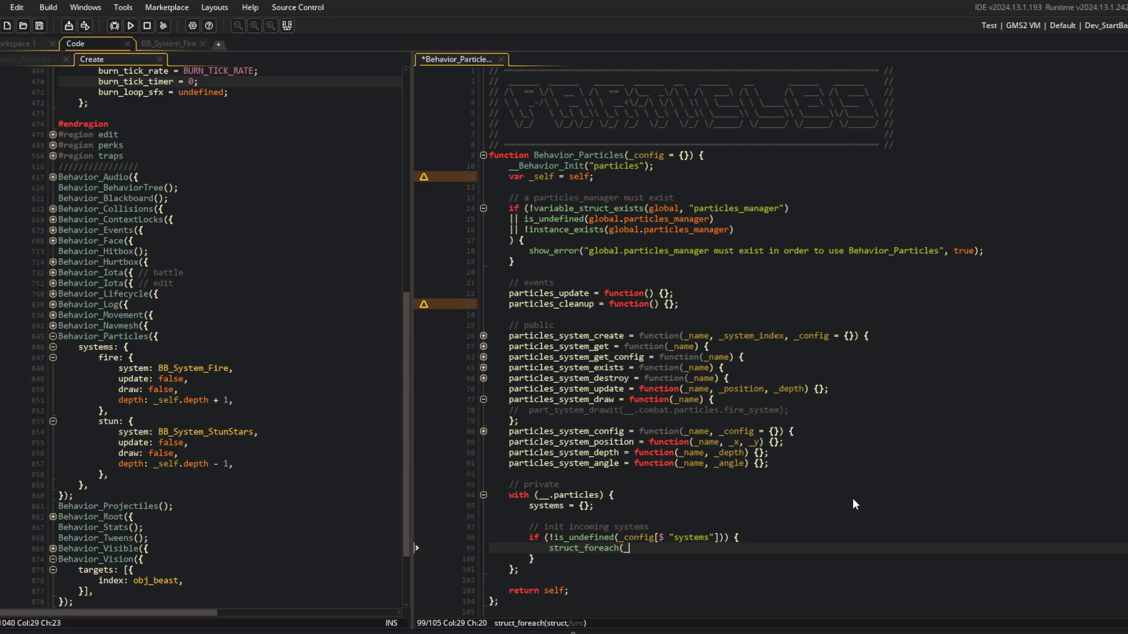
key("Escape")
type("_config.system")
type("s, function(_key")
key("BackSpace")
key("BackSpace")
key("BackSpace")
type("name, _config) {")
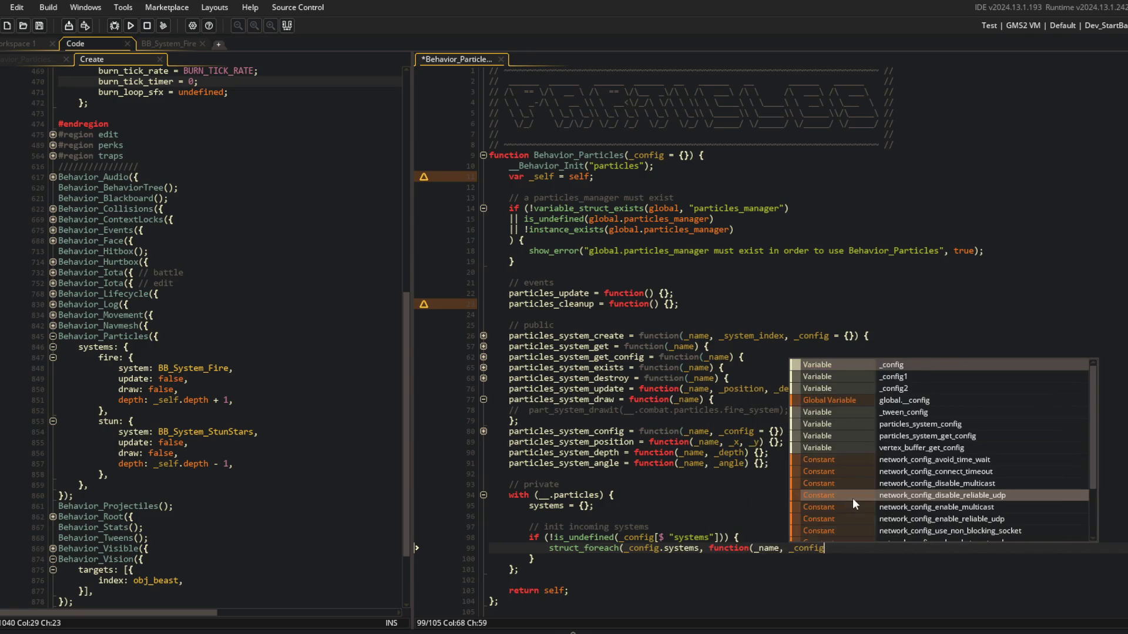
key("Return")
type(");")
key("ctrl+s")
Rename the callback's second parameter to _data and wrap the callback in method(_self, …).
key("End")
key("Left")
key("Left")
key("Left")
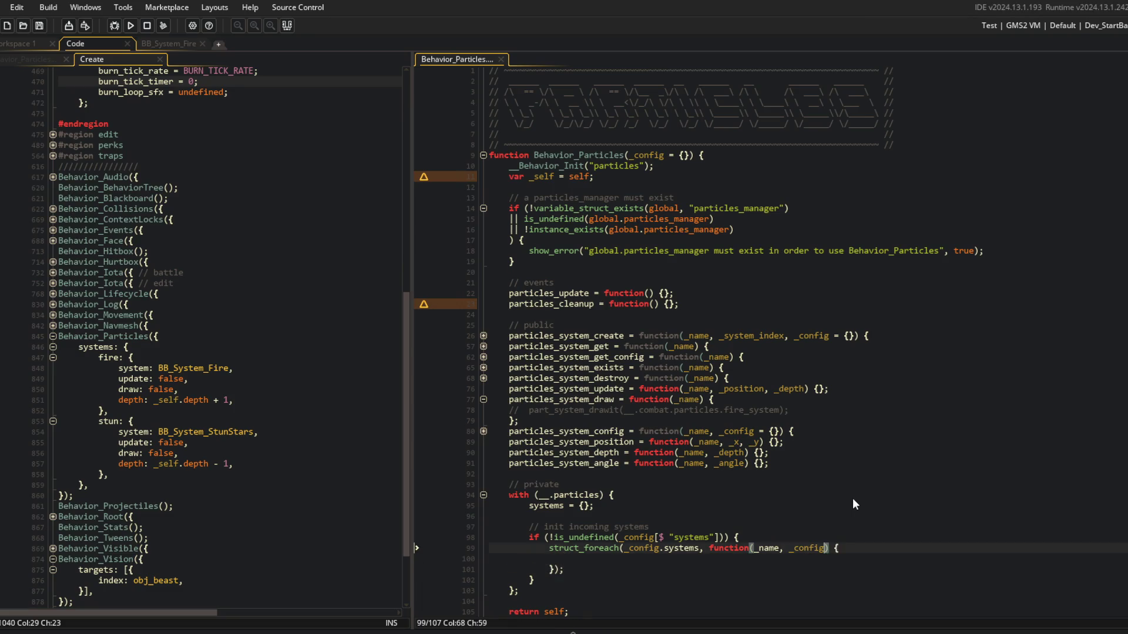
key("BackSpace")
key("BackSpace")
key("BackSpace")
type("_data")
key("ctrl+s")
key("Down")
scroll(852, 500, "down", 2)
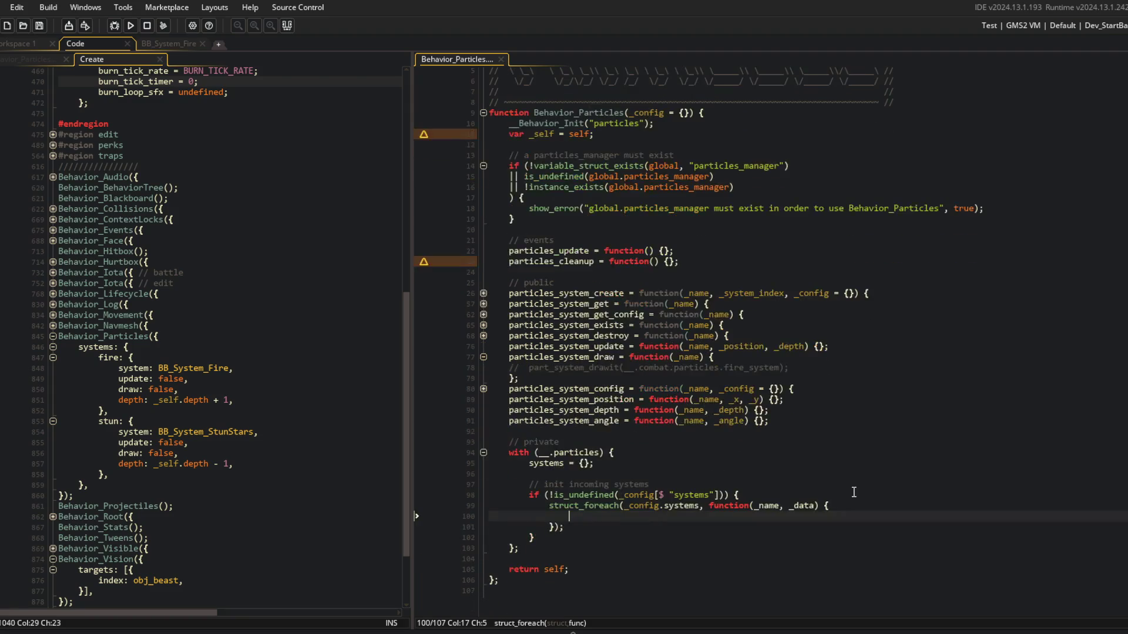
key("Up")
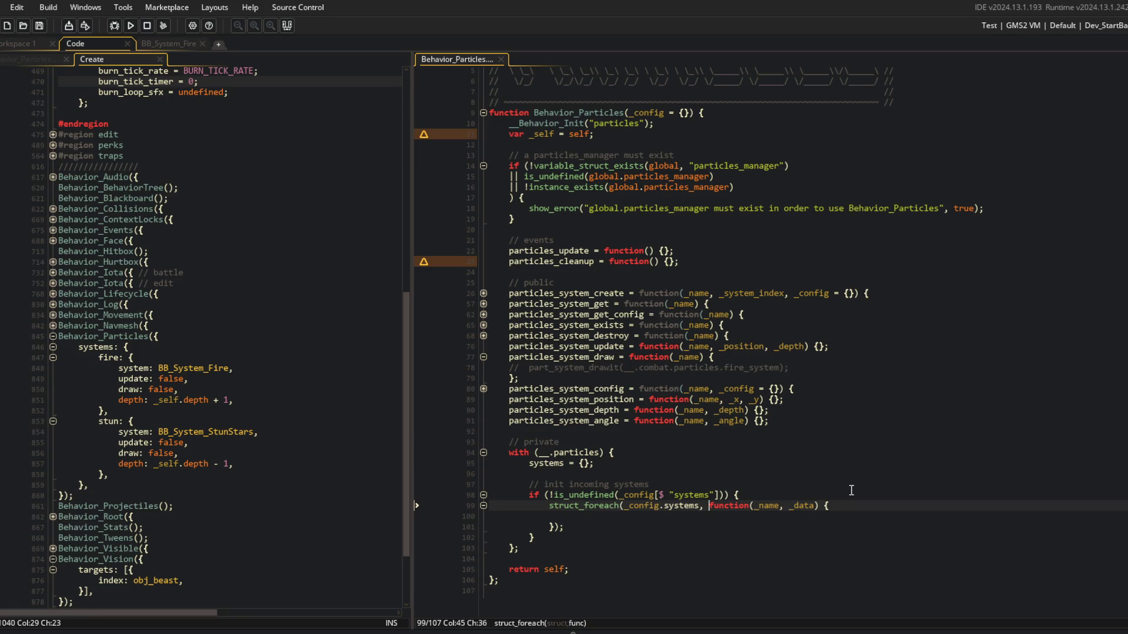
type("d(_sel")
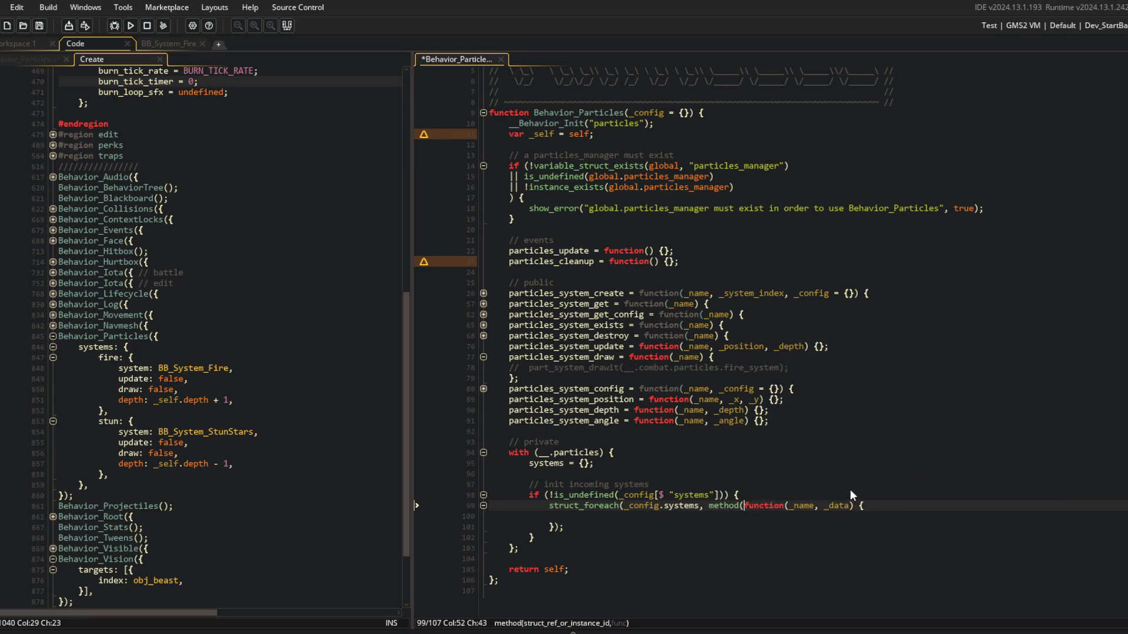
type("f,")
key("Down")
key("Down")
type(")")
key("ctrl+s")
In the callback body, call particles_system_create(_name, _data.system, { … }) with an empty config struct.
key("Up")
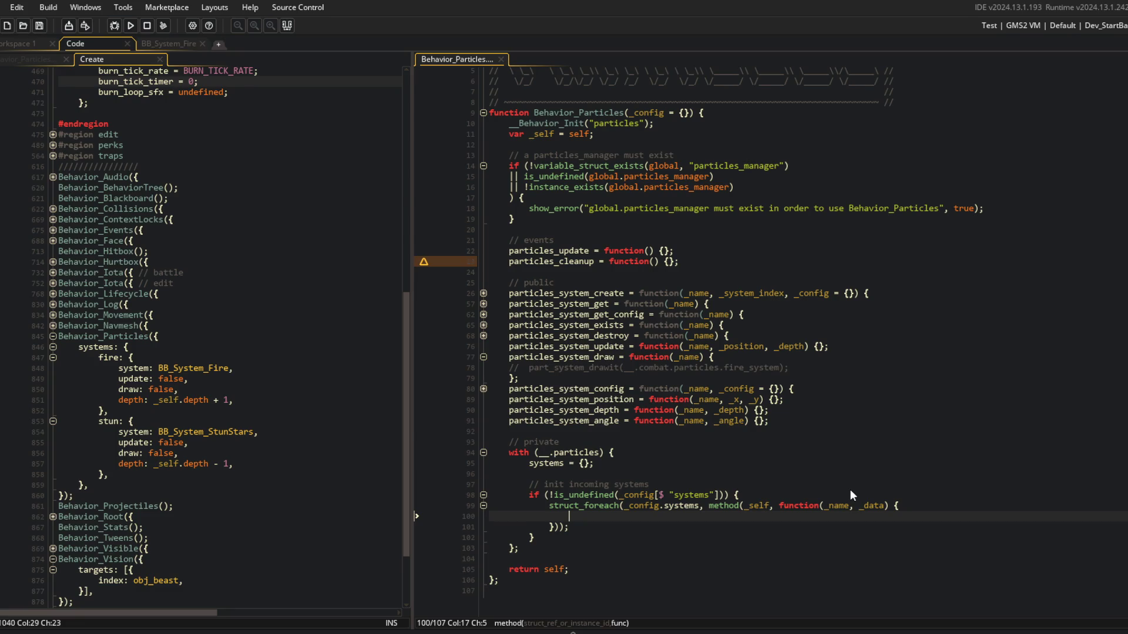
type("partic")
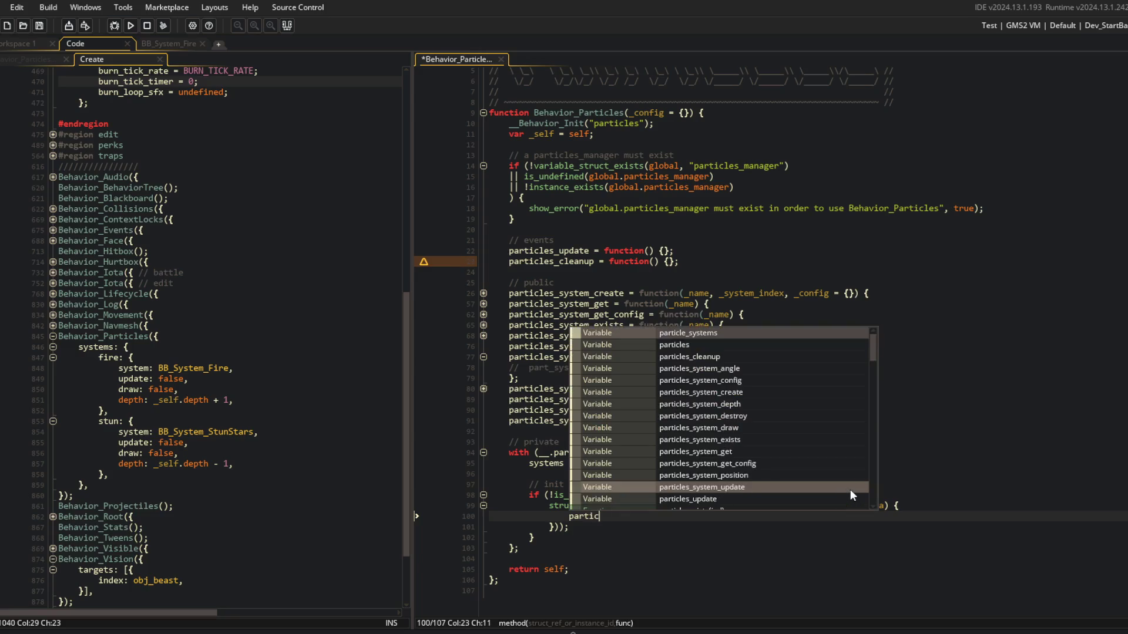
type("les_system_cr")
key("Return")
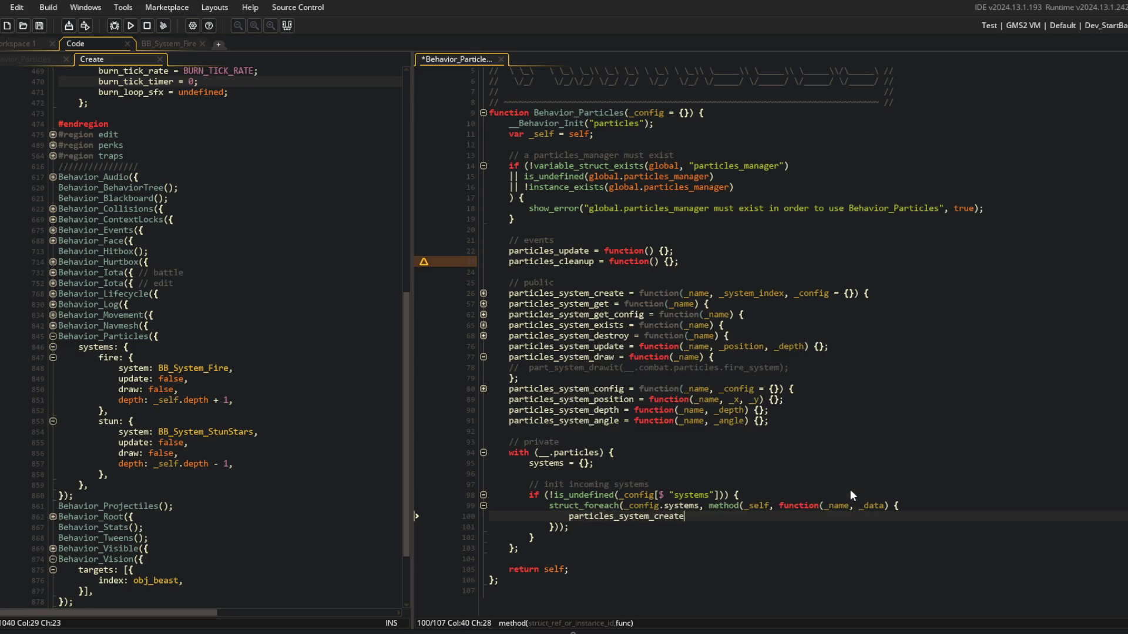
type("(_name, ")
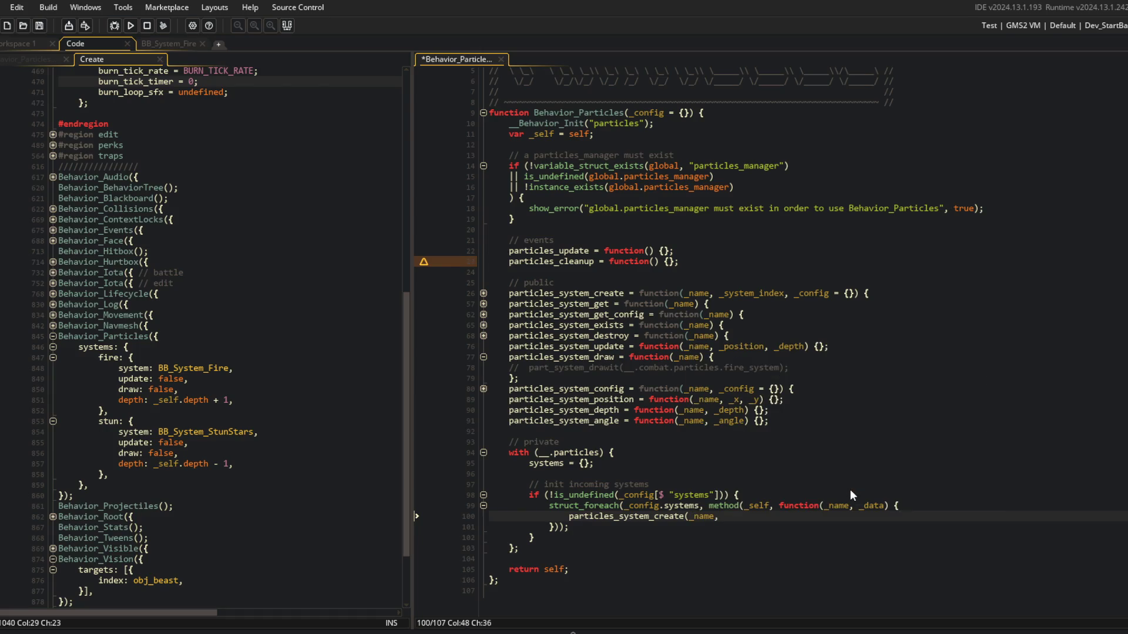
type("_data.system, ")
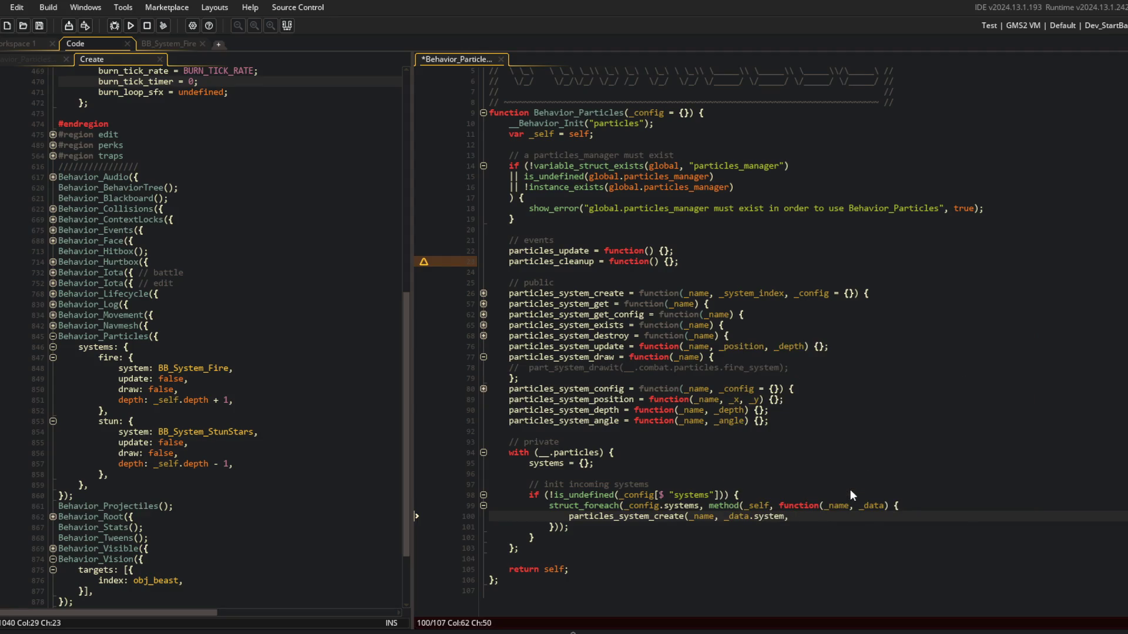
type("{")
key("Return")
key("Return")
key("Up")
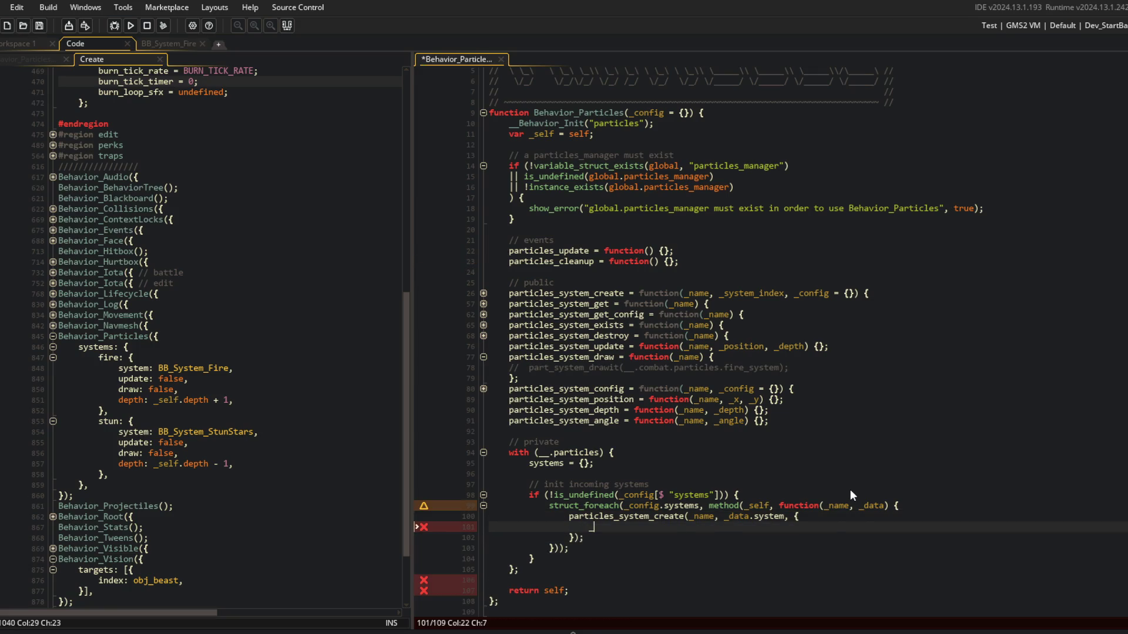
Fill the config struct with update, draw and depth entries read from _data.
type("upd")
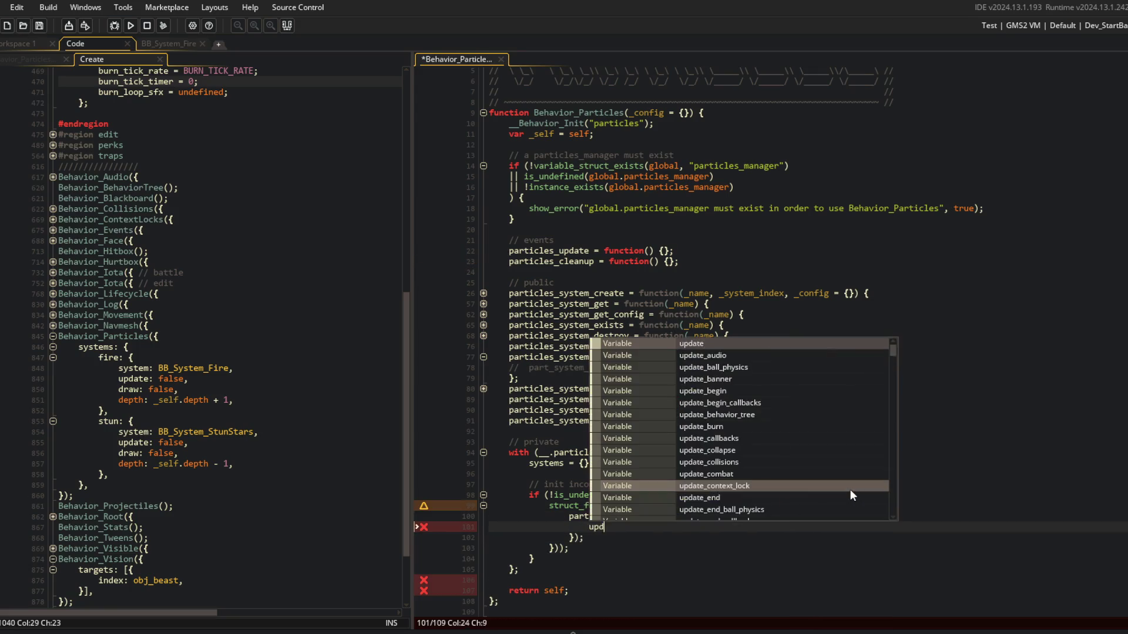
type("ate: _data[$ ")
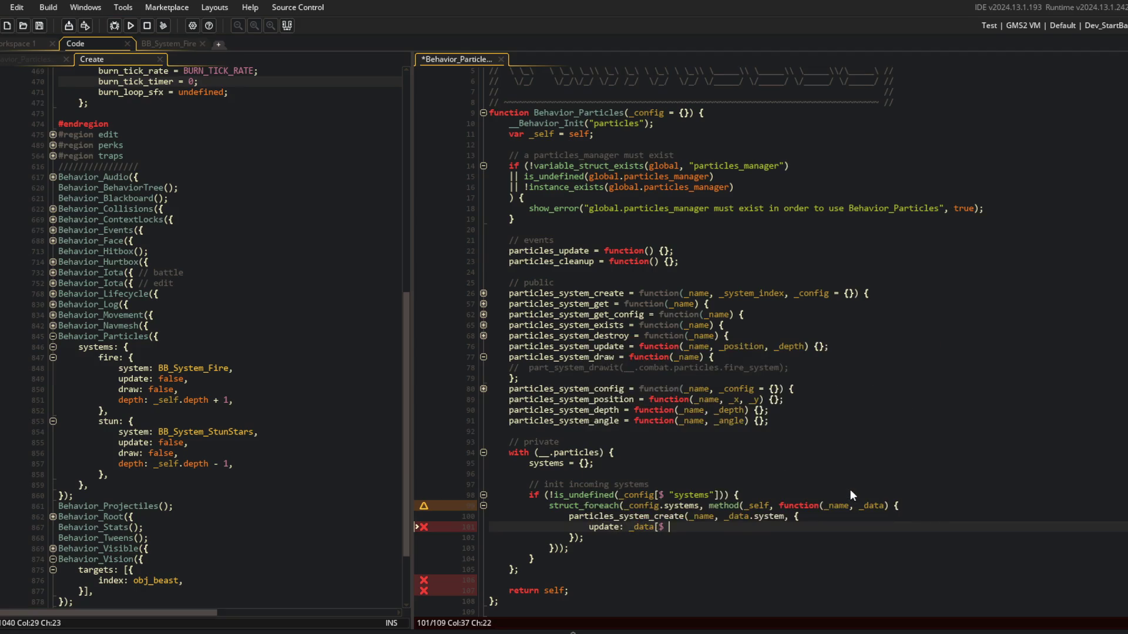
type("\"up[date\"")
key("BackSpace")
key("BackSpace")
key("BackSpace")
type("date\"],")
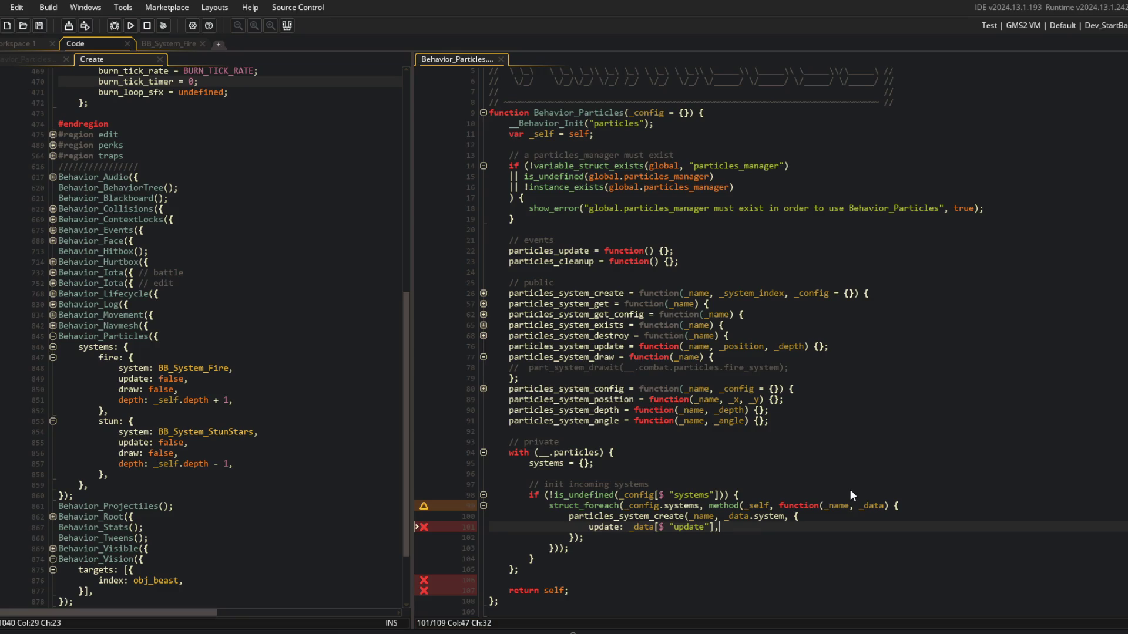
key("ctrl+d")
key("Home")
key("ctrl+shift+Right")
type("draw")
key("Escape")
key("ctrl+Right")
key("ctrl+Right")
key("ctrl+Right")
key("ctrl+shift+Right")
type("draw")
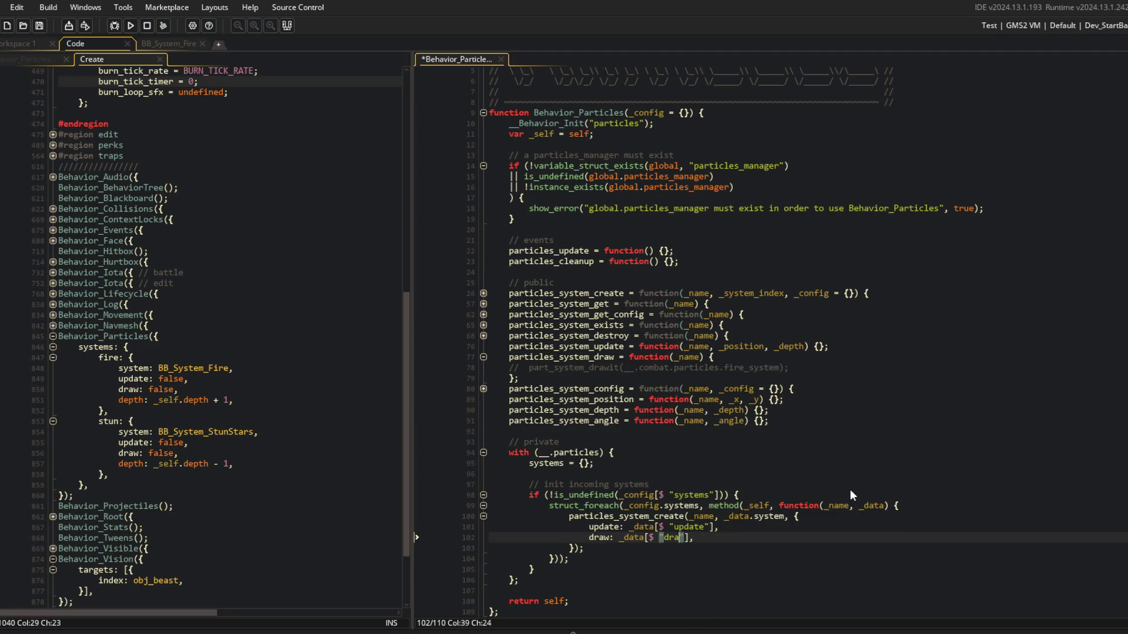
key("ctrl+d")
key("Home")
key("ctrl+shift+Right")
type("depth")
key("ctrl+s")
Add x, y and angle entries read from _data to the config struct and save the script.
key("ctrl+Right")
key("ctrl+Right")
key("ctrl+Right")
key("ctrl+shift+Right")
type("depth")
key("ctrl+d")
key("Home")
key("ctrl+shift+Right")
type("x")
key("ctrl+Right")
key("ctrl+Right")
key("ctrl+Right")
key("ctrl+shift+Right")
type("x")
key("ctrl+d")
key("Home")
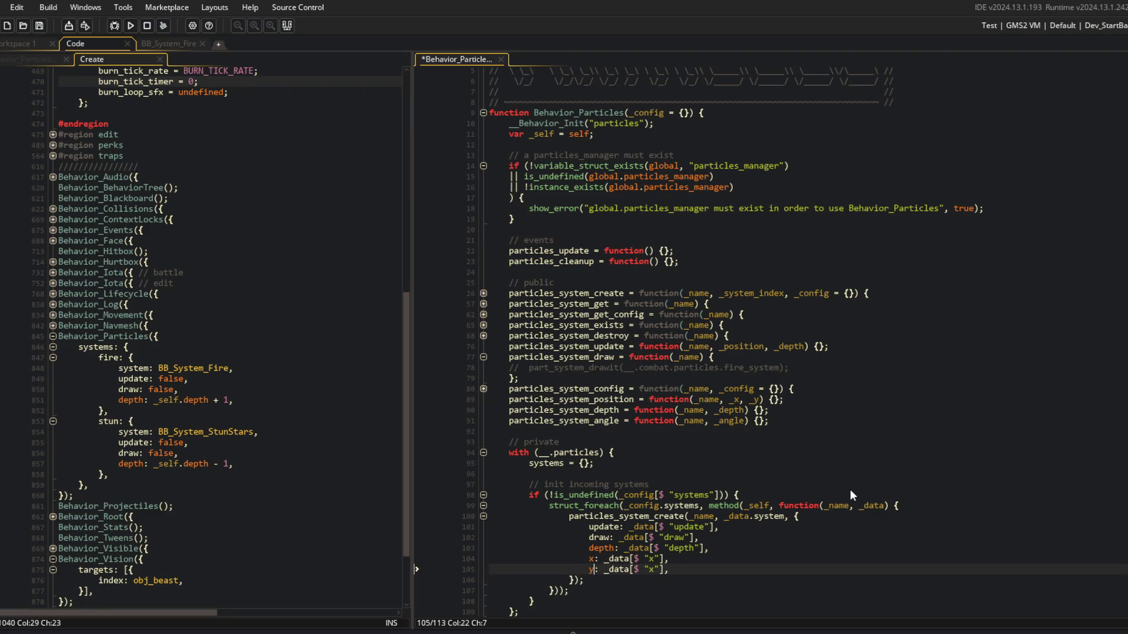
type("y")
key("BackSpace")
type("angle")
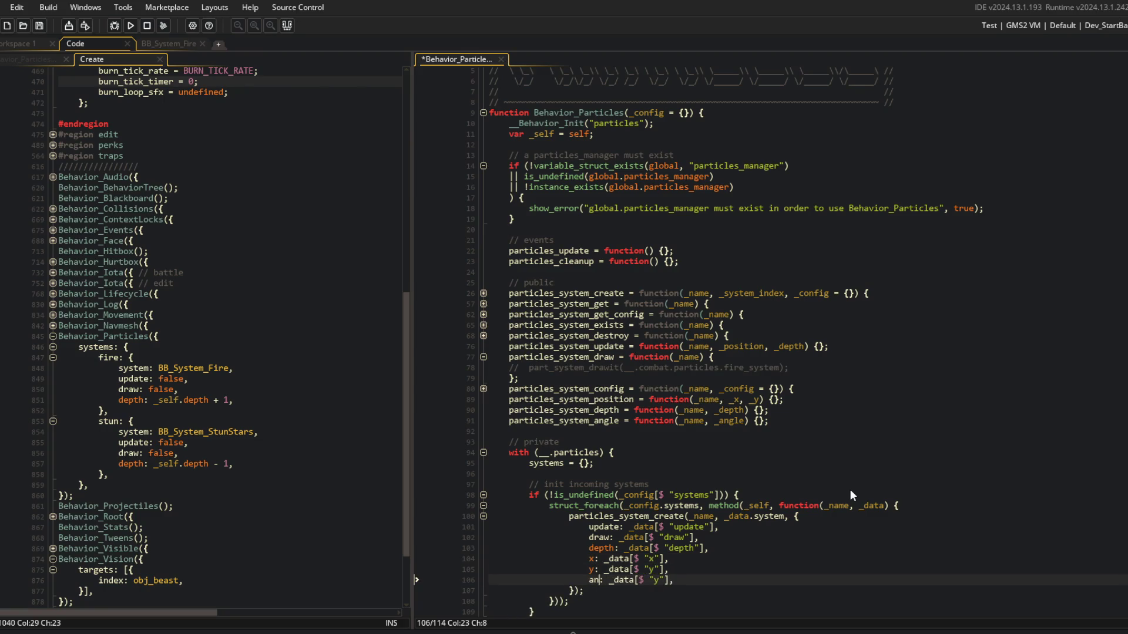
key("End")
key("ctrl+s")
key("Left")
key("Left")
key("Left")
key("BackSpace")
type("angle")
key("ctrl+s")
scroll(829, 423, "down", 2)
left_click(830, 421)
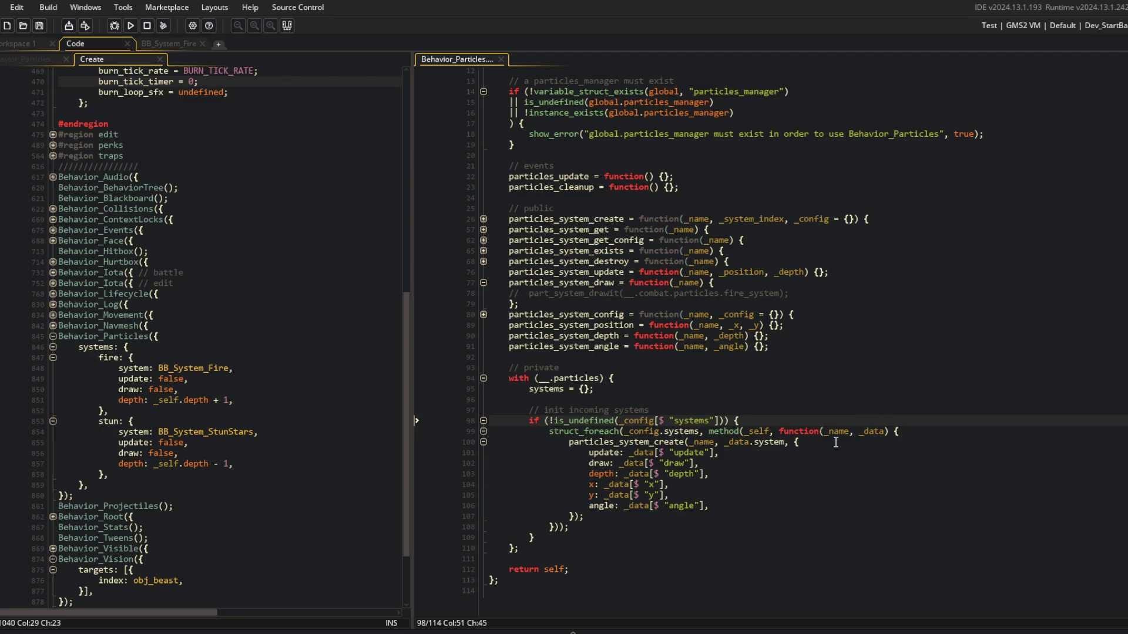
left_click(787, 430)
left_click(778, 423)
left_click(816, 531)
left_click(767, 424)
left_click(696, 283)
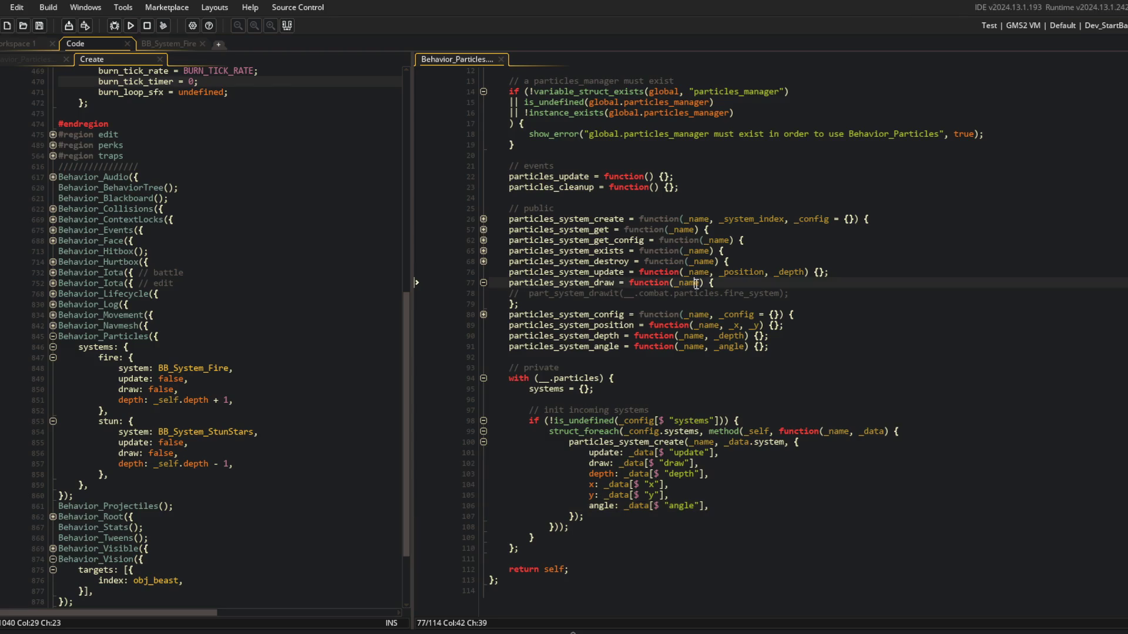
left_click(483, 218)
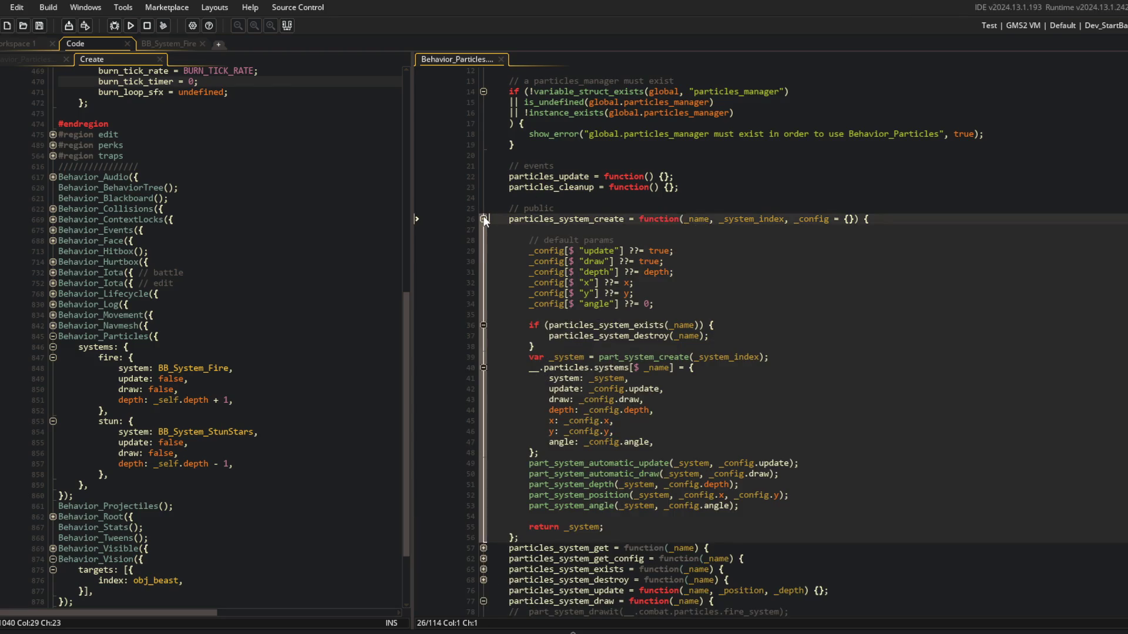
left_click(483, 219)
left_click(483, 219)
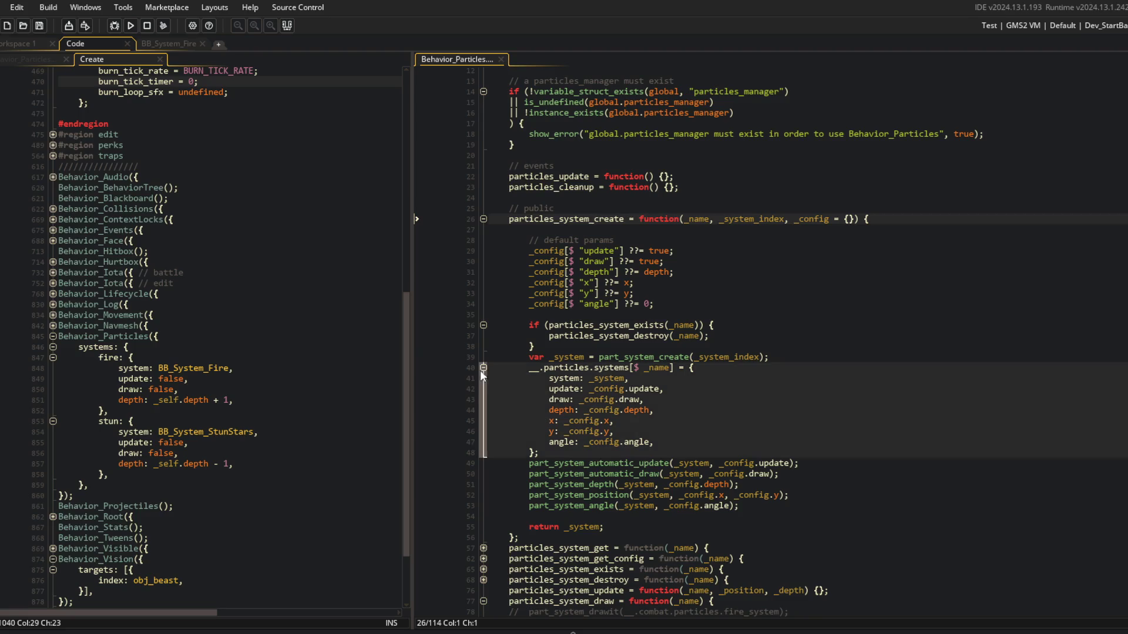
left_click(483, 219)
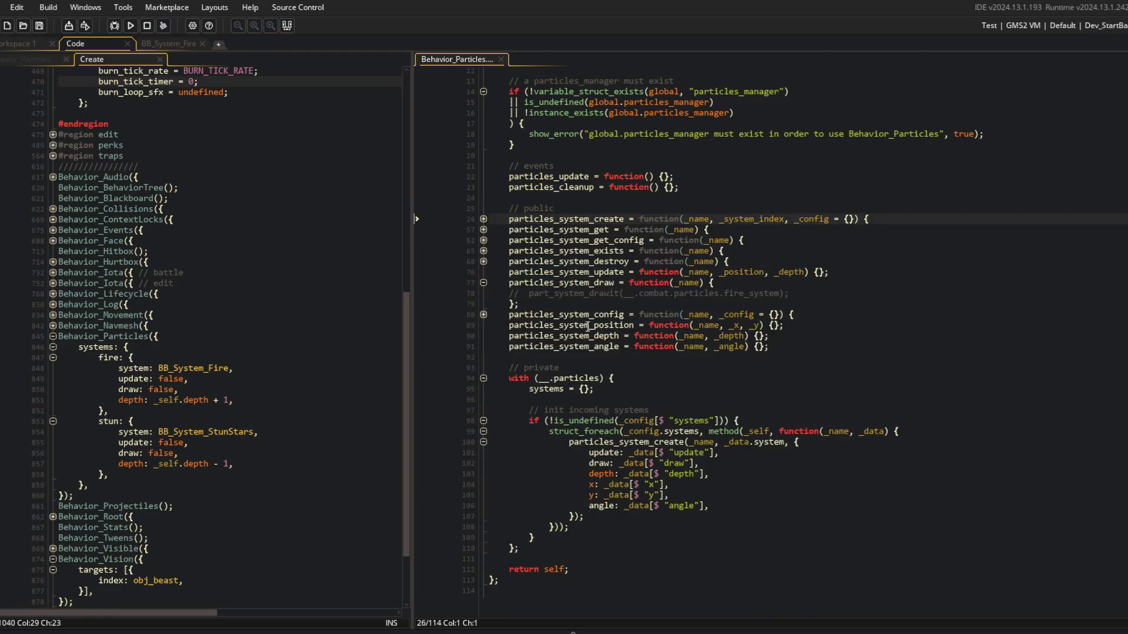
left_click(743, 507)
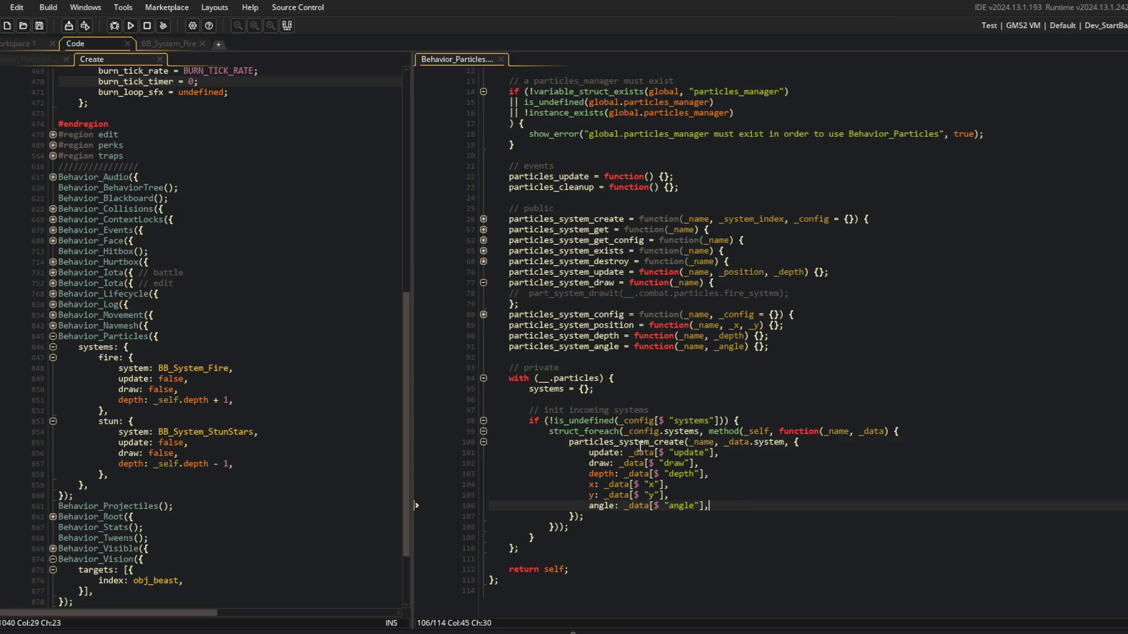
left_click(685, 442)
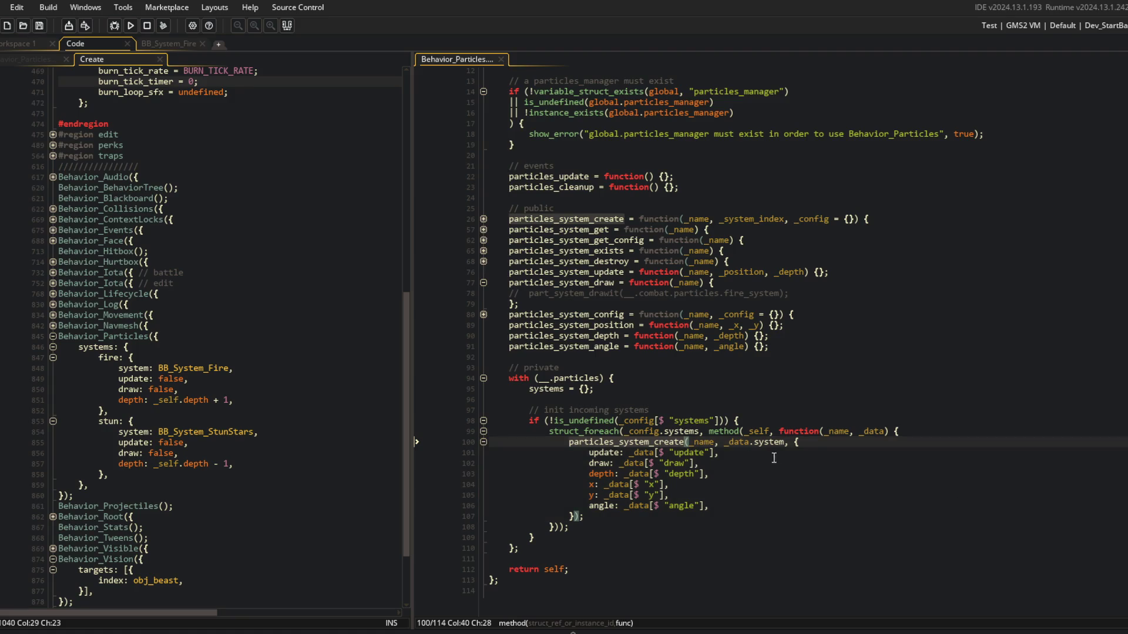
left_click(821, 445)
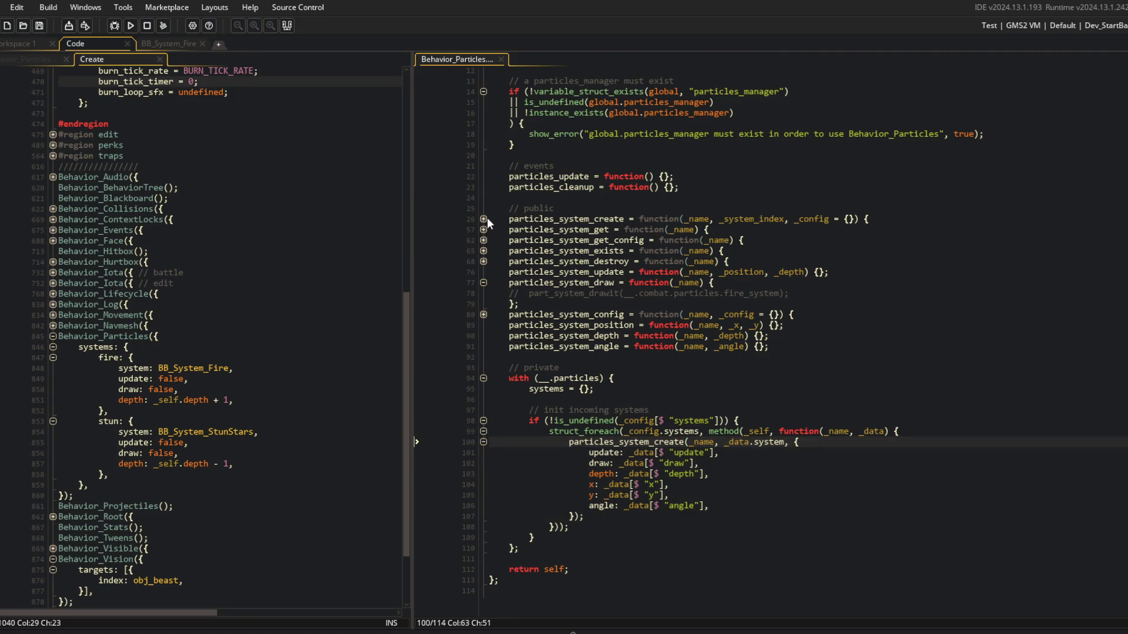
left_click(483, 219)
left_click(482, 219)
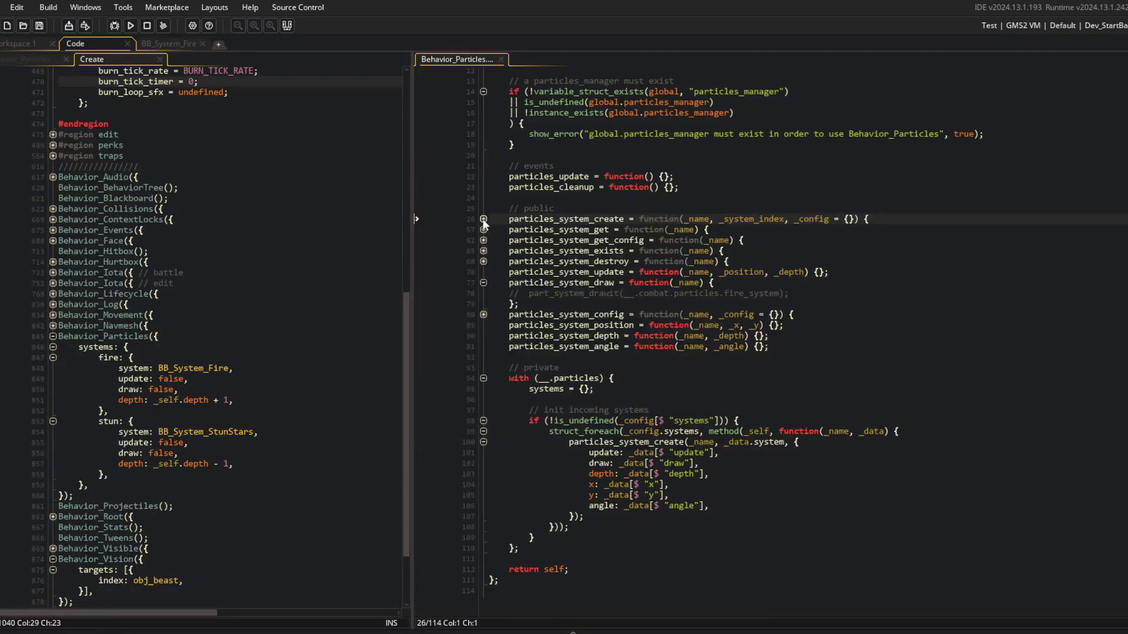
left_click(482, 219)
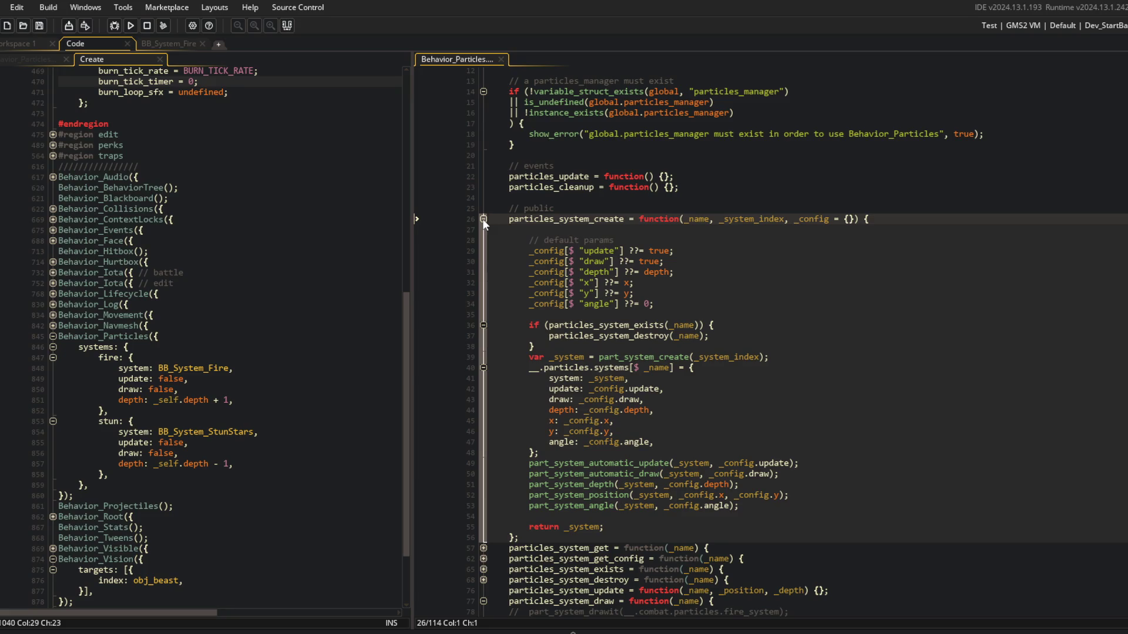
left_click(483, 219)
left_click(594, 282)
left_click(529, 357)
left_click(184, 273)
scroll(183, 273, "up", 3)
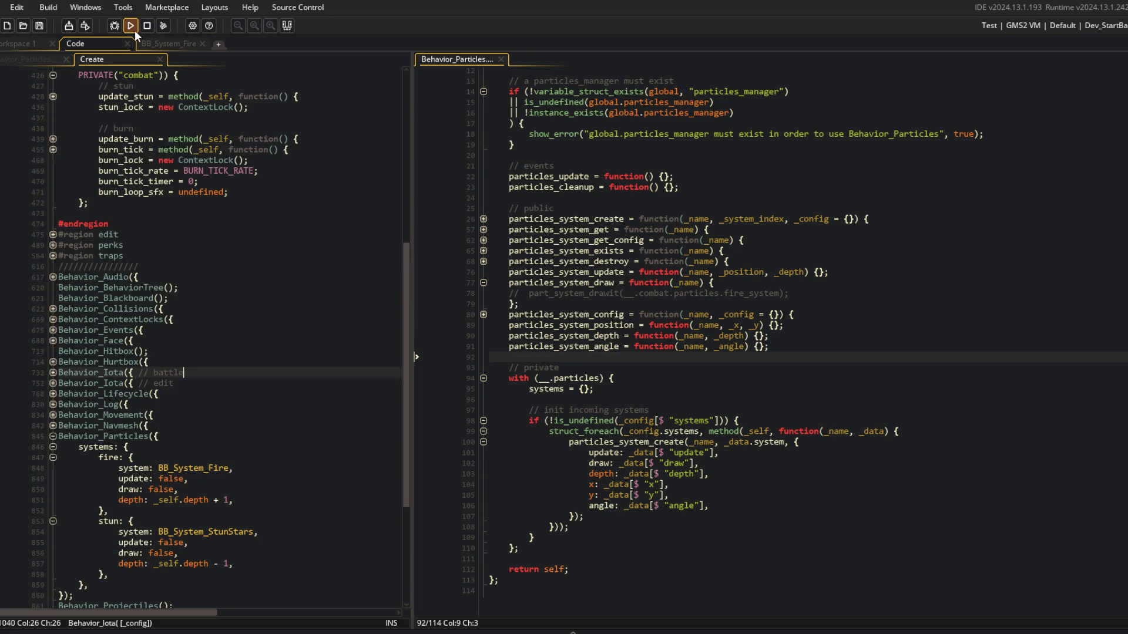
left_click(854, 315)
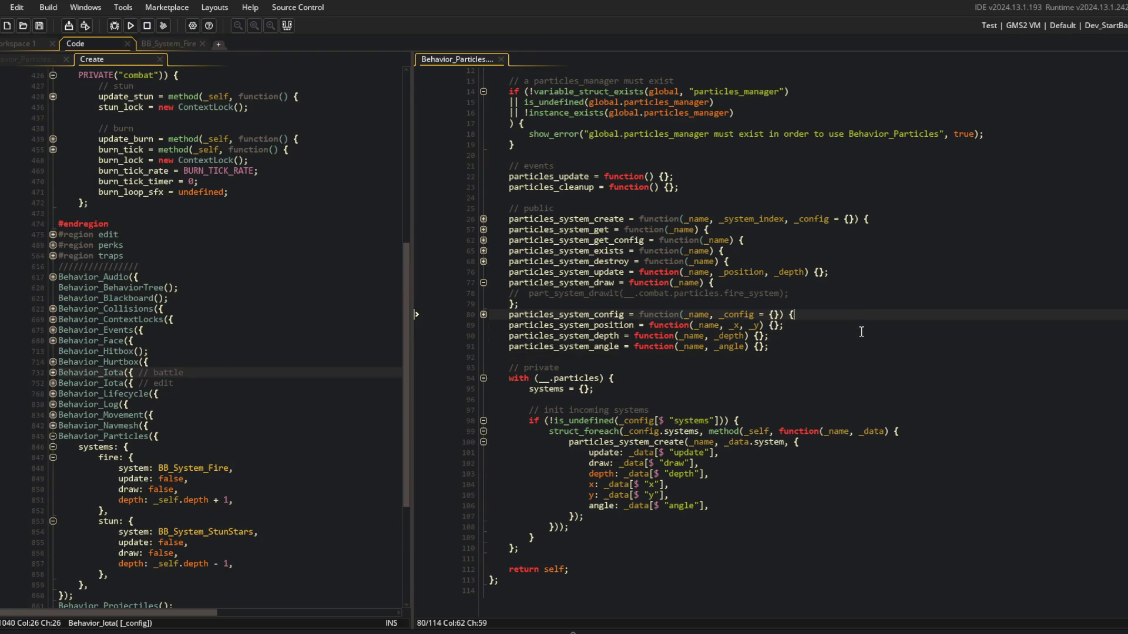
Save the script and add blank lines inside the empty position and depth methods.
key("Down")
key("Up")
key("ctrl+s")
key("Down")
key("End")
key("Left")
key("Left")
key("Return")
key("Return")
key("Down")
key("End")
key("Left")
key("Left")
key("Return")
key("Return")
Add blank lines inside the empty angle and update method bodies.
key("Down")
key("End")
key("Left")
key("Left")
key("Return")
key("Return")
key("Up")
key("Up")
key("Up")
key("Up")
key("Up")
key("Down")
key("End")
key("Left")
key("Left")
key("Return")
key("Return")
key("Down")
key("Down")
key("Down")
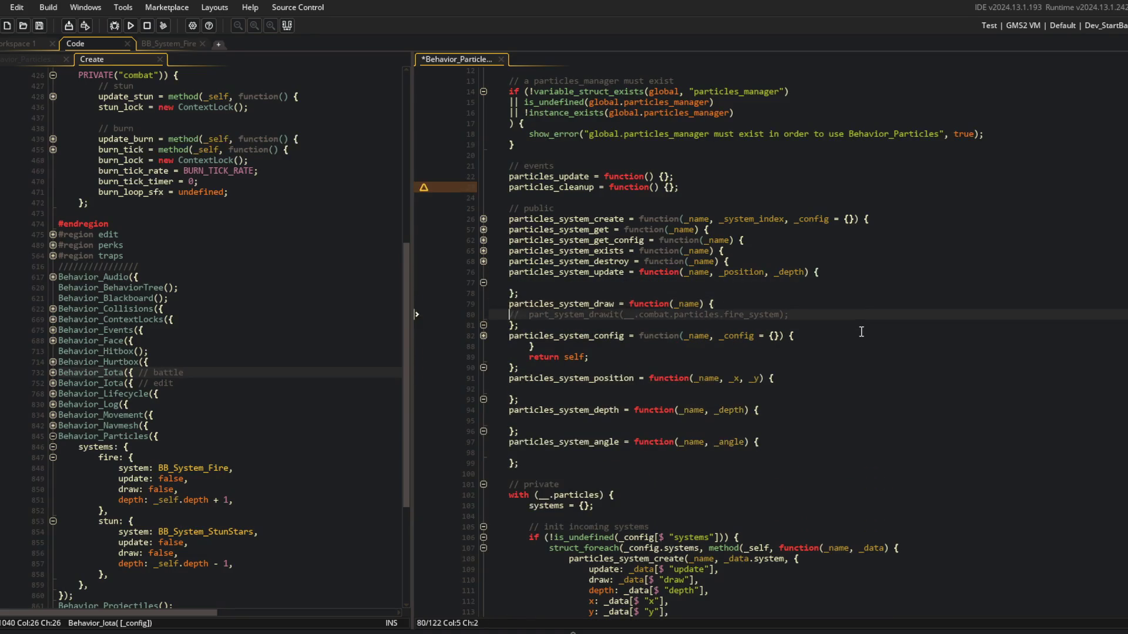
Uncomment the draw method's part_system_drawit call, wrap it in an if (particles_system_exists(_name)) check, and return self.
key("Delete")
key("Delete")
key("Return")
key("Up")
type("var _sy")
type("stem")
key("ctrl+BackSpace")
key("ctrl+BackSpace")
type("if (particles_system")
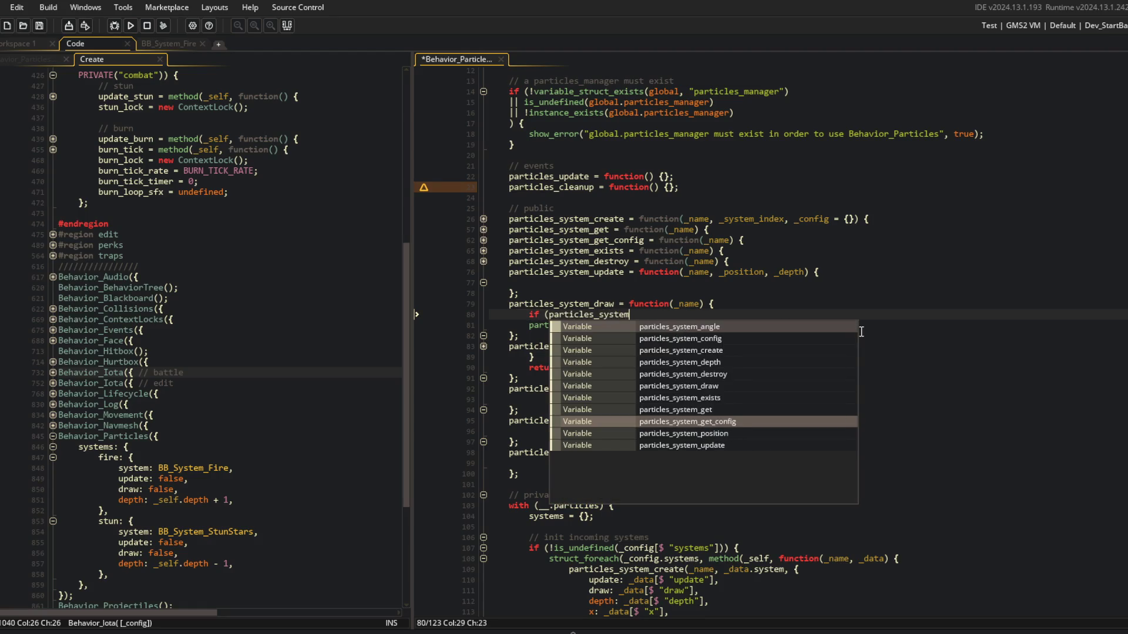
type("_exists(_name)) {")
key("Down")
key("End")
key("Return")
type("}")
key("Return")
type("return")
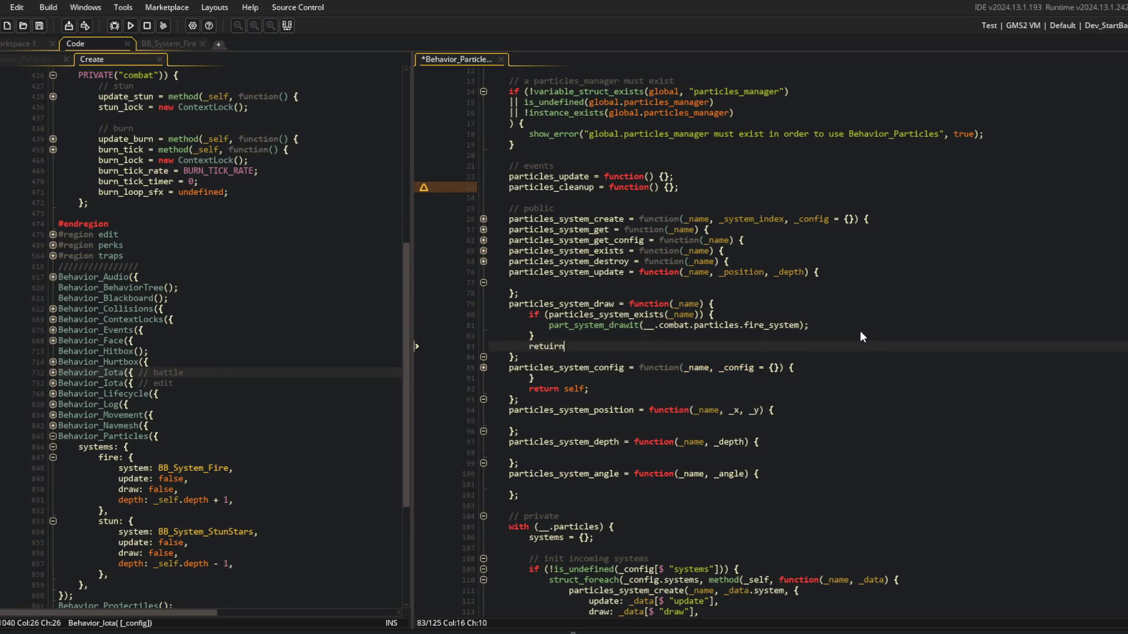
key("BackSpace")
key("ctrl+BackSpace")
type("e")
key("BackSpace")
type("return selkf;")
Fix the return self typo, add var _system = particles_system_get(_name), and pass _system to part_system_drawit.
key("ctrl+s")
key("BackSpace")
key("BackSpace")
key("BackSpace")
type("f;")
key("Up")
key("Up")
key("Up")
key("End")
key("Return")
type("var _system = particles_system_get(_name(")
key("BackSpace")
type(");")
key("ctrl+s")
key("ctrl+Left")
key("ctrl+Left")
key("ctrl+Left")
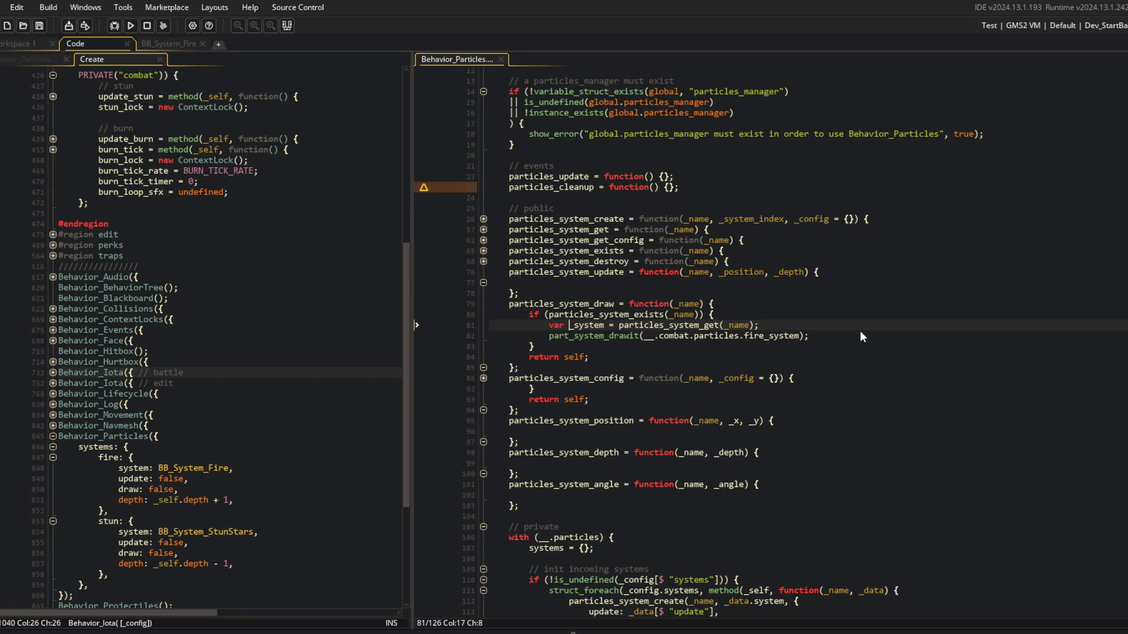
key("Down")
key("End")
key("Left")
key("Left")
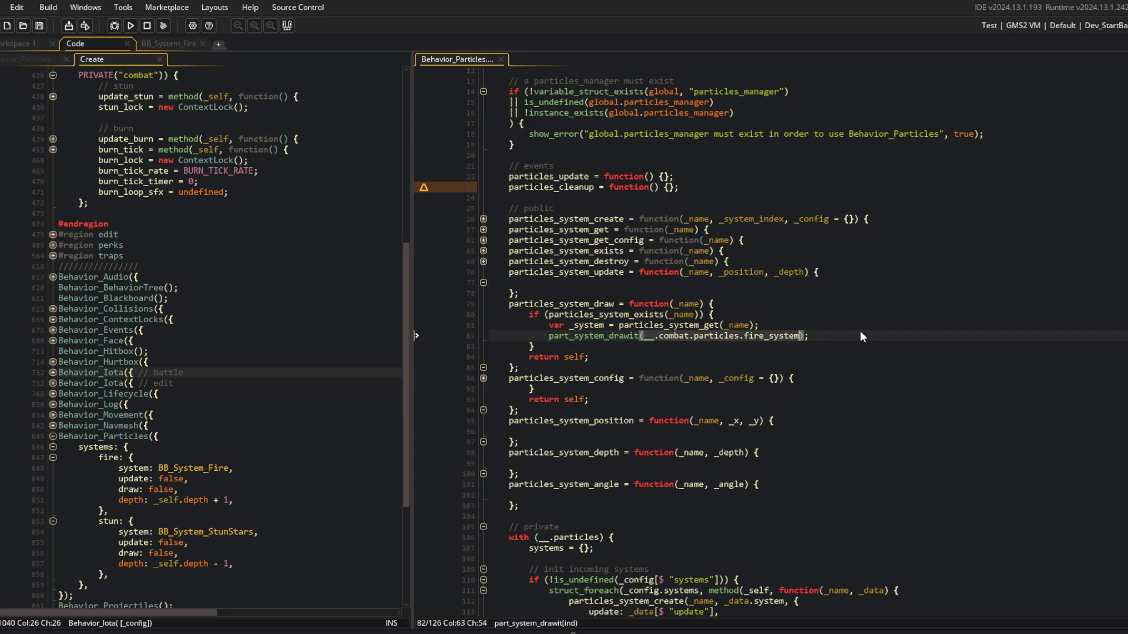
key("ctrl+shift+Left")
key("ctrl+shift+Left")
key("ctrl+shift+Left")
type("_system")
Copy the draw body into the update method and change its call to part_system_update.
key("Up")
key("Down")
key("Down")
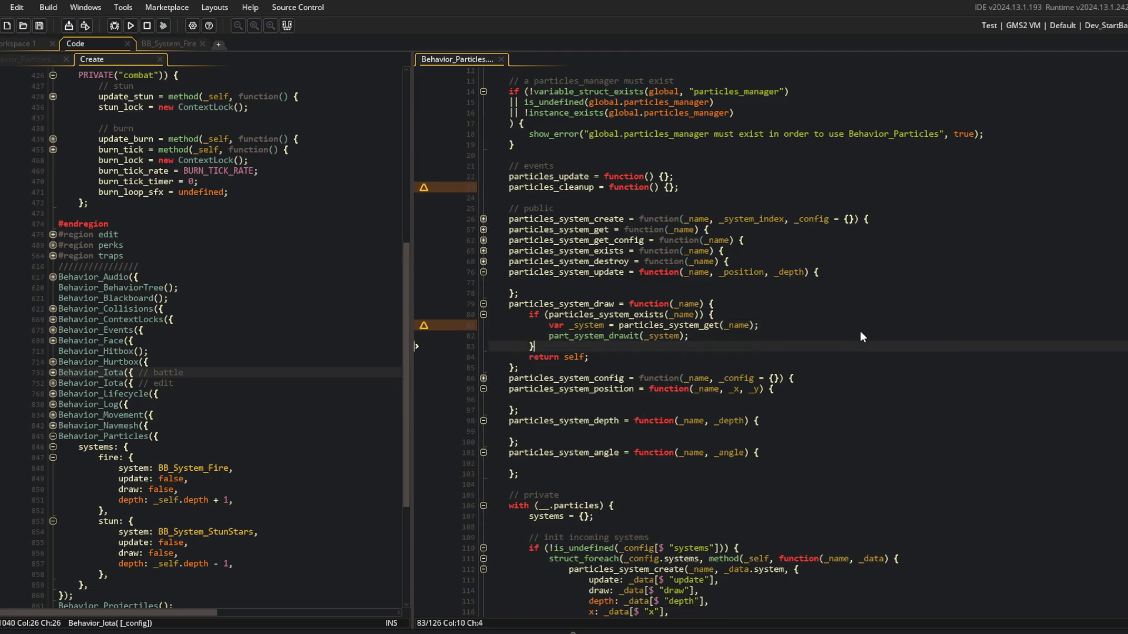
key("Down")
key("End")
key("shift+Up")
key("shift+Up")
key("shift+Up")
key("shift+Home")
key("ctrl+c")
key("Up")
key("Up")
key("Up")
key("ctrl+v")
key("Up")
key("Up")
key("Up")
key("Tab")
key("ctrl+s")
key("Down")
key("Down")
key("ctrl+shift+Left")
type("part_system_update")
Paste the same block into the position method, calling part_system_position(_system, _x, _y).
key("Up")
key("Up")
key("Up")
key("ctrl+shift+bracketleft")
key("Down")
key("ctrl+shift+bracketleft")
key("Down")
key("Down")
key("End")
key("Down")
key("ctrl+v")
key("Up")
key("Up")
key("Up")
key("Down")
key("End")
key("shift+Home")
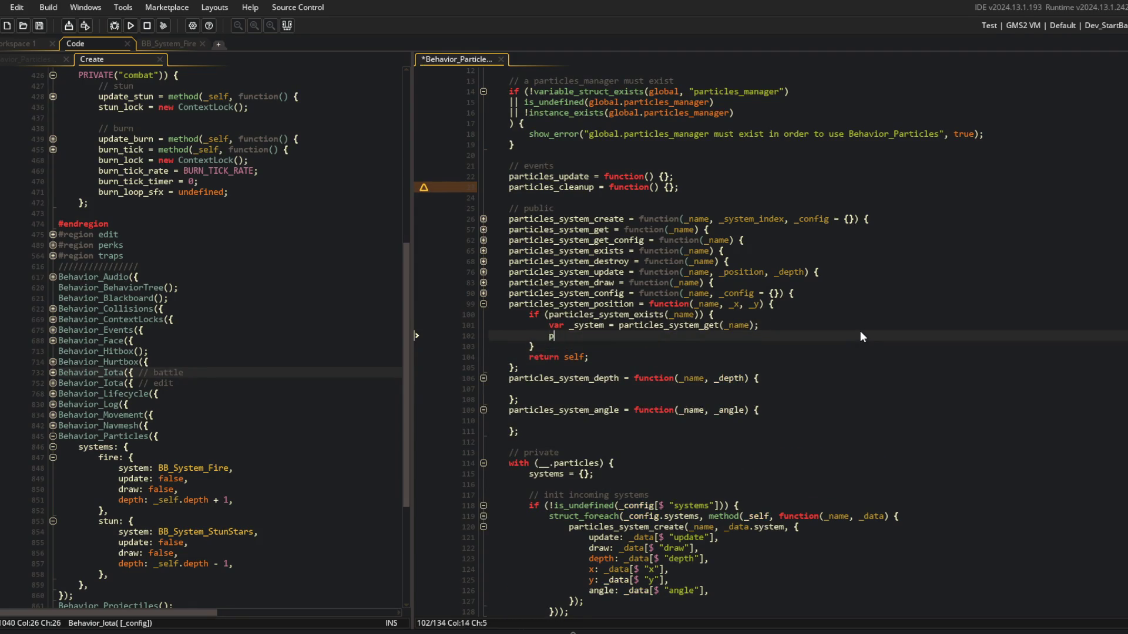
type("part_system_posit")
key("Return")
type("(_system")
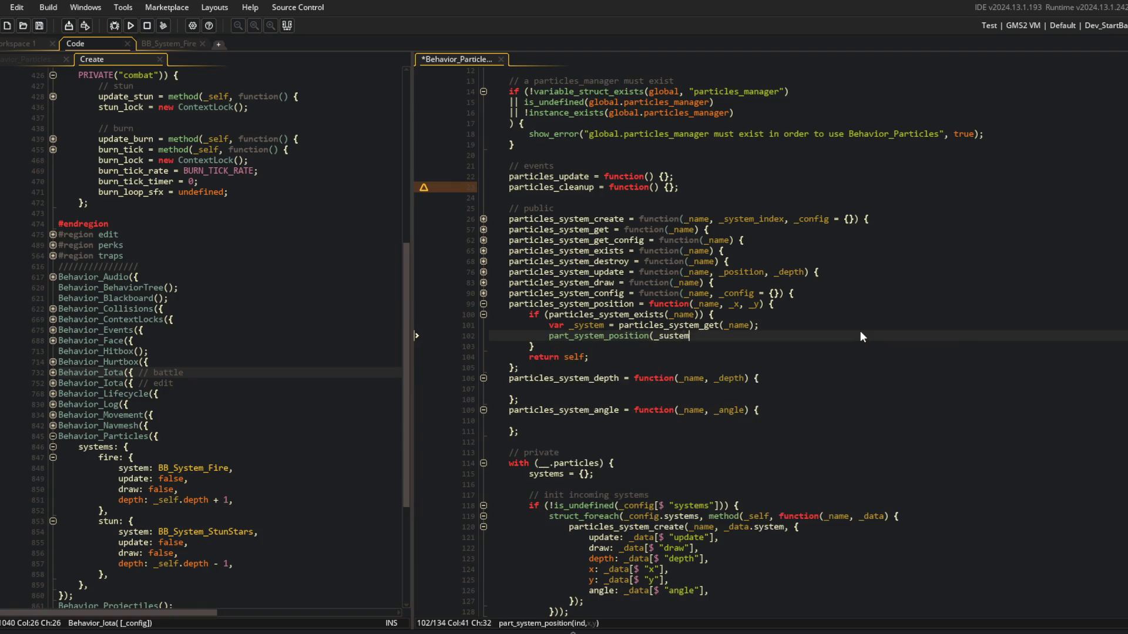
type(", _x, _y);")
key("ctrl+s")
Copy the finished position body into the depth method and fix its indentation.
key("Down")
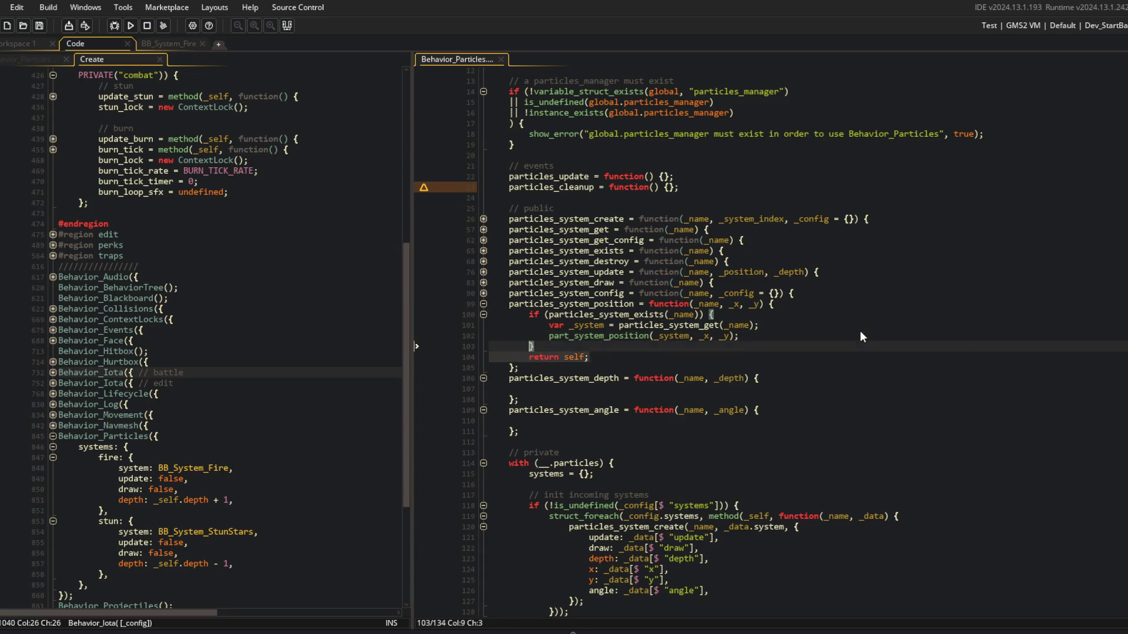
key("Down")
key("End")
key("shift+Up")
key("shift+Up")
key("shift+Up")
key("shift+Home")
key("ctrl+c")
key("Down")
key("Down")
key("Down")
key("ctrl+v")
key("ctrl+s")
key("Up")
key("Up")
key("Up")
key("Tab")
Change the depth method's call to part_system_depth(_system, depth).
key("Down")
key("Down")
key("ctrl+Right")
key("BackSpace")
key("BackSpace")
key("BackSpace")
type("depth")
key("End")
key("Left")
key("Left")
key("BackSpace")
key("BackSpace")
key("BackSpace")
type("d")
key("BackSpace")
key("BackSpace")
type("depth")
key("ctrl+s")
Paste the same block into the angle method and indent its if line.
key("Up")
key("Down")
key("Down")
key("Down")
key("ctrl+v")
key("Up")
key("Up")
key("Up")
key("Home")
key("Tab")
key("Down")
key("ctrl+Right")
key("ctrl+Right")
Change the angle method's call to part_system_angle(_system, angle) and save the script.
key("Down")
key("ctrl+Right")
key("BackSpace")
key("BackSpace")
key("BackSpace")
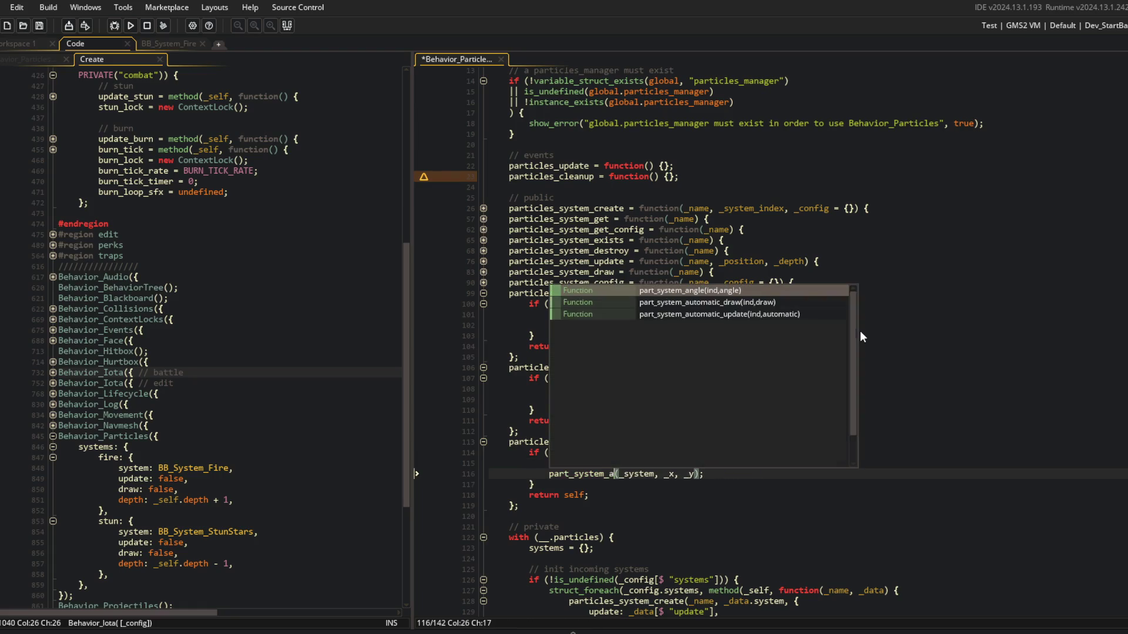
type("angle")
key("End")
key("Left")
key("Left")
key("BackSpace")
key("BackSpace")
key("BackSpace")
key("BackSpace")
type("angle")
key("ctrl+s")
key("Up")
key("Up")
key("Up")
key("End")
key("Up")
key("Up")
key("Up")
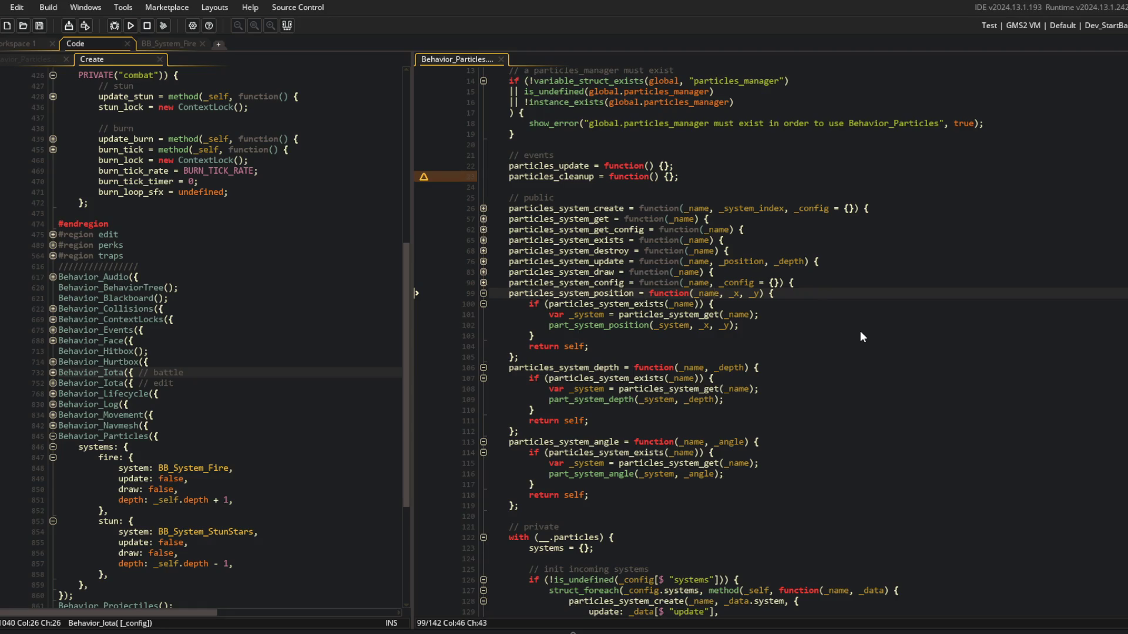
Fold the position, depth and angle particle methods in Behavior_Particles.
key("ctrl+m")
key("Down")
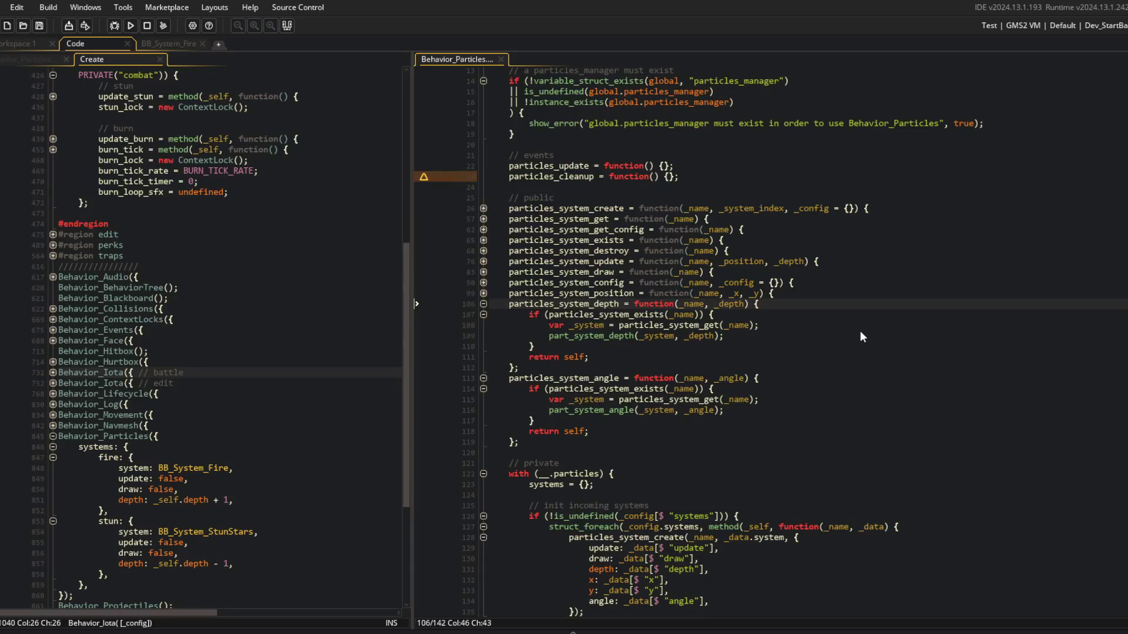
key("ctrl+m")
key("Down")
key("ctrl+m")
key("Down")
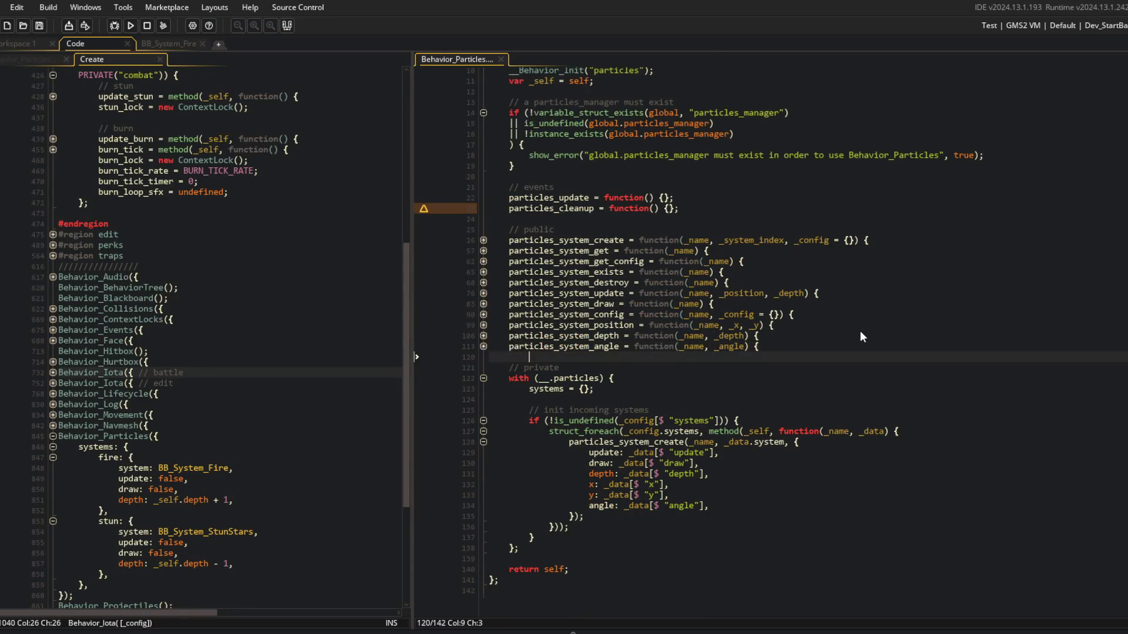
key("Up")
key("Up")
Build and run the game with F5 from the Create event code.
left_click(420, 261)
left_click(169, 149)
scroll(653, 308, "down", 1)
left_click(353, 245)
key("F5")
Move the player to an arena tile to check the fire particles, then close the game.
scroll(359, 140, "up", 4)
scroll(561, 462, "up", 3)
scroll(561, 462, "down", 3)
scroll(288, 385, "up", 3)
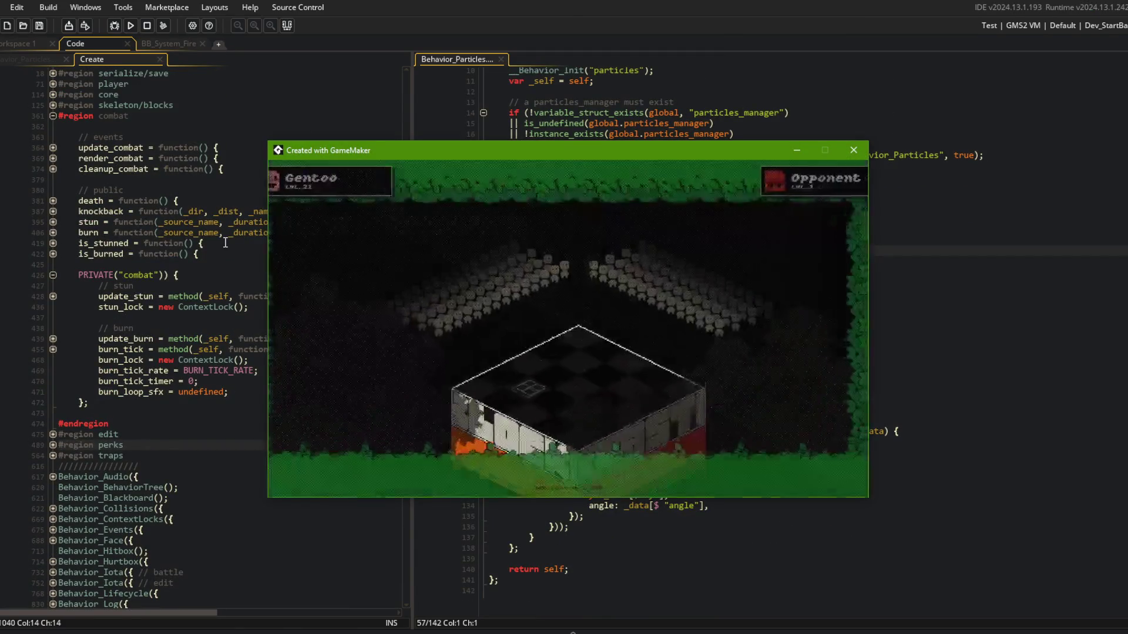
left_click(534, 320)
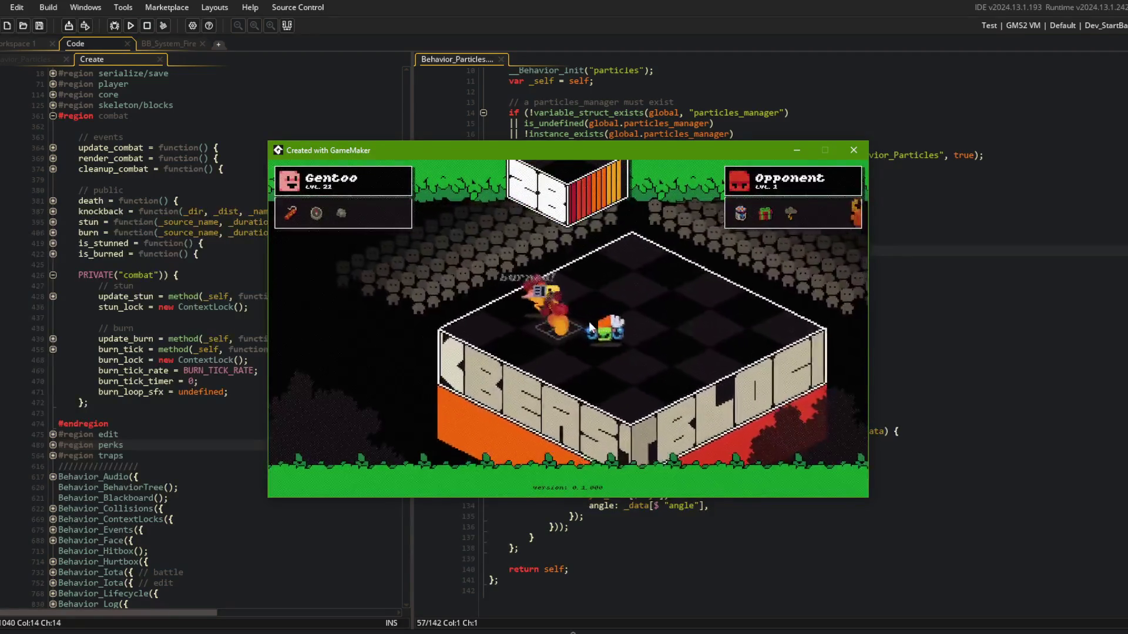
left_click(853, 151)
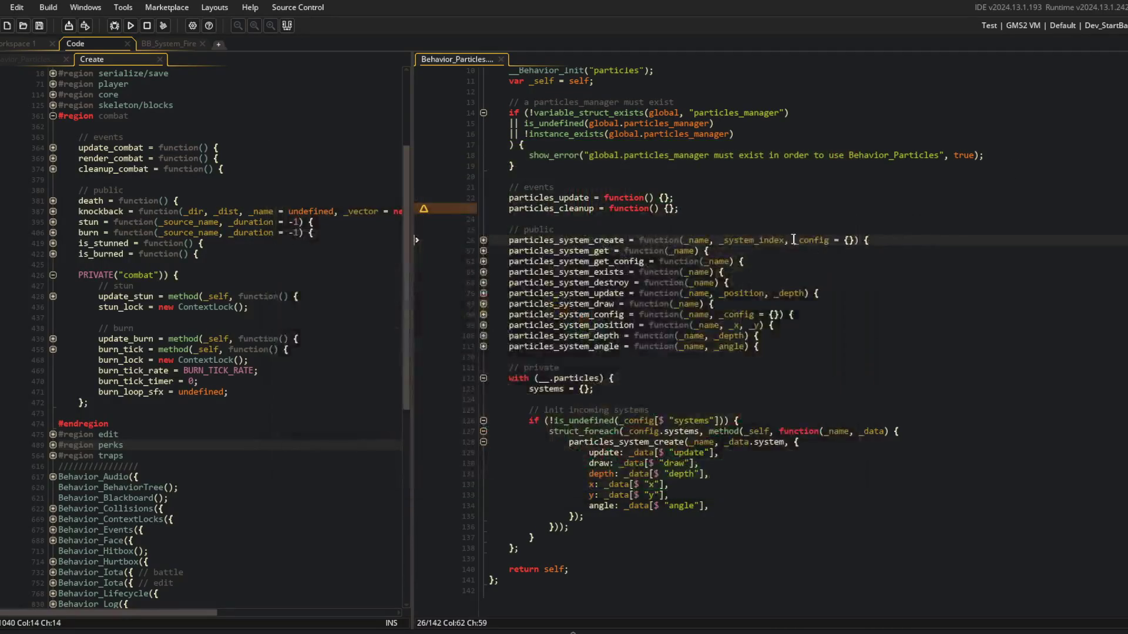
Stage all changes and commit with message 'setup Behavior_Particles to support new particle system editor'.
key("alt+Tab")
type("git add .")
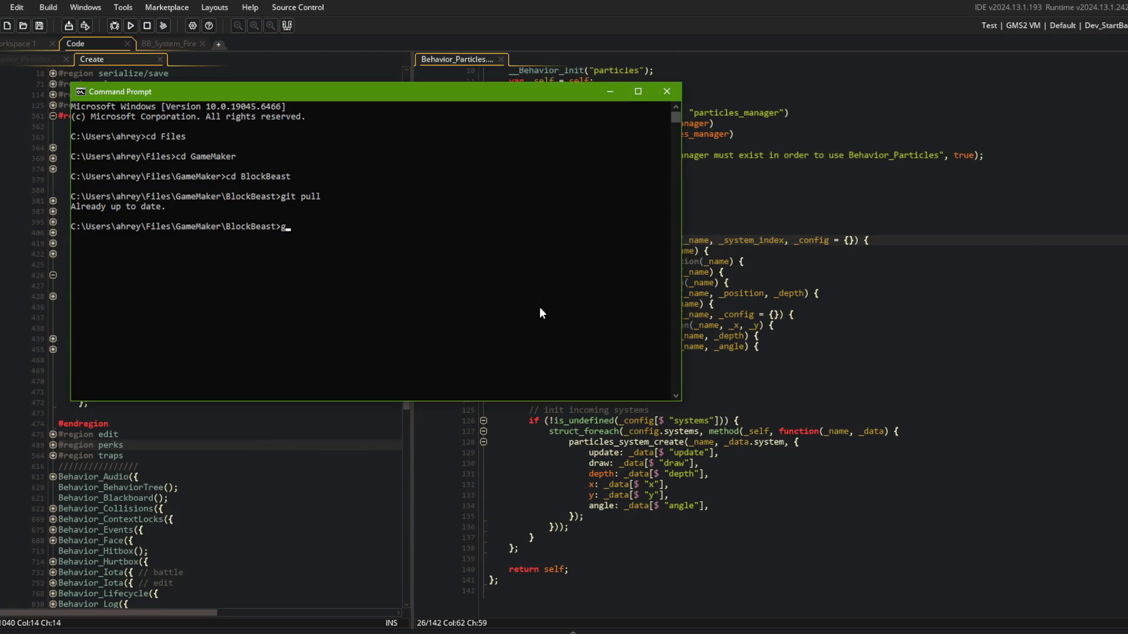
key("Return")
type("git commit -m \"")
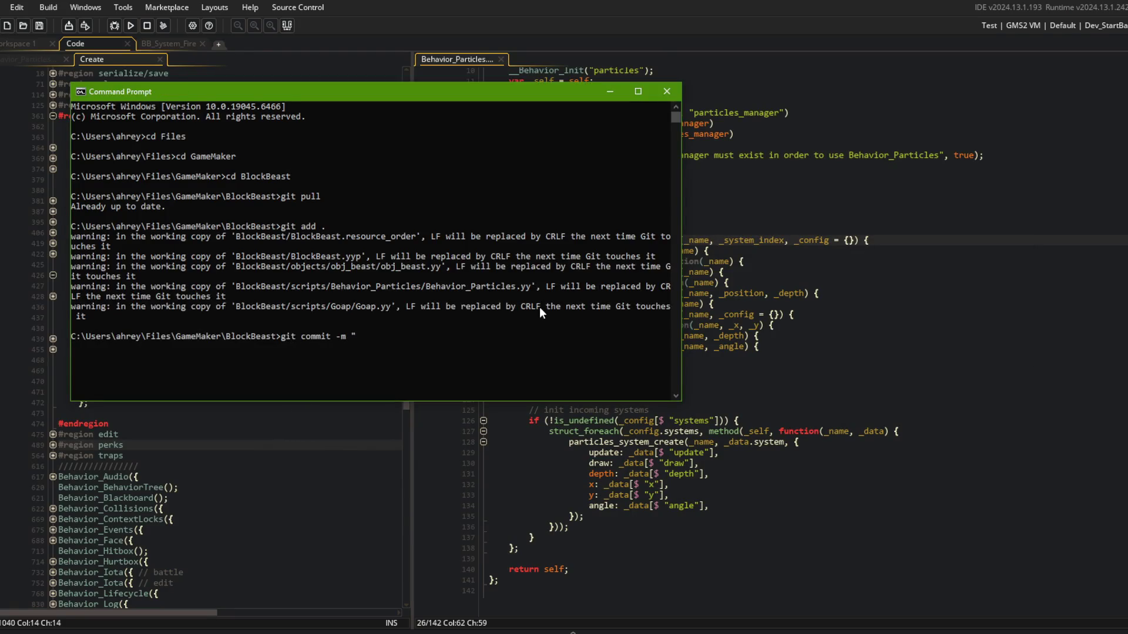
type("setup Behvior_Parti")
key("BackSpace")
key("BackSpace")
key("BackSpace")
key("BackSpace")
key("BackSpace")
key("BackSpace")
type("avior_partic")
key("BackSpace")
key("BackSpace")
key("BackSpace")
key("BackSpace")
key("BackSpace")
key("BackSpace")
type("Particles to suppor")
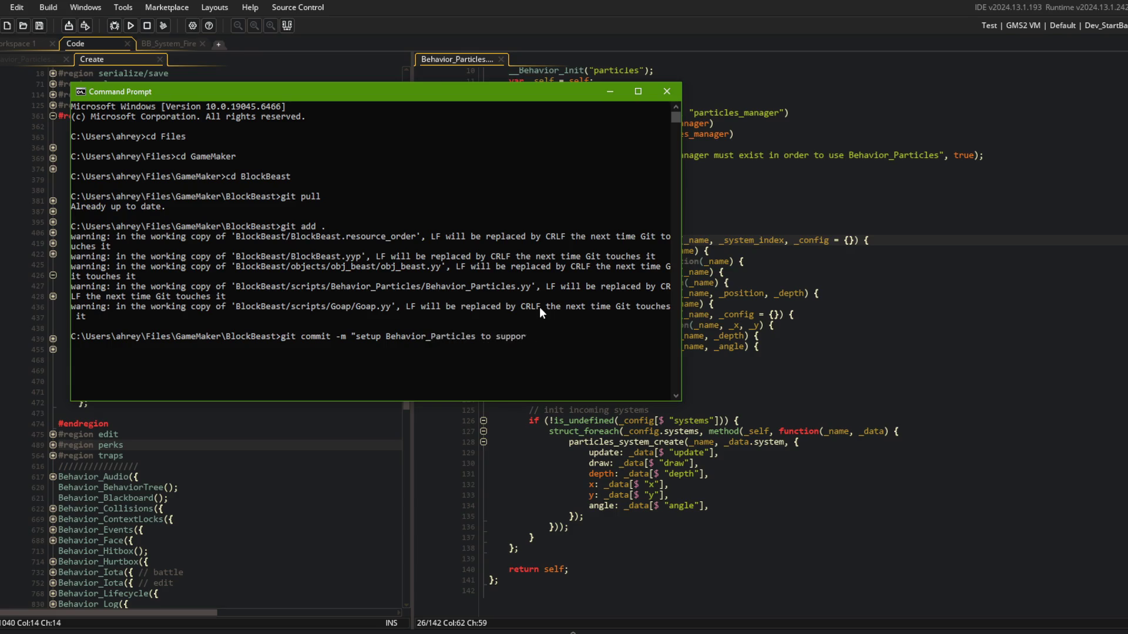
type("t new particle sy")
type("stem editor\"")
key("Return")
Push the commit and return to the particle script in GameMaker.
type("git push")
key("Return")
left_click(863, 252)
left_click(867, 318)
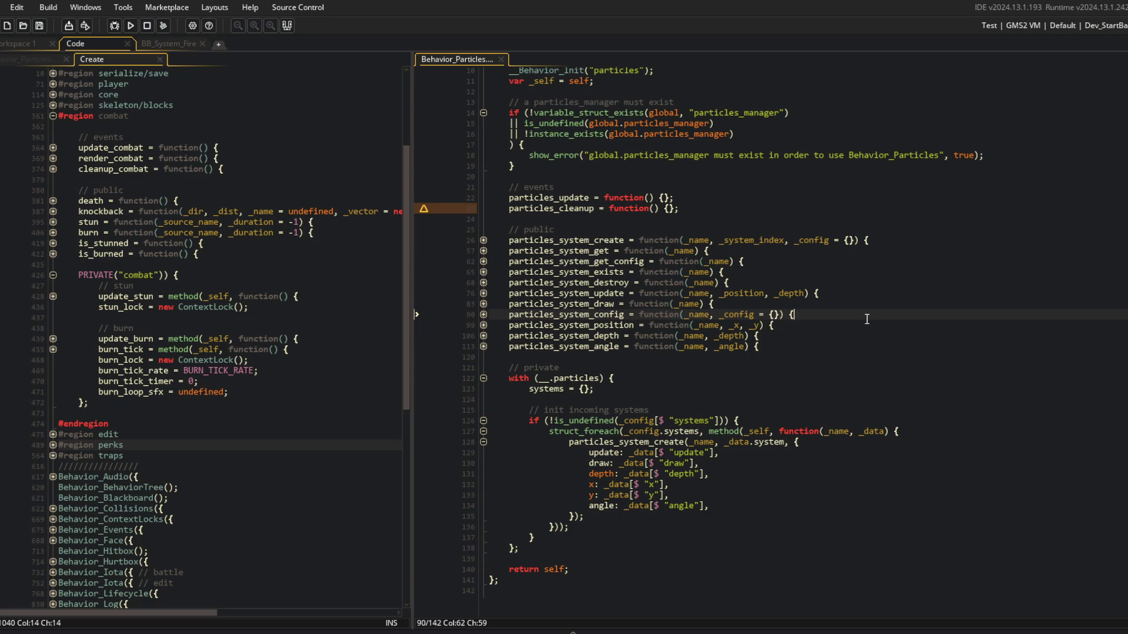
left_click(313, 178)
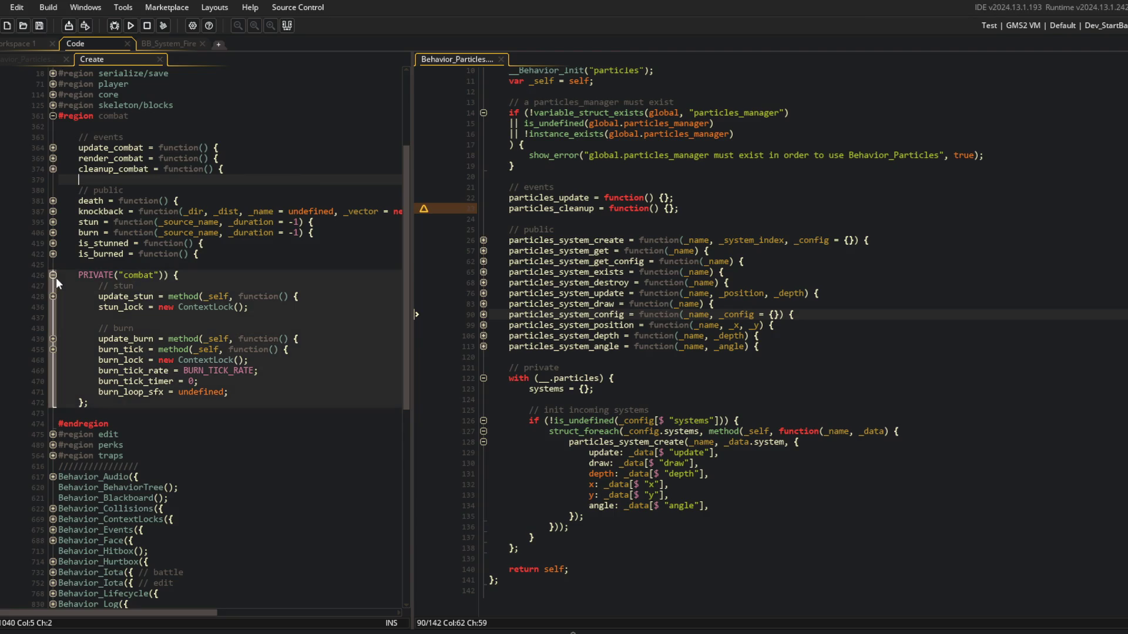
Expand burn and update_burn to review their particles_system_depth and update calls.
left_click(201, 290)
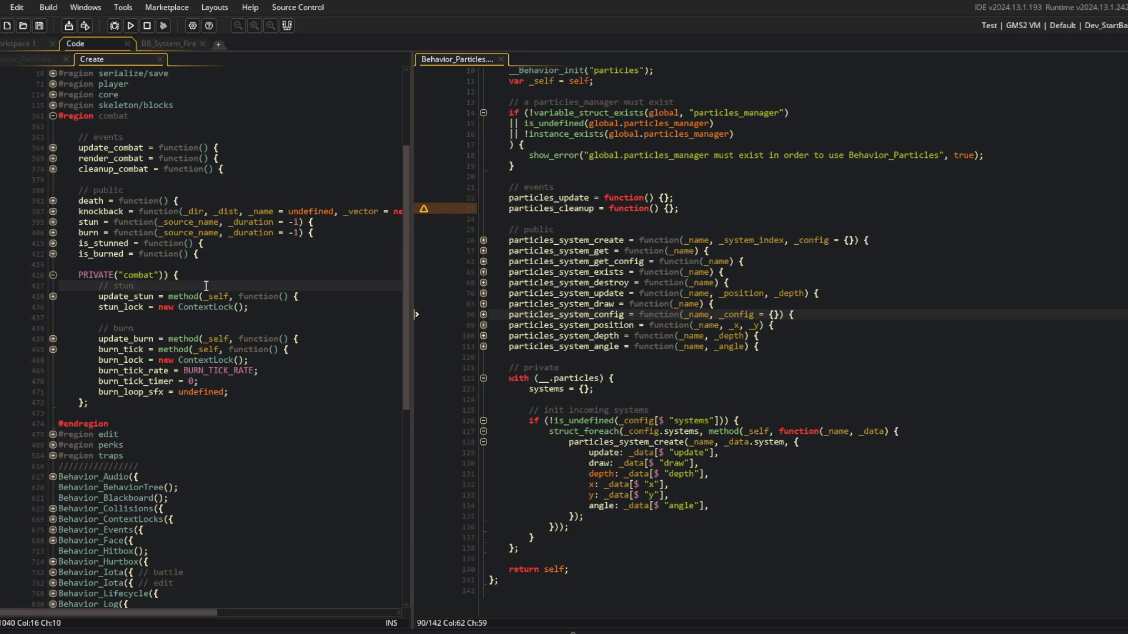
left_click(53, 234)
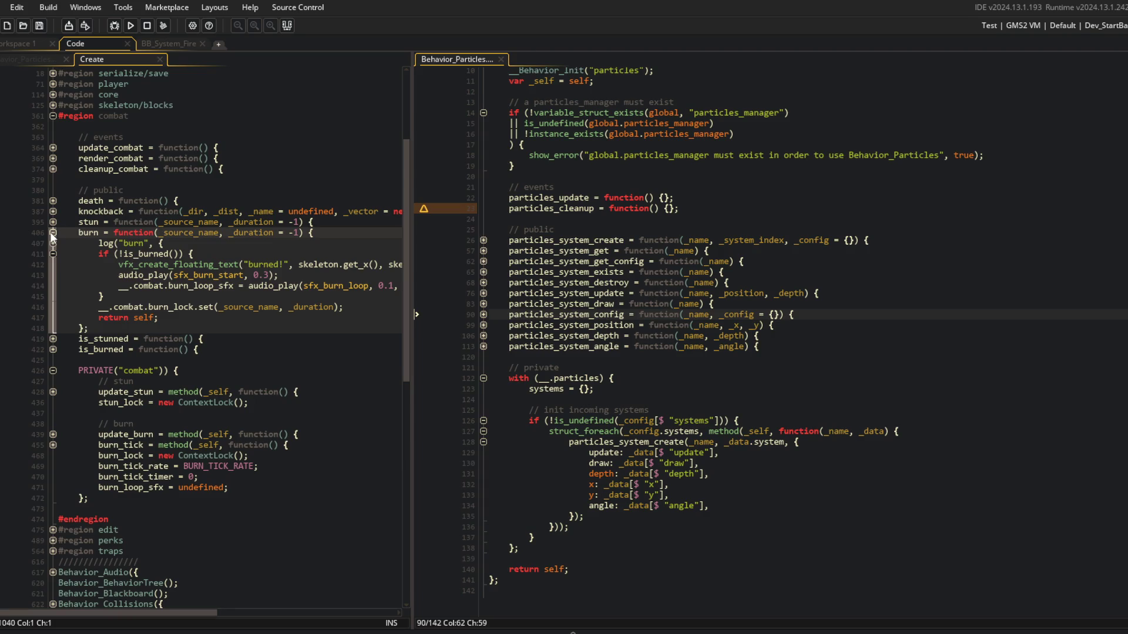
left_click(52, 233)
left_click(198, 147)
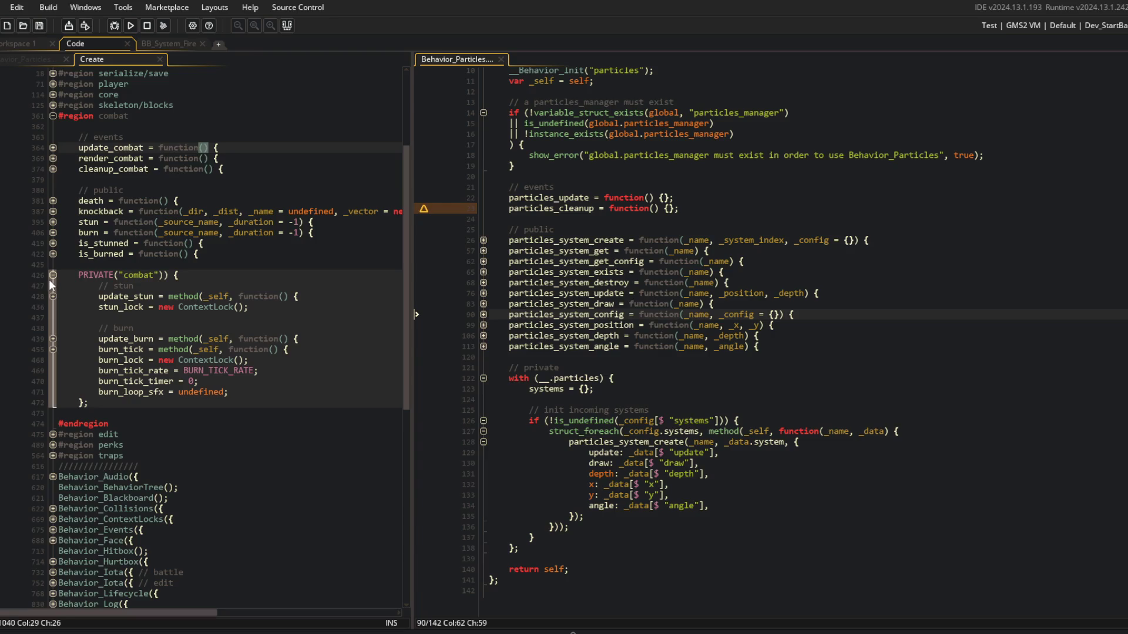
left_click(52, 339)
left_click(177, 392)
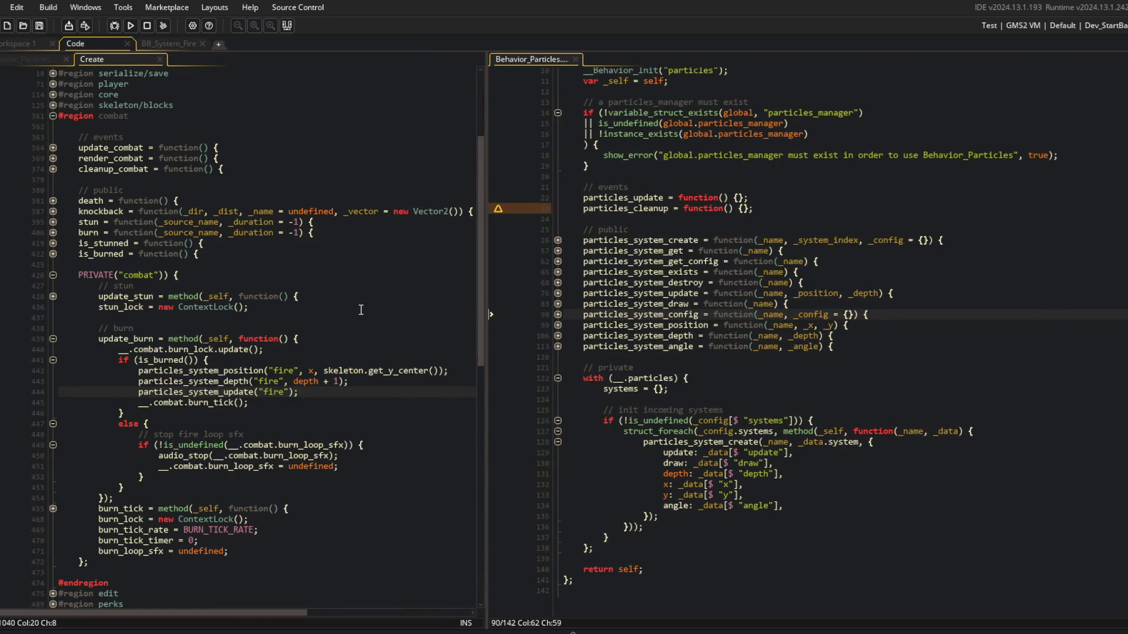
scroll(360, 310, "down", 2)
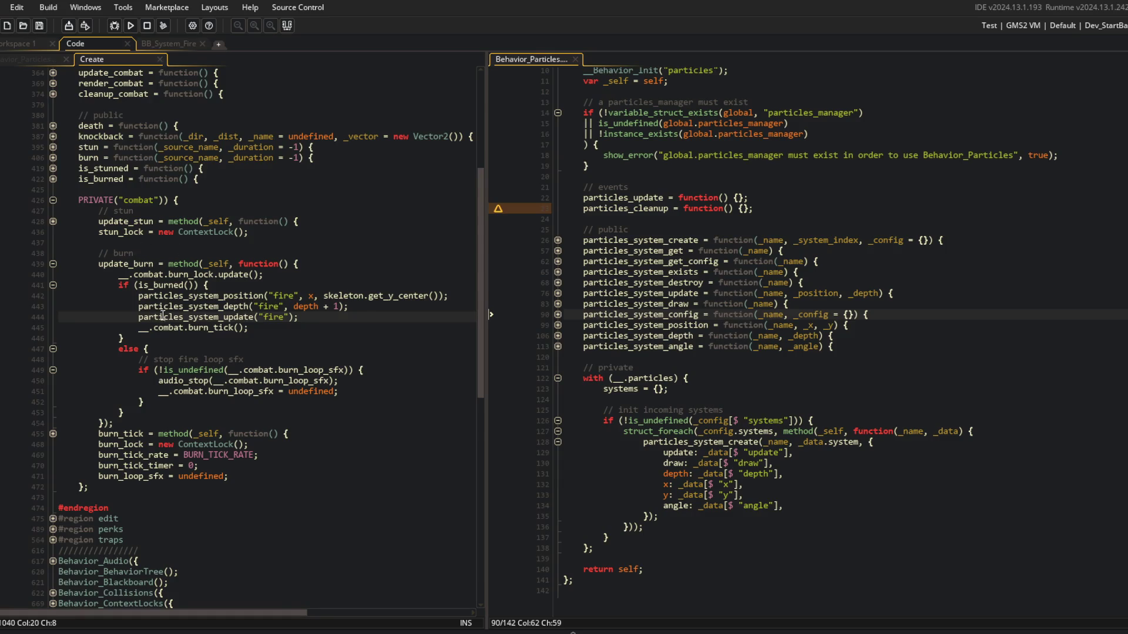
left_click(209, 306)
left_click(255, 318)
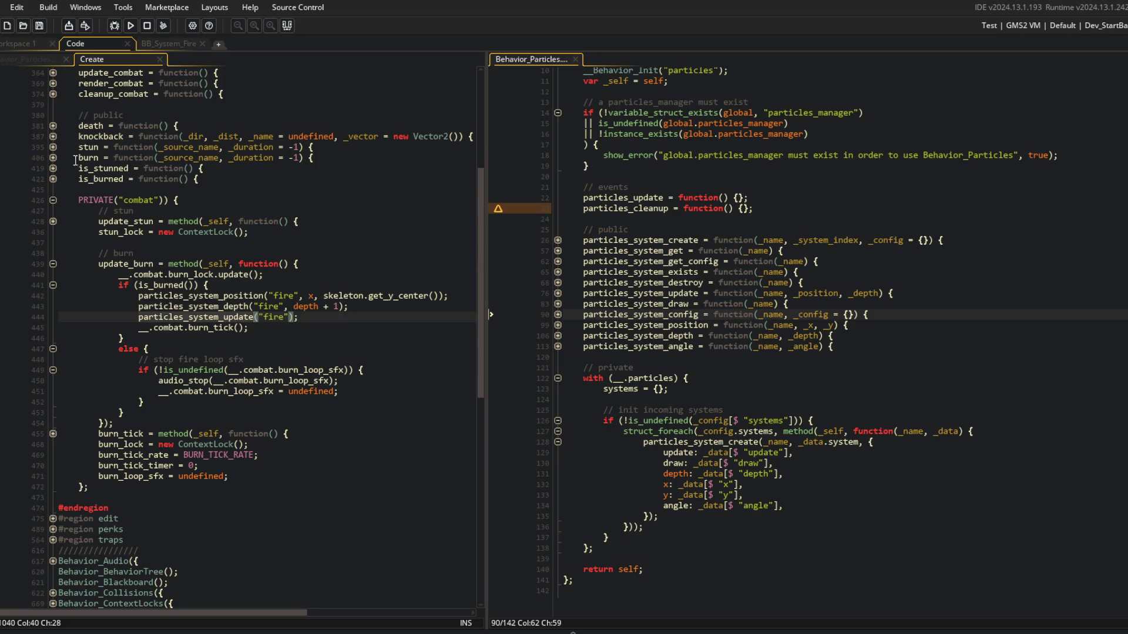
Expand burn, update_combat and render_combat, and inspect the particles_system_draw call and declaration.
left_click(53, 157)
left_click(133, 201)
left_click(154, 191)
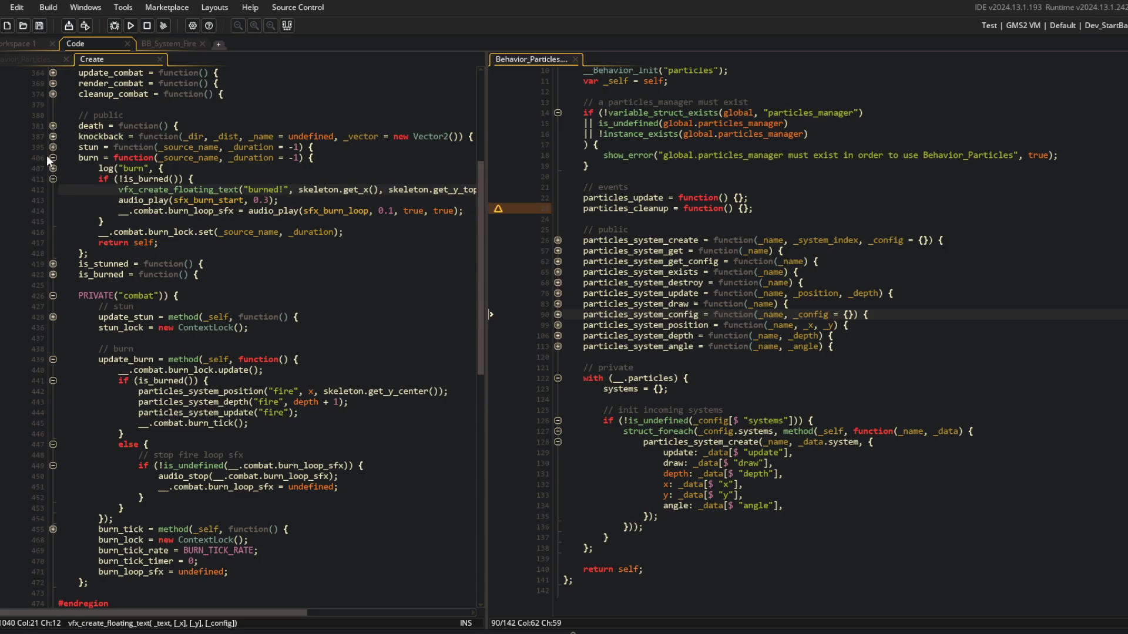
left_click(52, 73)
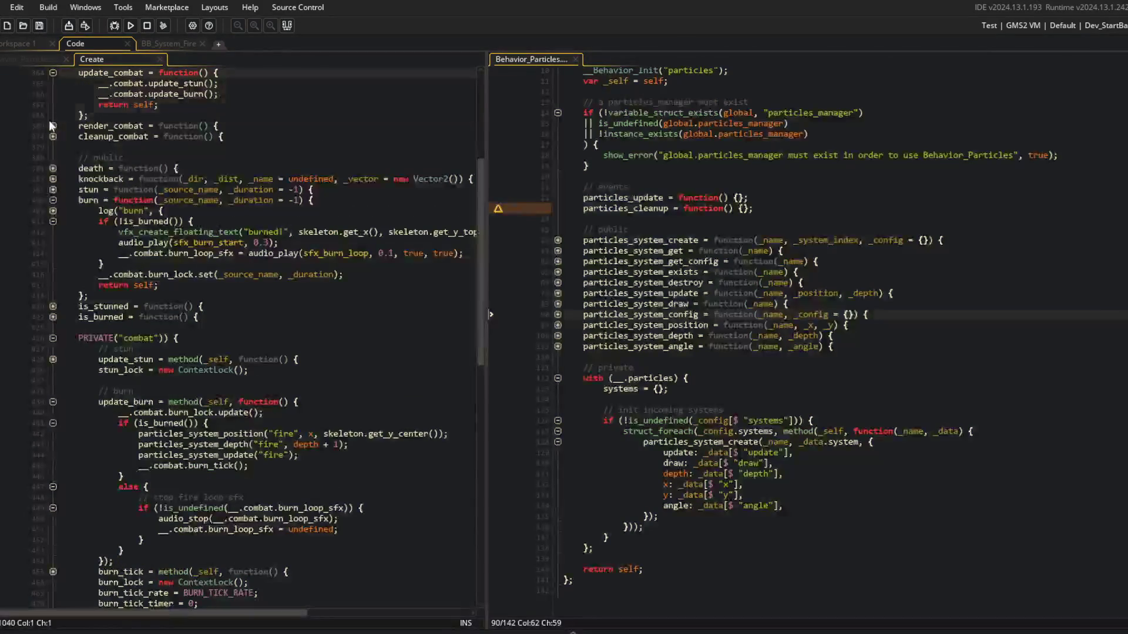
left_click(52, 125)
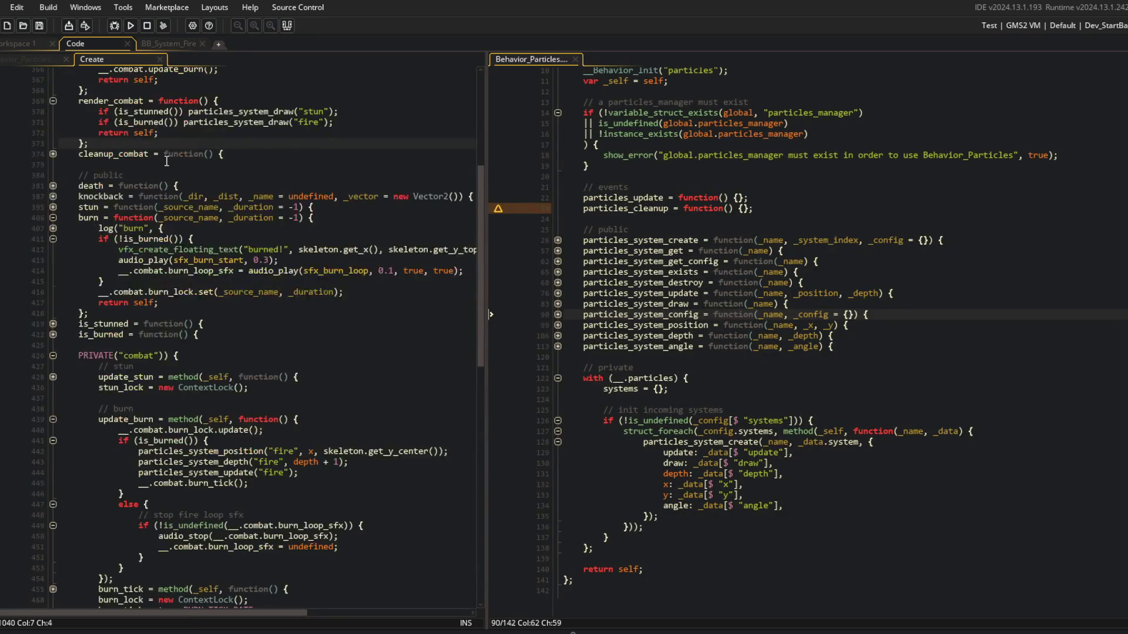
left_click(295, 136)
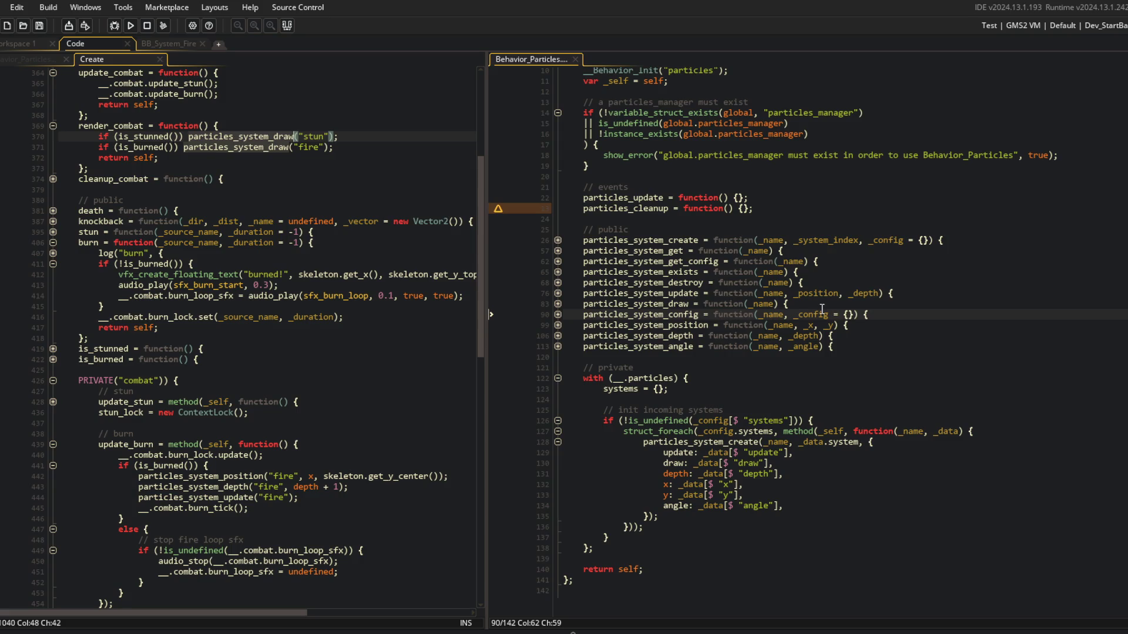
left_click(845, 303)
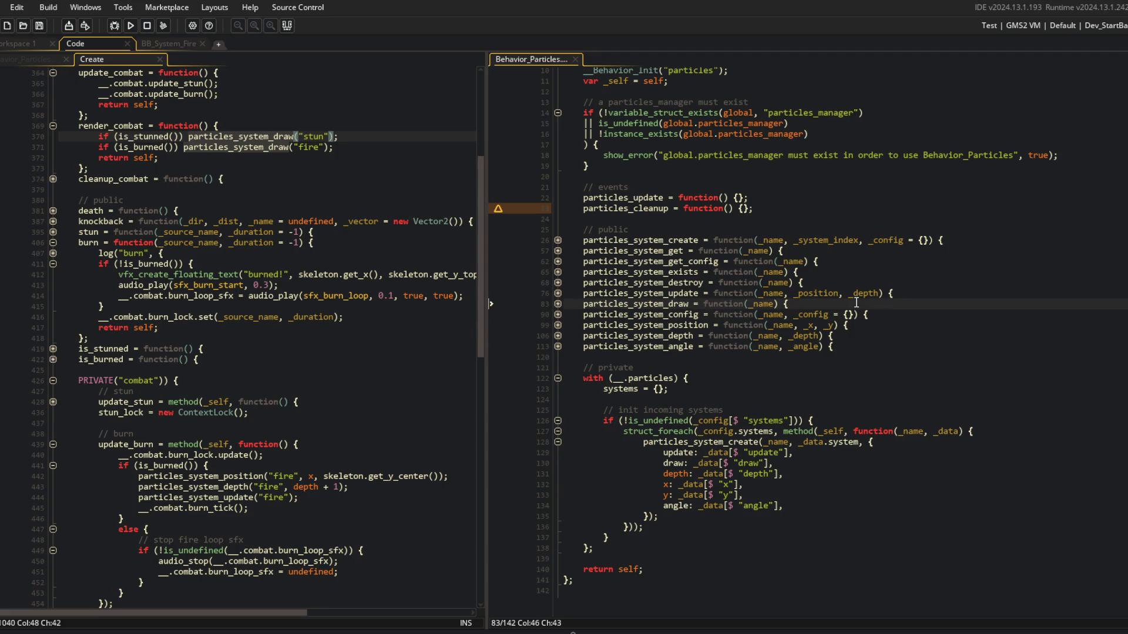
Add a _bool parameter to particles_system_draw and prefix its existence check with '_bool &&'.
key("Left")
key("Left")
key("Left")
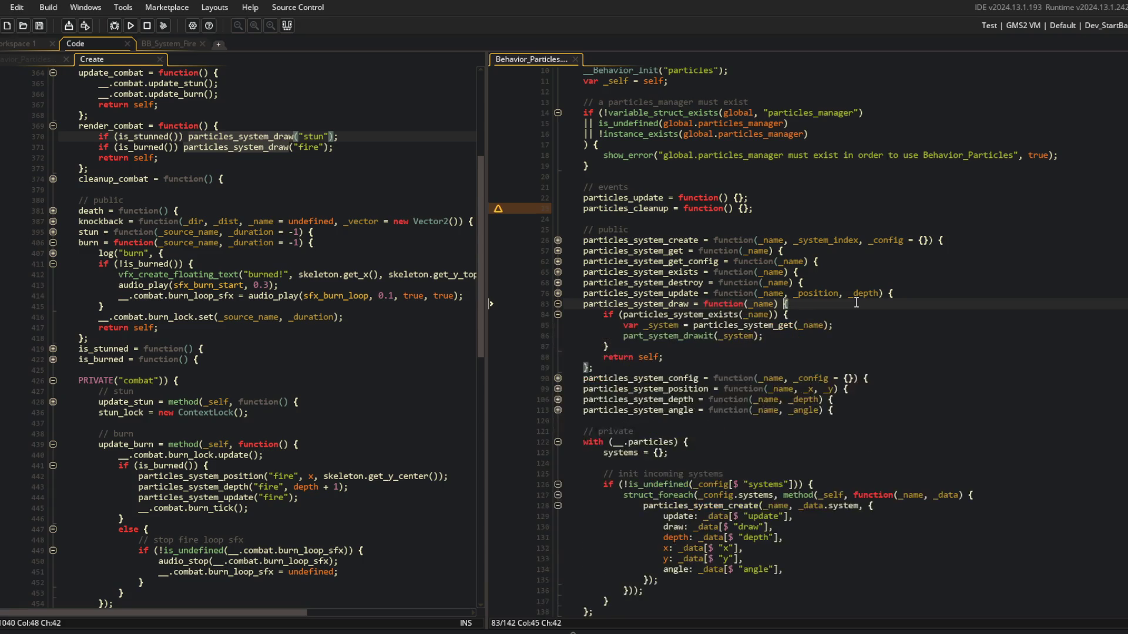
type(", _bool")
key("ctrl+s")
key("Down")
key("Home")
key("Right")
key("Right")
key("Right")
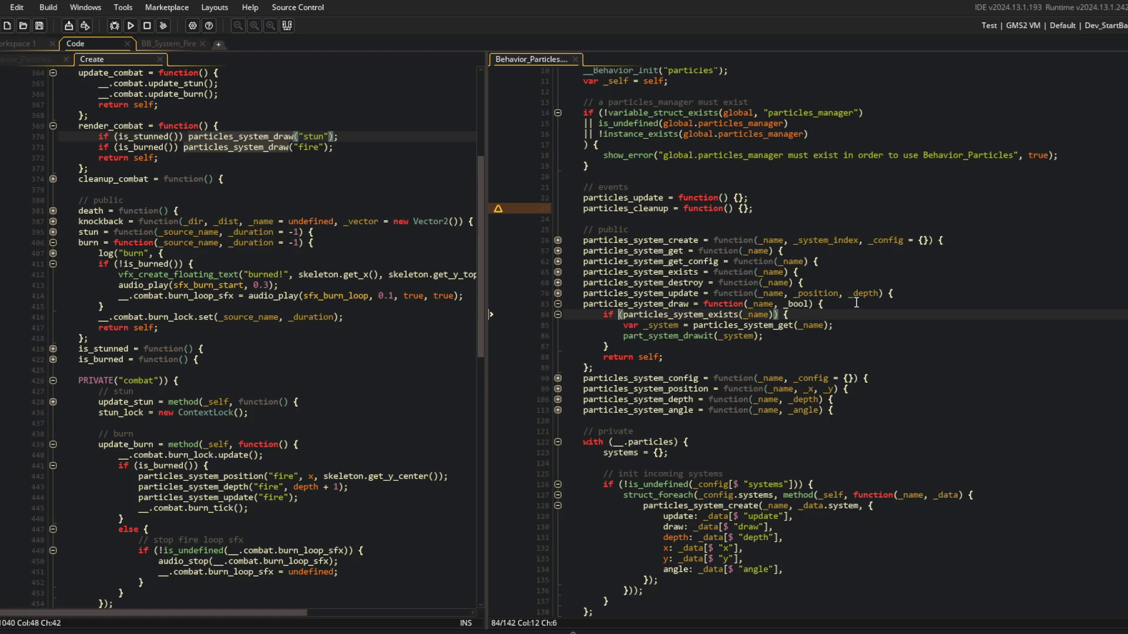
type("_bool")
type(" &&")
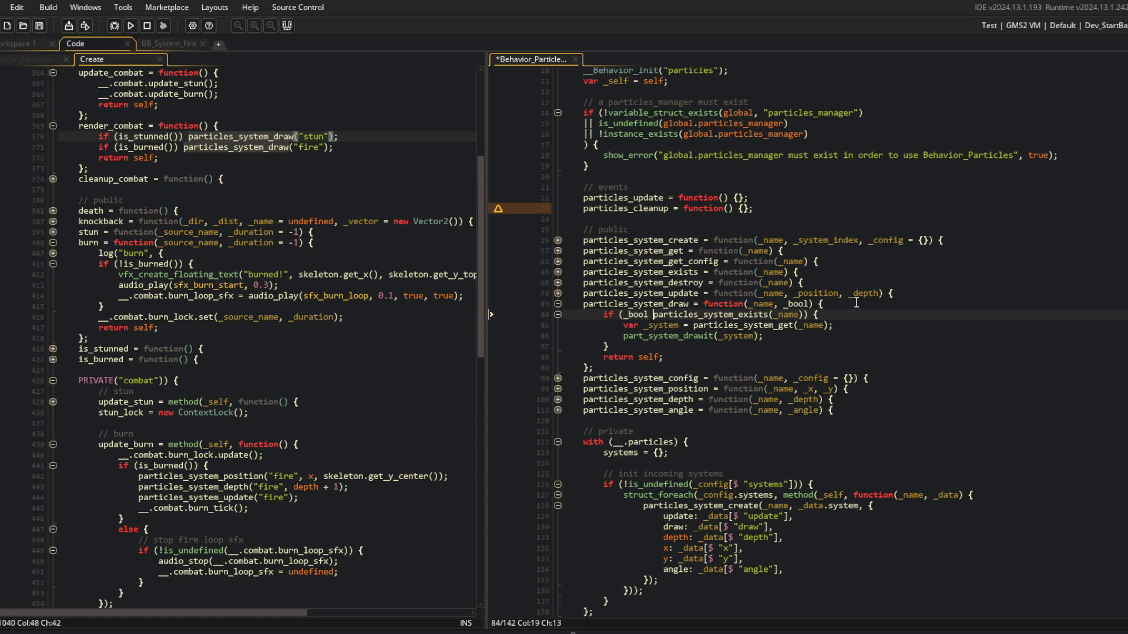
key("ctrl+s")
Give the _bool parameter a default value of true.
key("Up")
key("End")
key("Left")
key("Left")
key("Left")
type("= true")
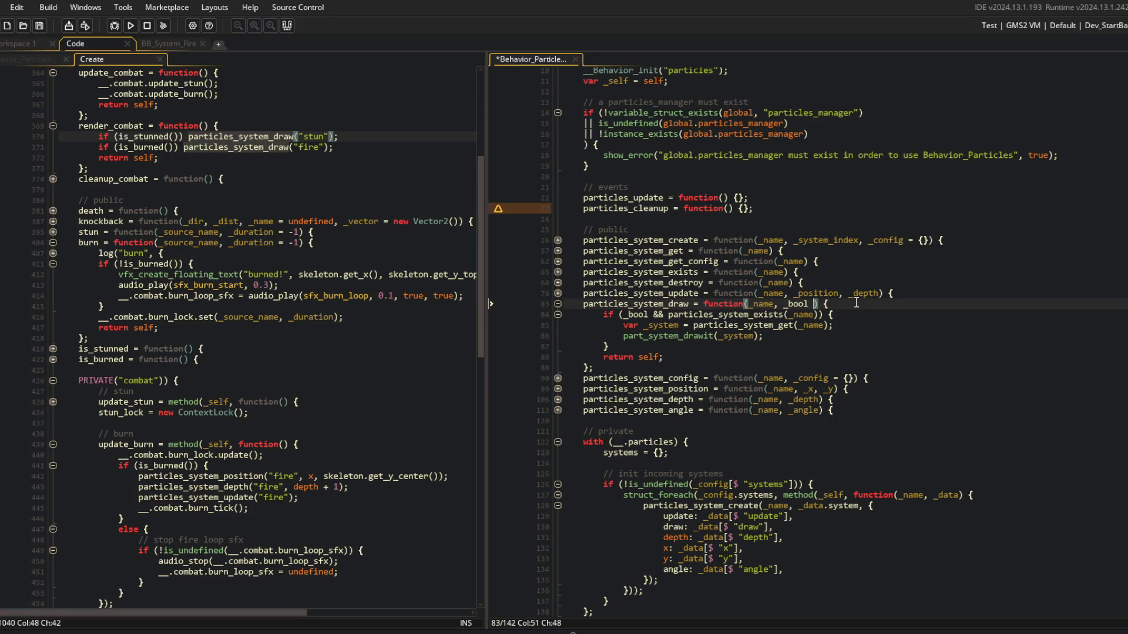
left_click(937, 251)
left_click(628, 378)
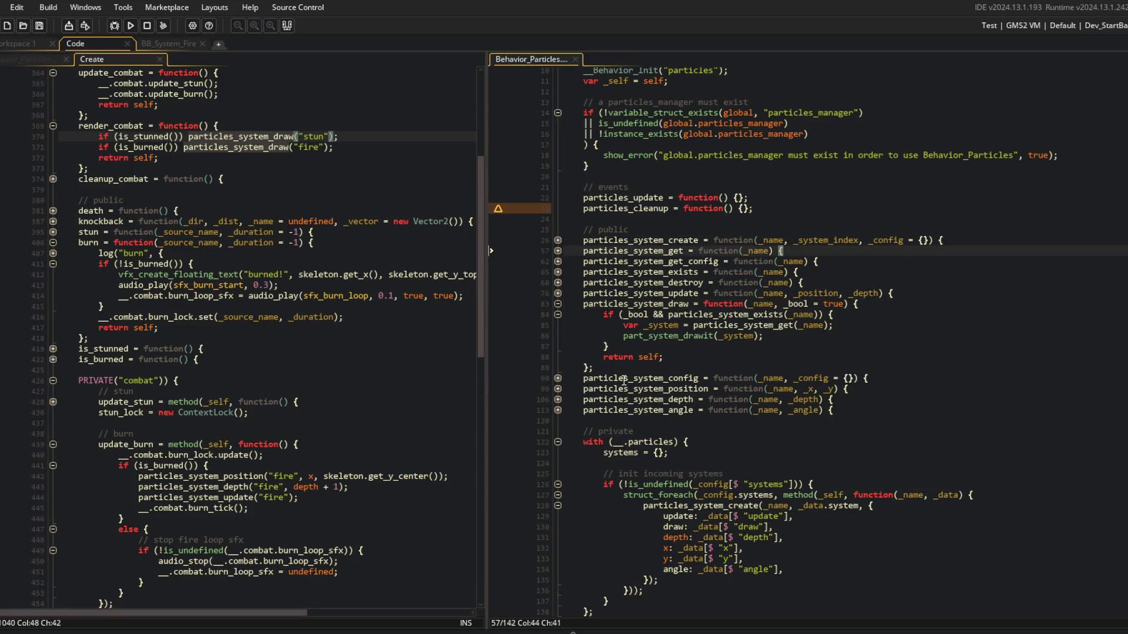
Move is_stunned() into the stun particles_system_draw call as its second argument.
left_click(560, 307)
left_click(236, 137)
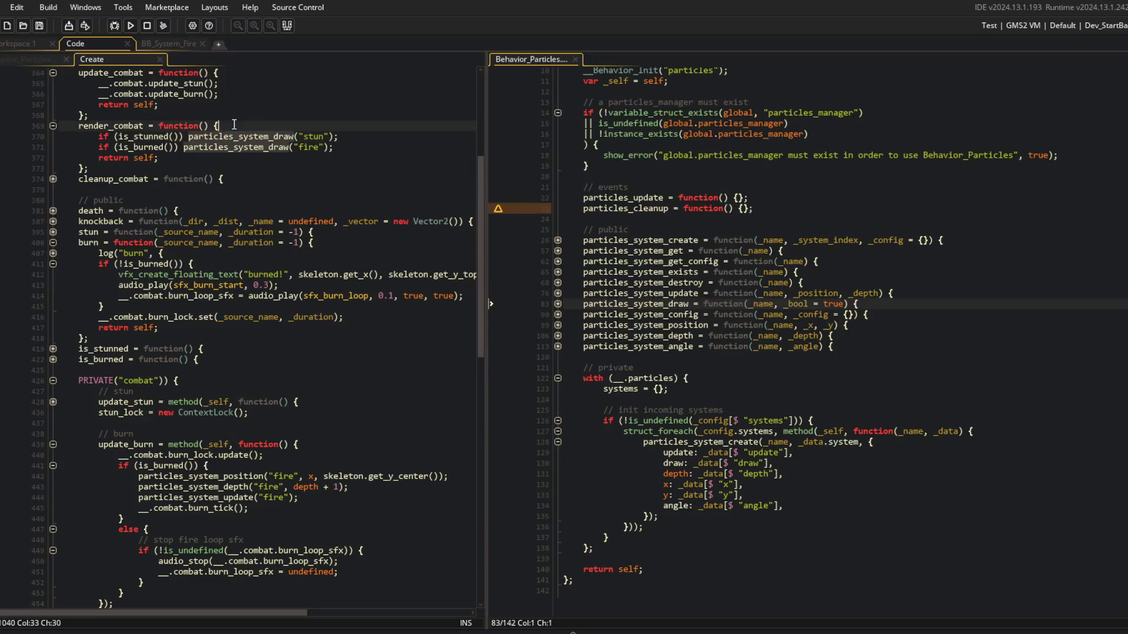
key("Left")
key("ctrl+shift+Left")
key("ctrl+shift+Left")
key("ctrl+x")
key("End")
key("Left")
key("Left")
type("m,")
key("BackSpace")
key("BackSpace")
type(",")
key("ctrl+v")
Pass is_burned() to the fire draw call, remove its if-check, and save.
key("Down")
key("End")
key("Left")
key("Left")
type(", is_burned()")
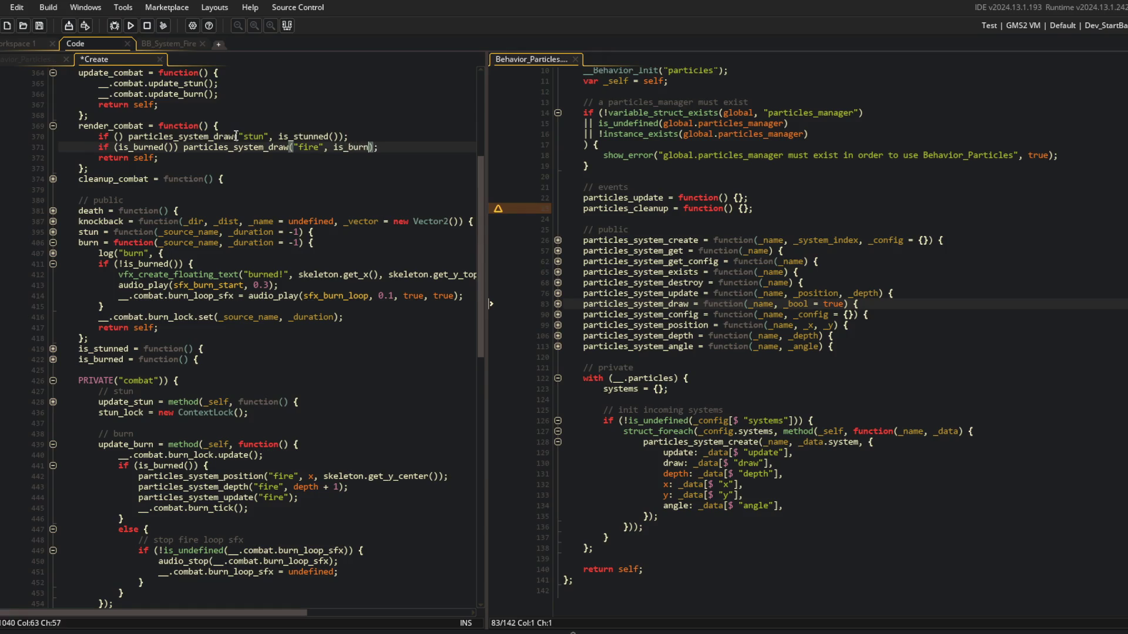
key("Home")
key("ctrl+s")
key("ctrl+shift+Right")
key("ctrl+shift+Right")
key("ctrl+shift+Right")
key("ctrl+x")
Delete the leftover empty if before the stun draw call and run the game.
key("Up")
key("Right")
key("Right")
key("Right")
key("Right")
key("Right")
key("shift+Home")
key("Delete")
key("F5")
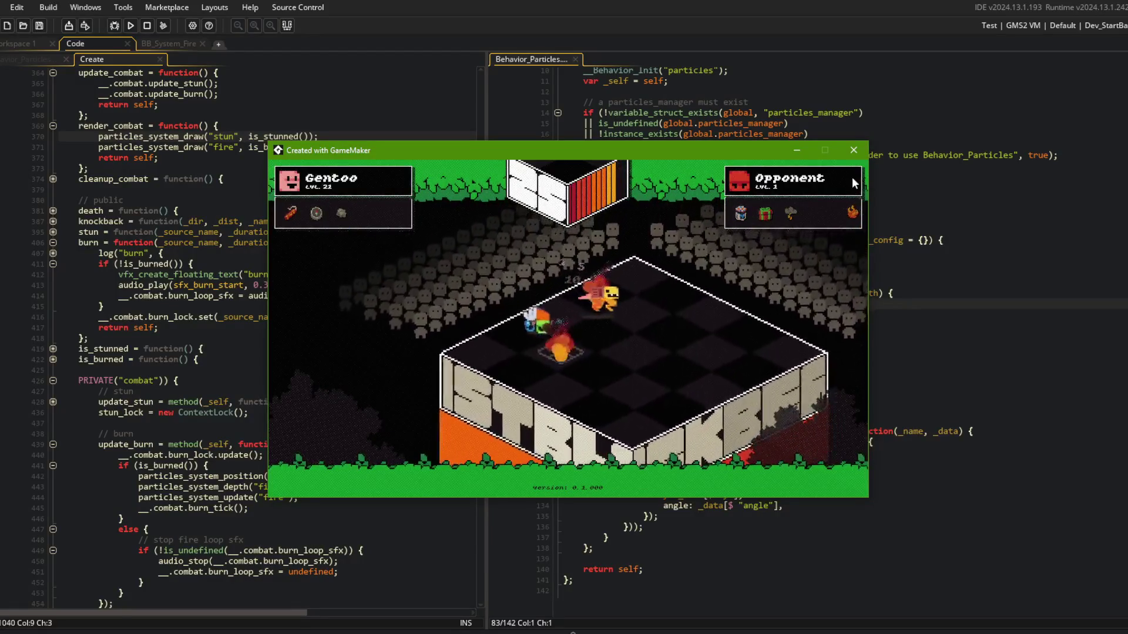
left_click(854, 151)
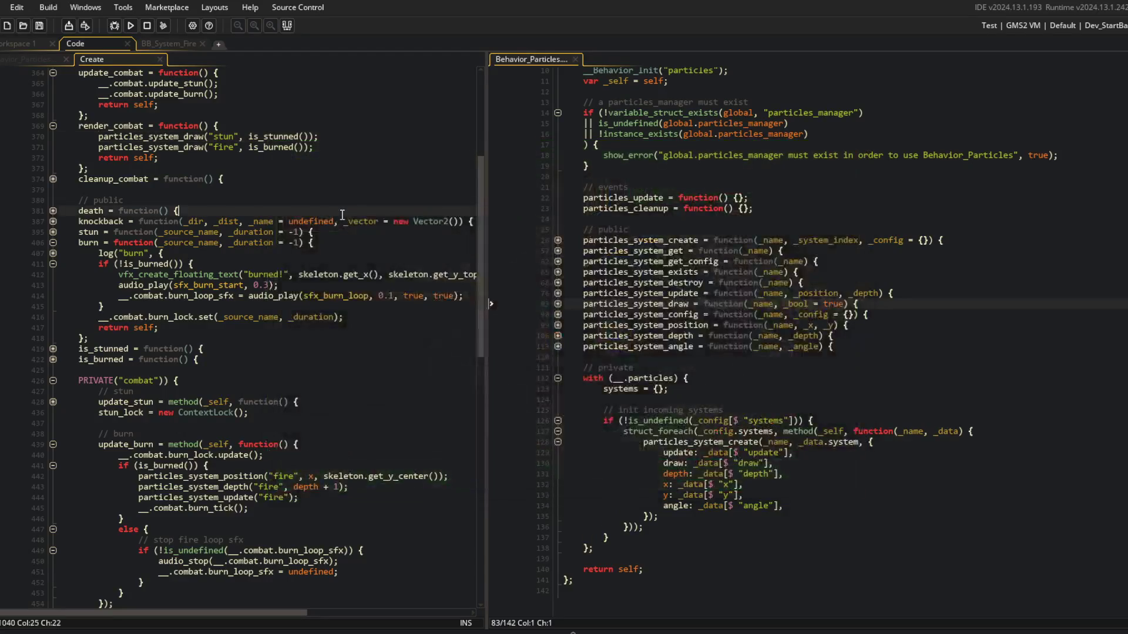
Fold the burn, update_combat and render_combat functions in the Create code gutter.
left_click(53, 264)
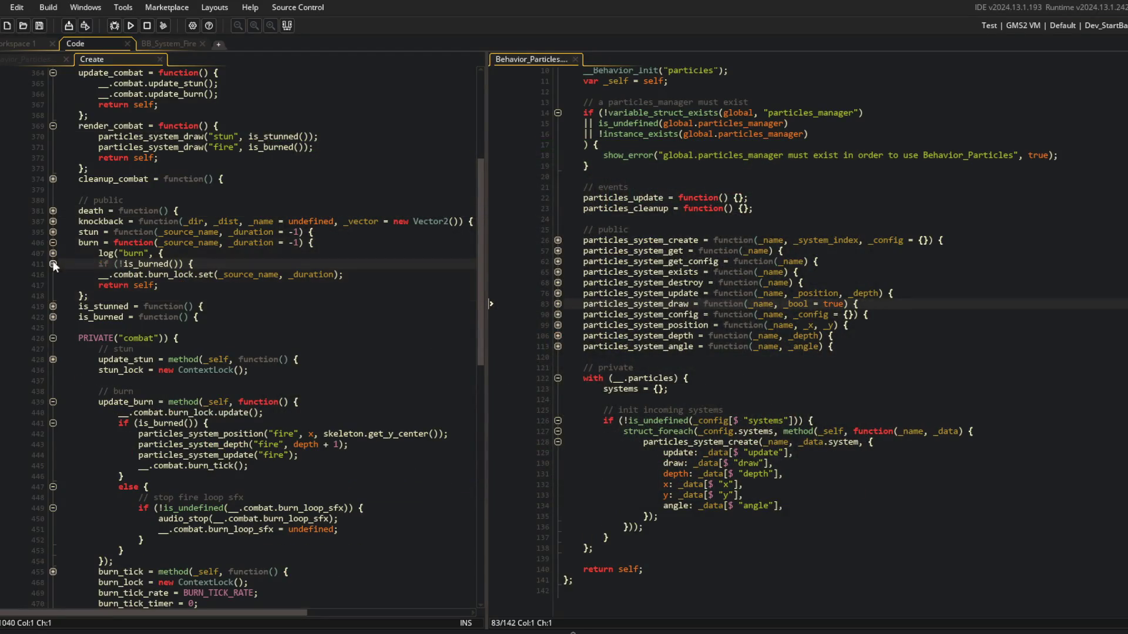
left_click(53, 253)
left_click(53, 242)
scroll(55, 244, "up", 2)
left_click(53, 148)
left_click(53, 158)
left_click(138, 147)
left_click(290, 168)
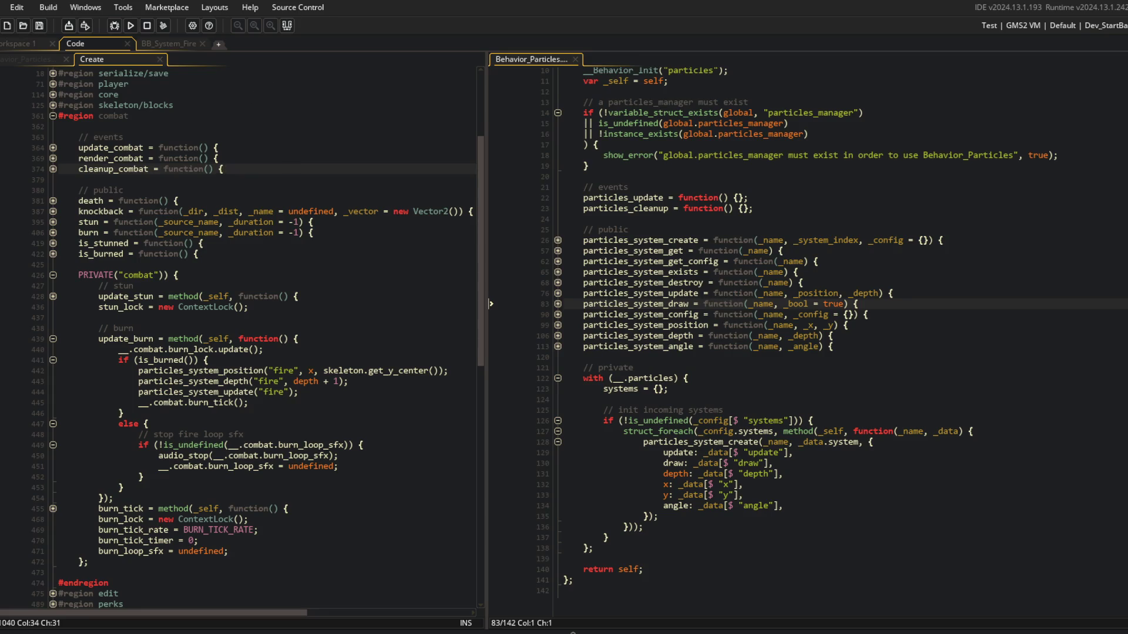
left_click(233, 335)
left_click(279, 360)
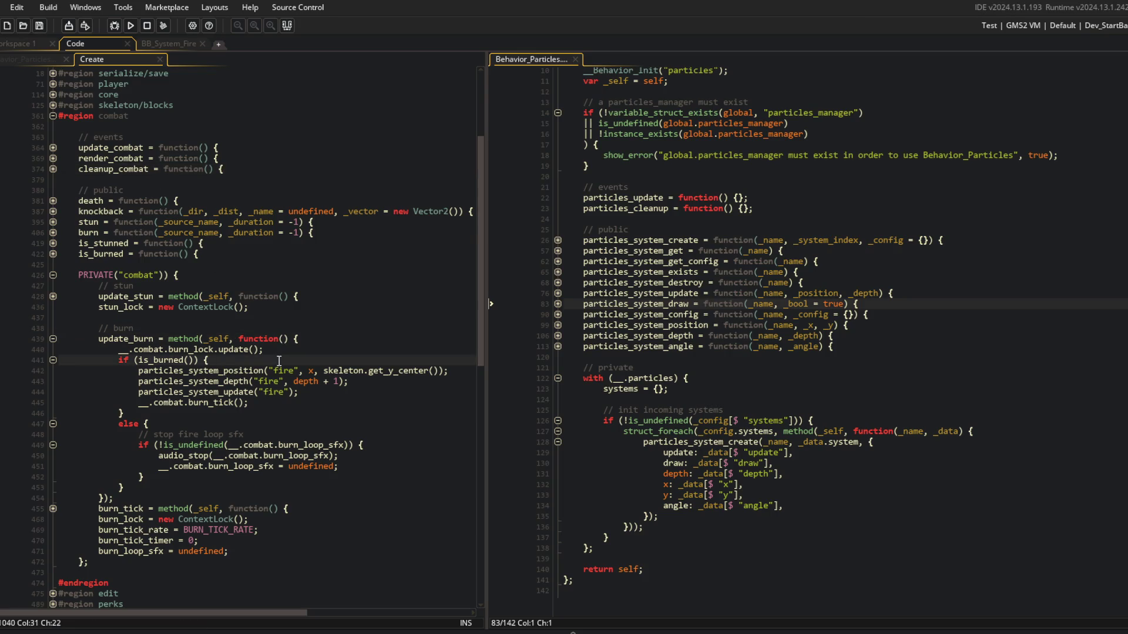
left_click(658, 245)
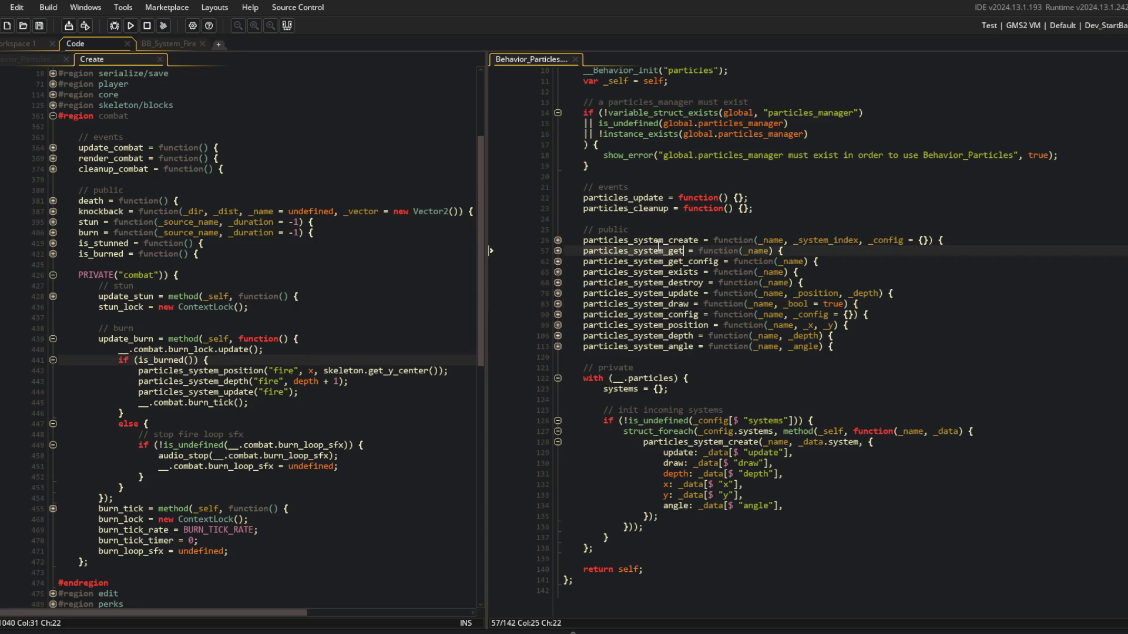
scroll(658, 246, "up", 3)
left_click(698, 246)
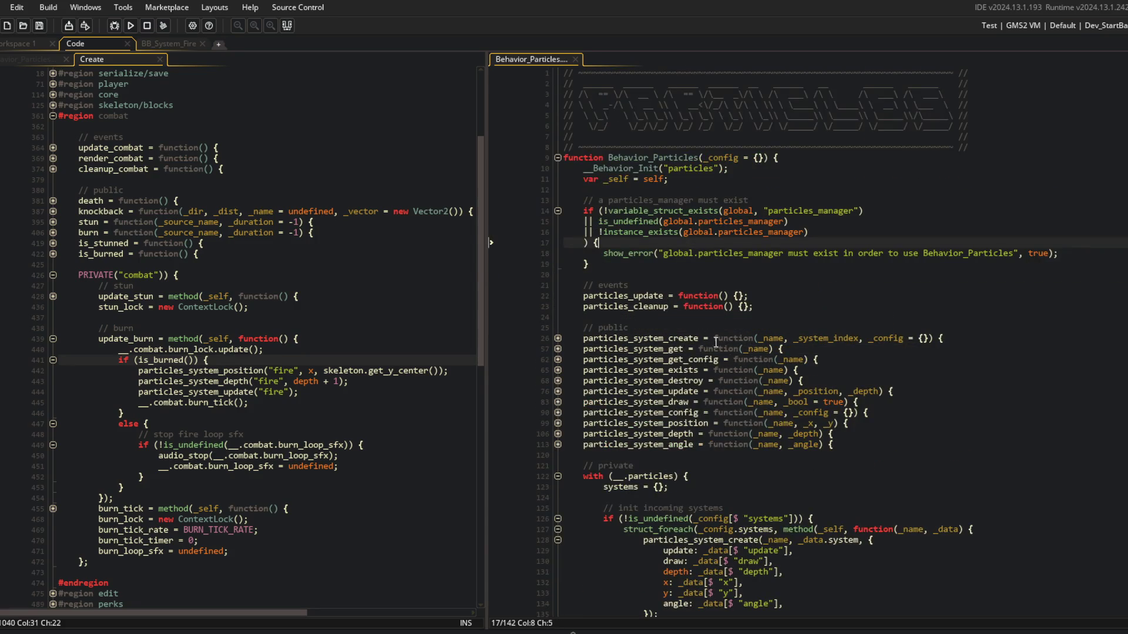
scroll(698, 246, "down", 3)
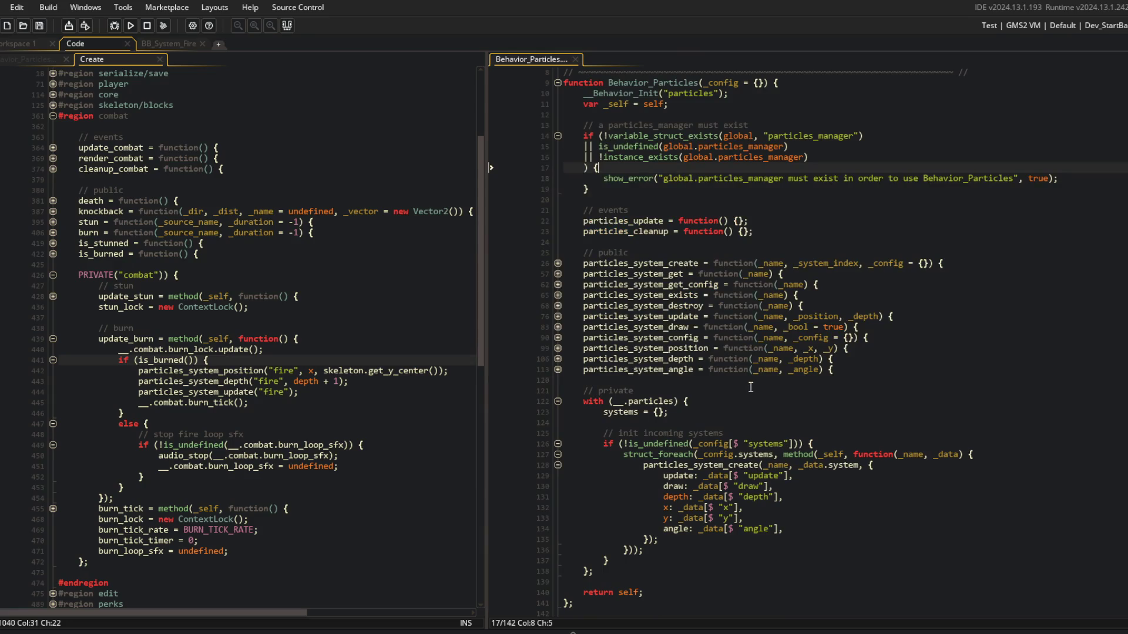
left_click(399, 280)
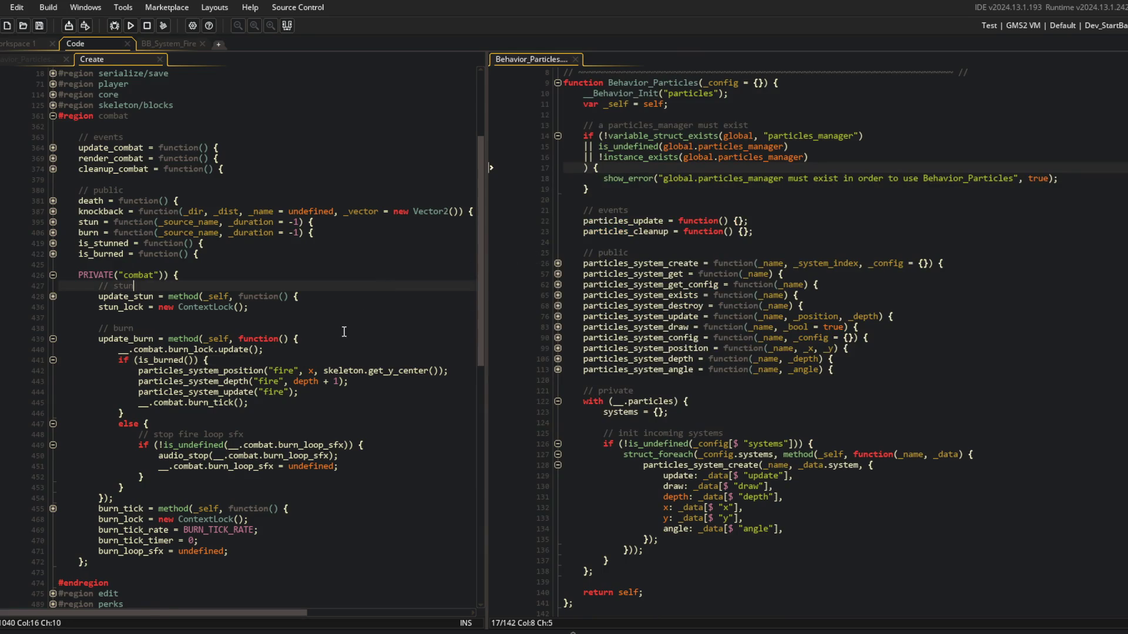
Change particles_system_update to (_name, _bool = true), guard it with '_bool &&', and save.
scroll(341, 333, "up", 3)
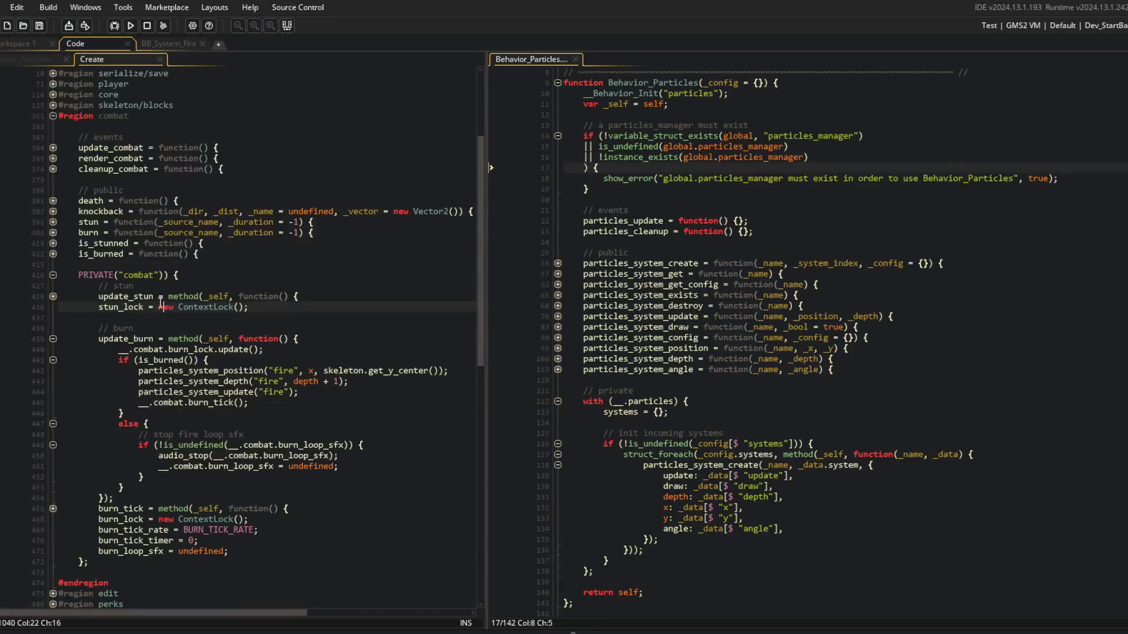
left_click(53, 148)
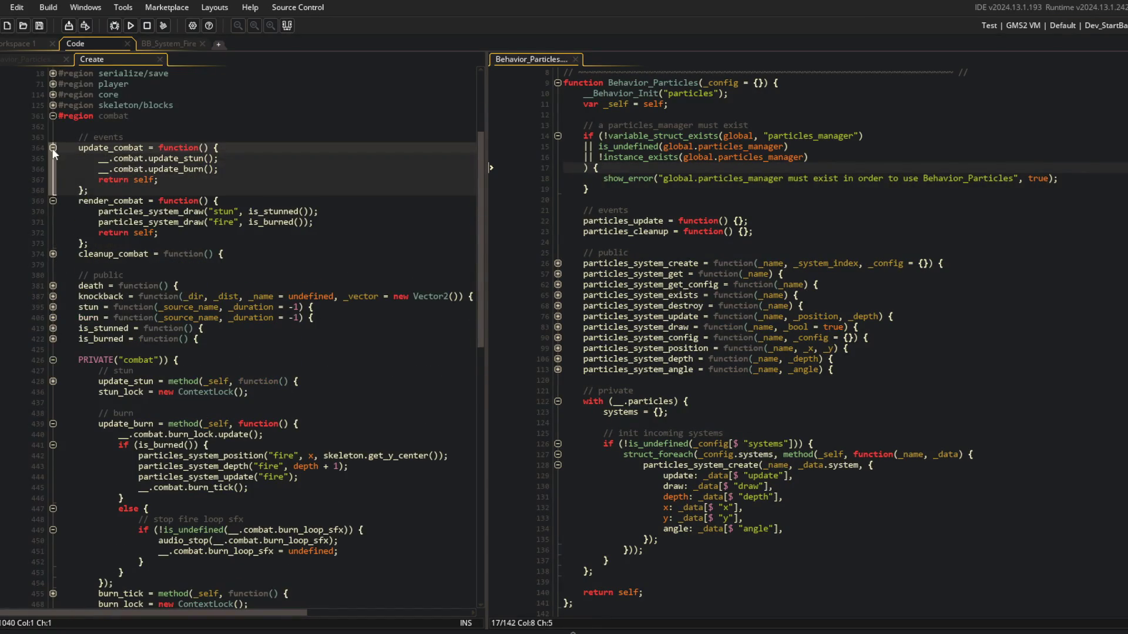
left_click(53, 148)
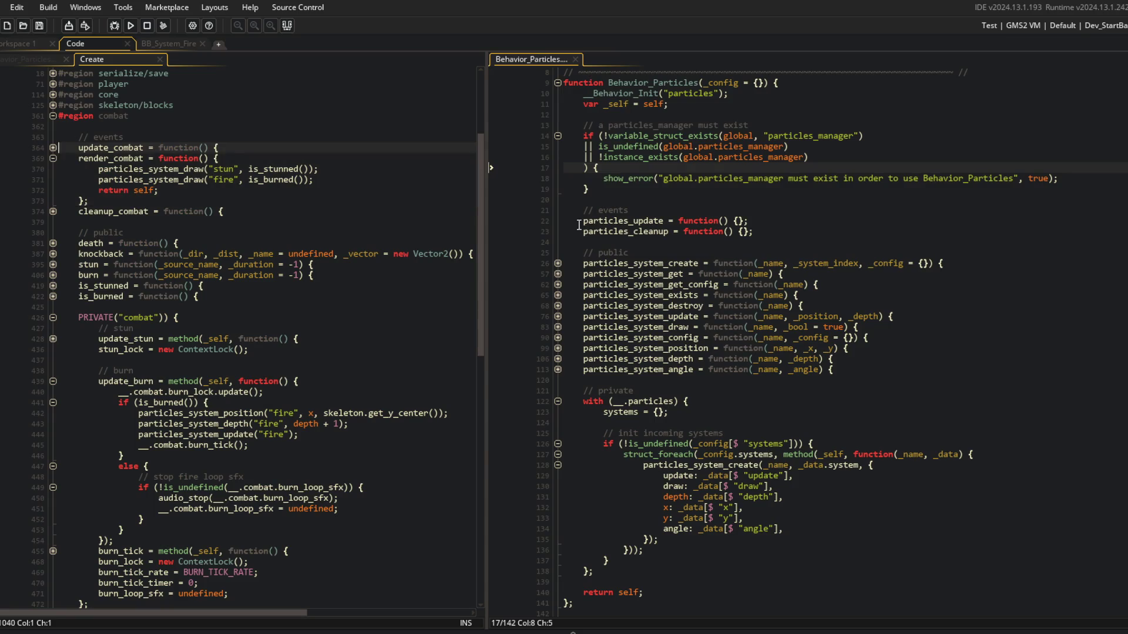
left_click(559, 316)
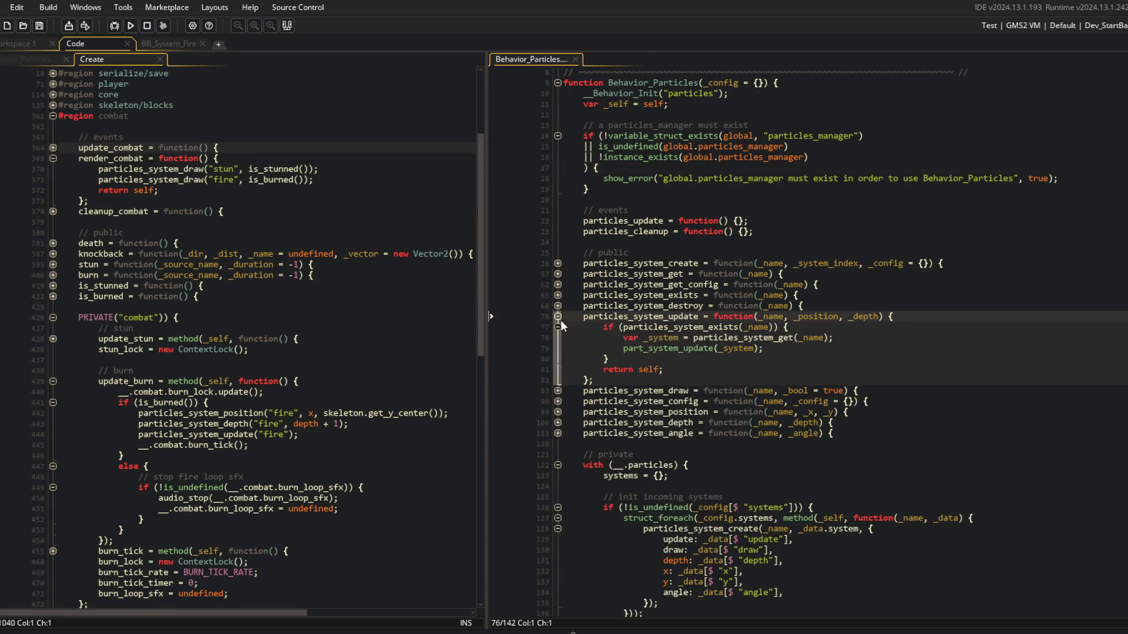
left_click(848, 316)
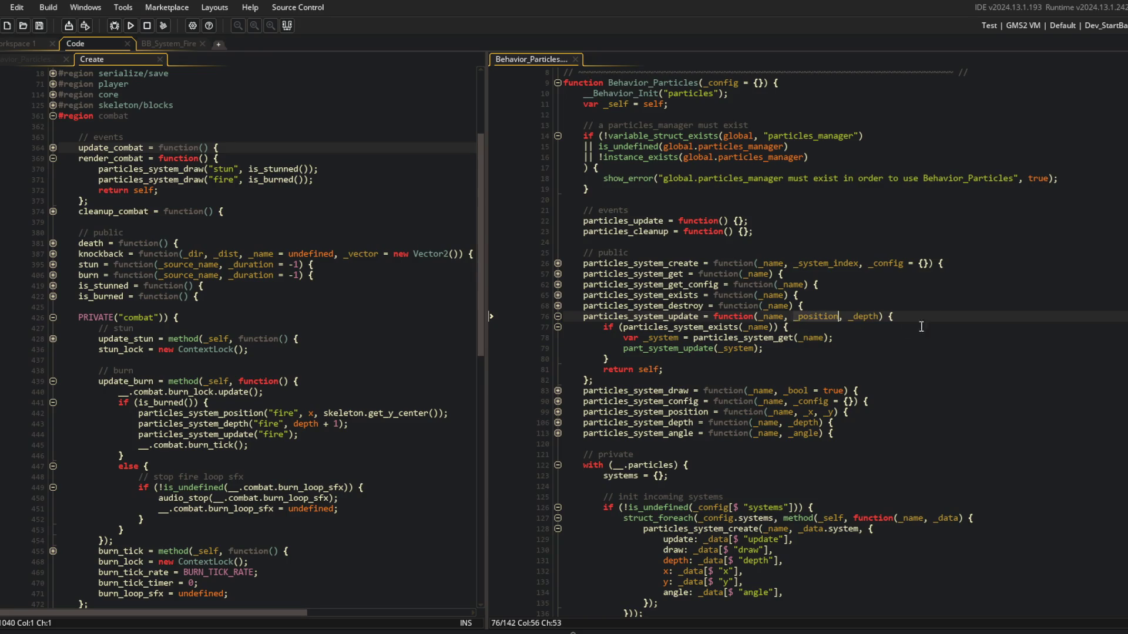
key("BackSpace")
key("BackSpace")
key("BackSpace")
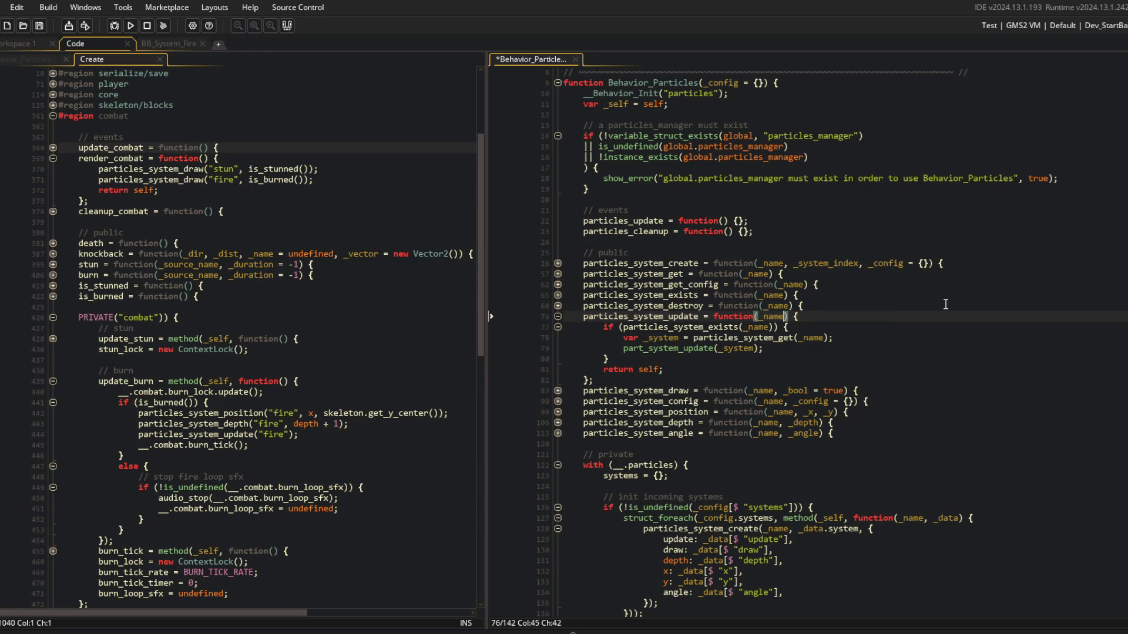
type(", _bool ")
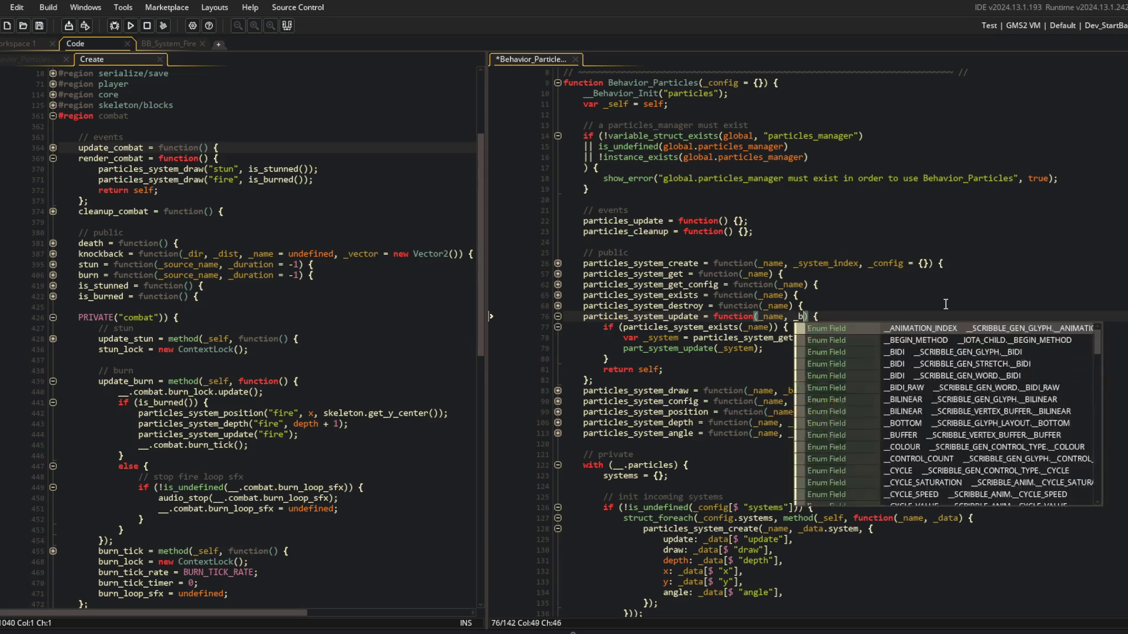
type("= true")
key("Down")
key("Home")
key("Right")
key("Right")
key("Right")
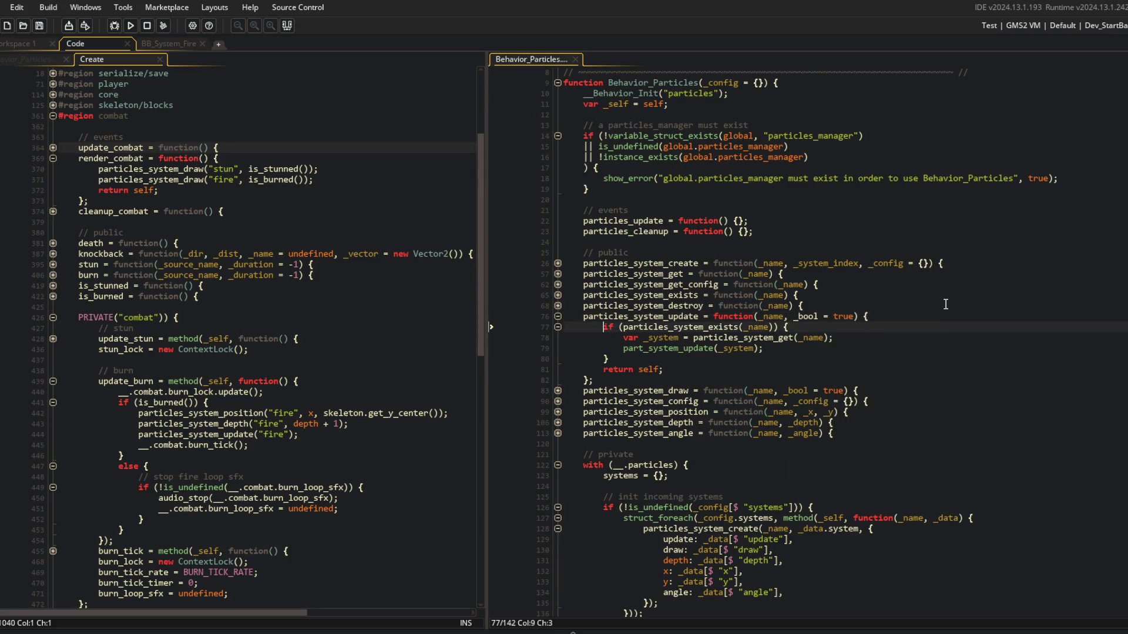
type("_bool &&")
key("ctrl+s")
left_click(51, 147)
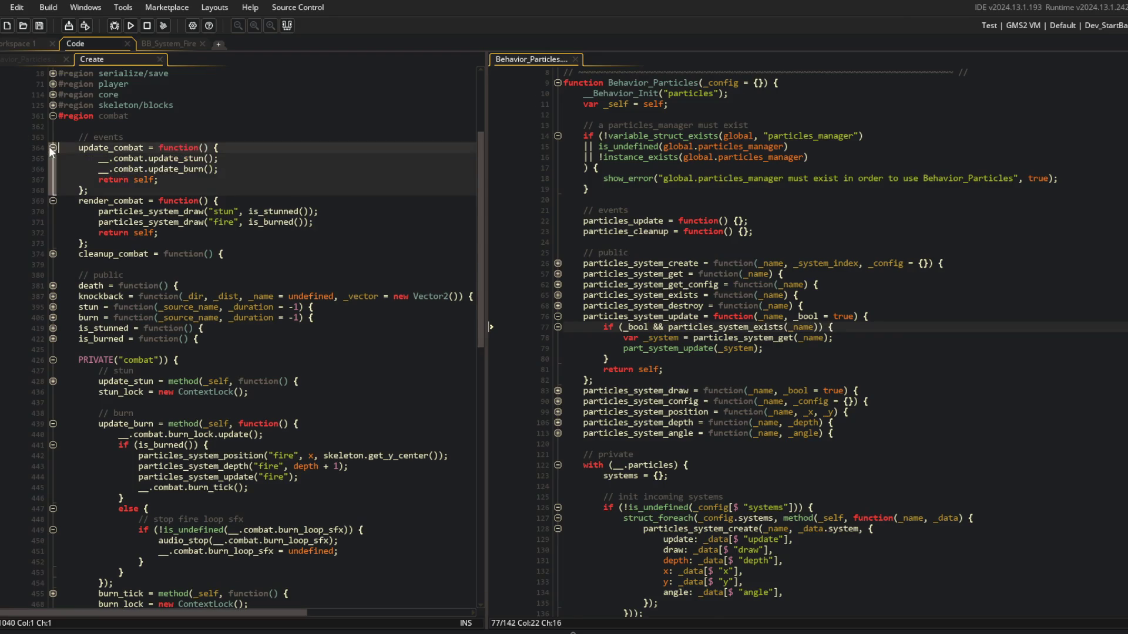
Review the fire update call after the burn tick in update_combat.
left_click(50, 147)
left_click(49, 148)
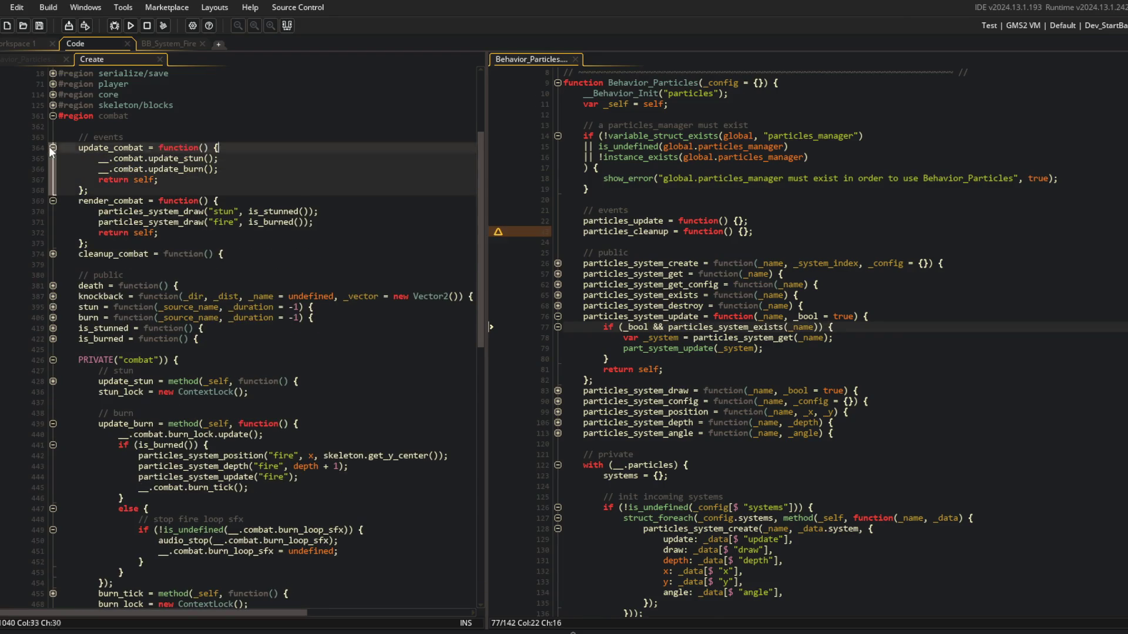
left_click(95, 158)
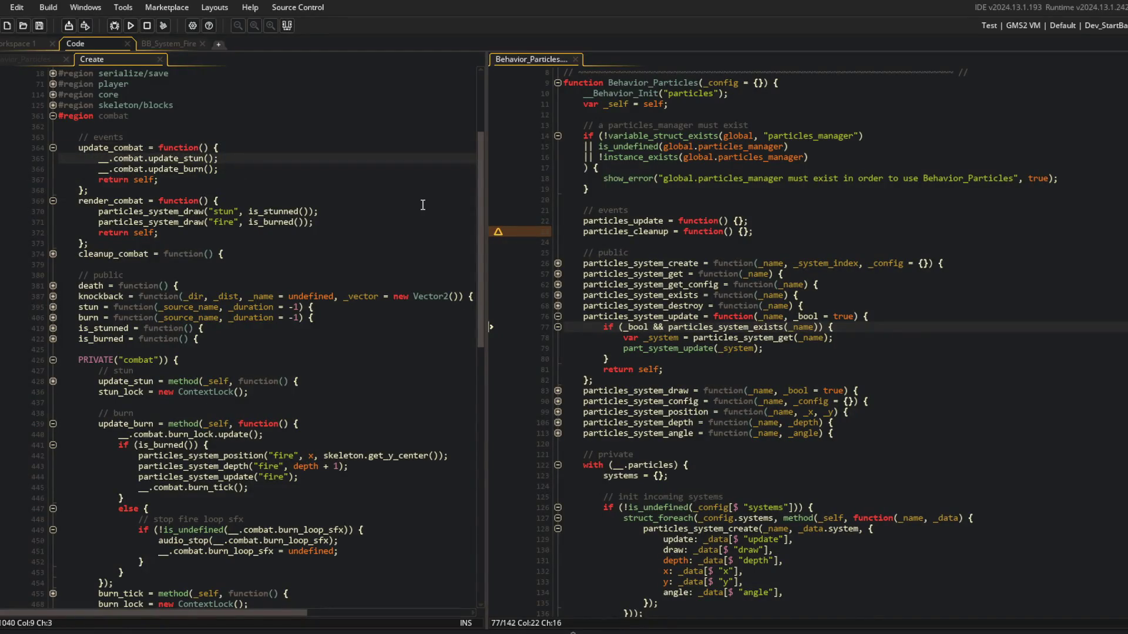
scroll(423, 205, "down", 5)
left_click(345, 341)
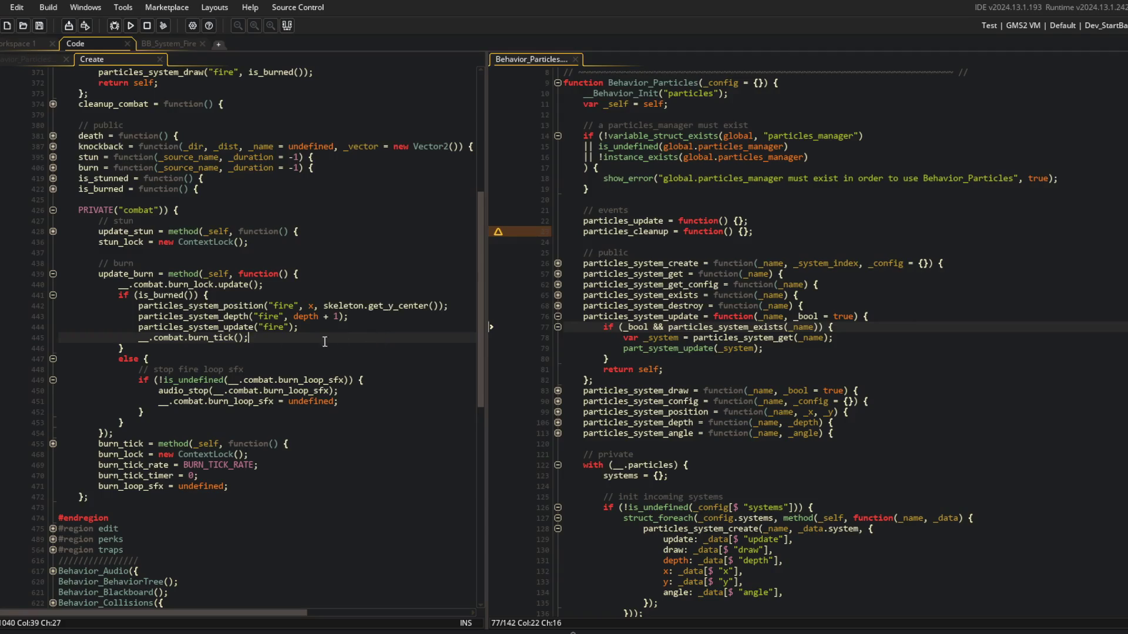
key("Up")
key("Up")
key("Down")
key("Right")
key("Right")
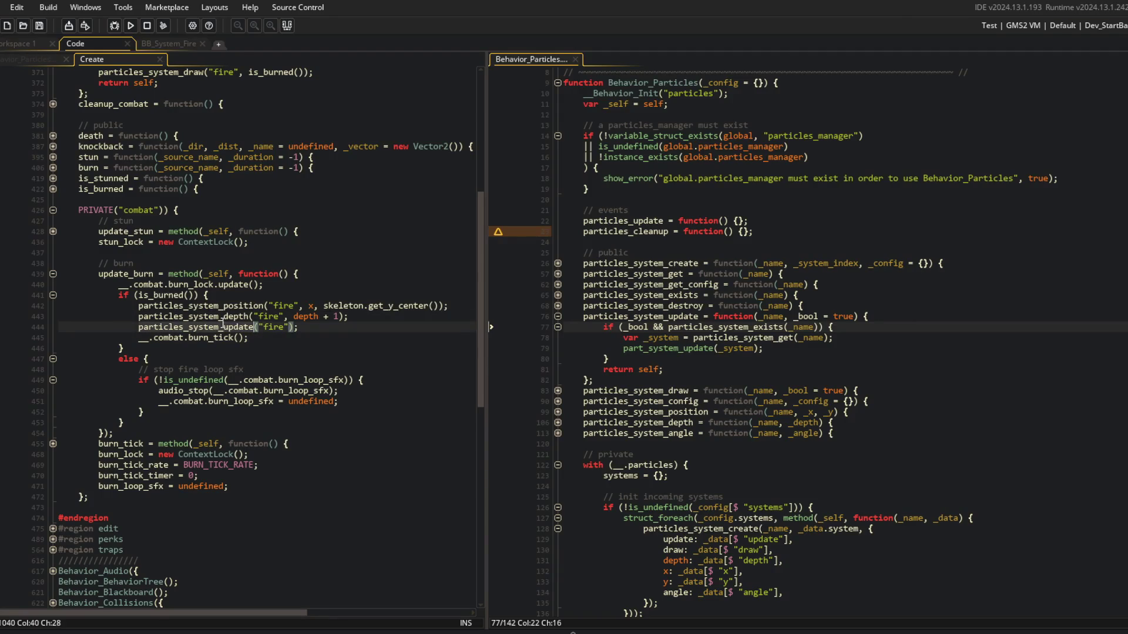
scroll(230, 300, "up", 3)
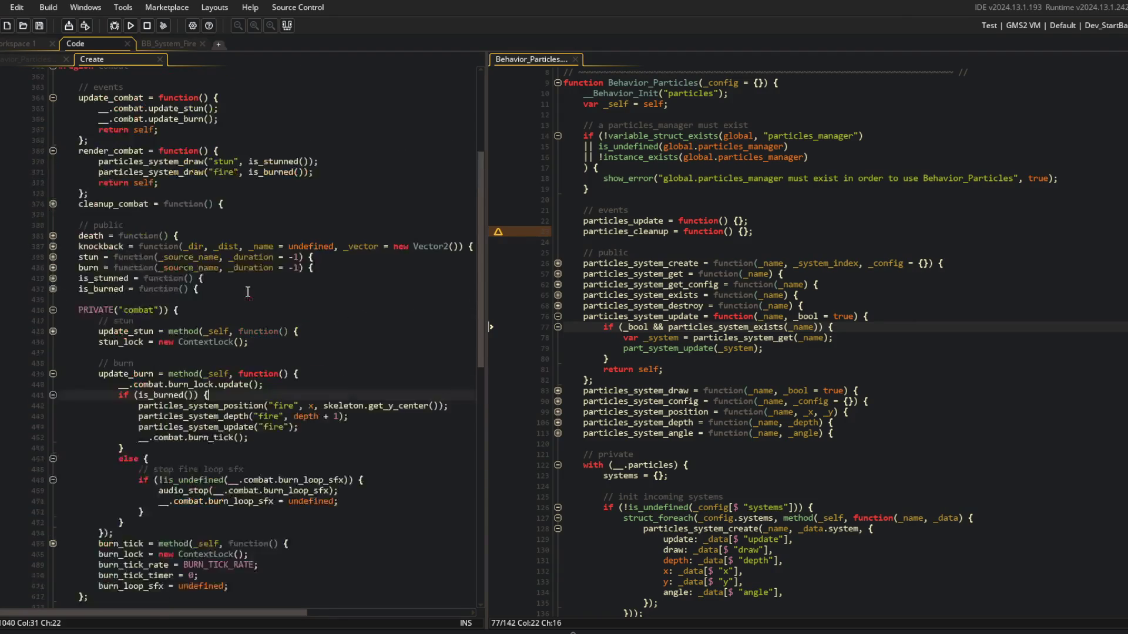
Fold update_combat, render_combat, particles_system_update and the incoming systems initialisation block.
left_click(52, 117)
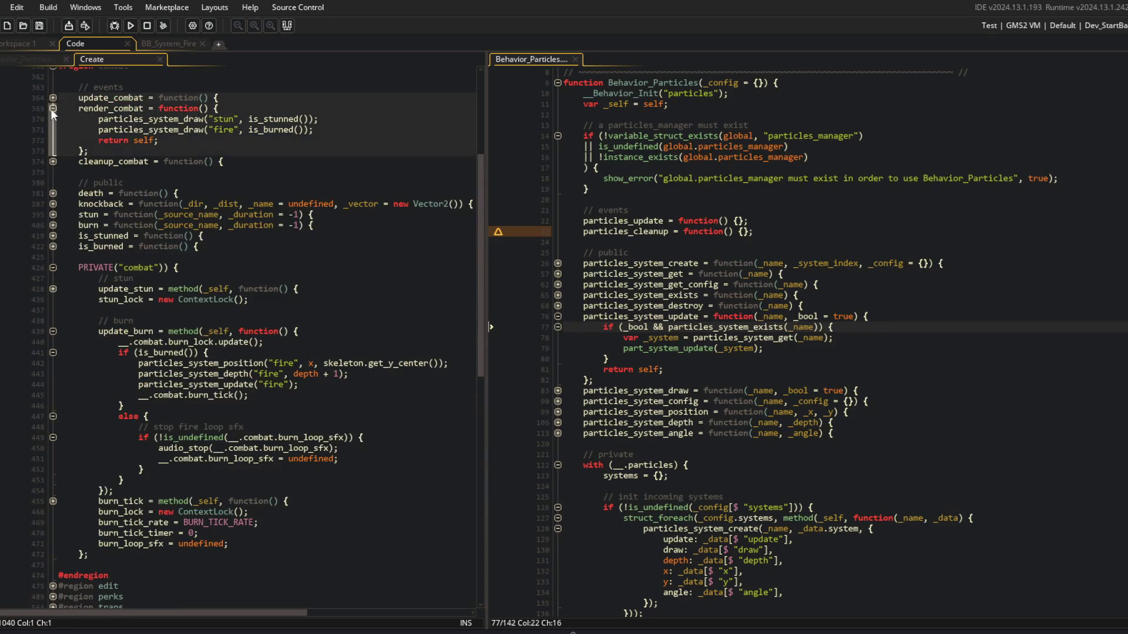
left_click(53, 108)
left_click(198, 194)
left_click(811, 263)
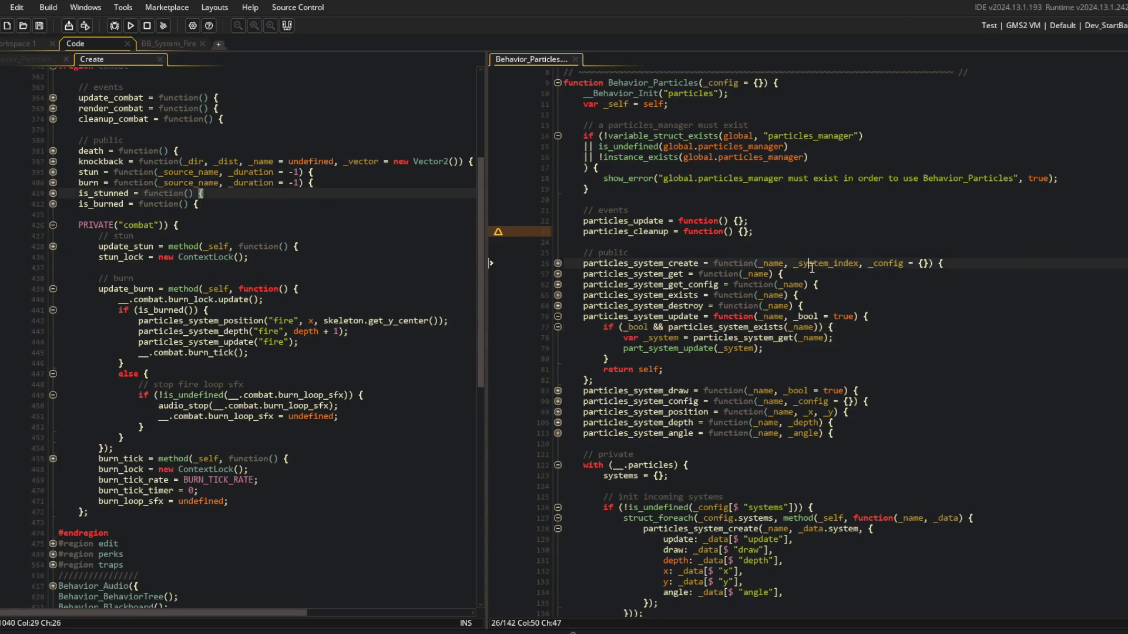
left_click(557, 317)
scroll(733, 352, "down", 1)
left_click(733, 347)
left_click(557, 421)
scroll(567, 411, "up", 3)
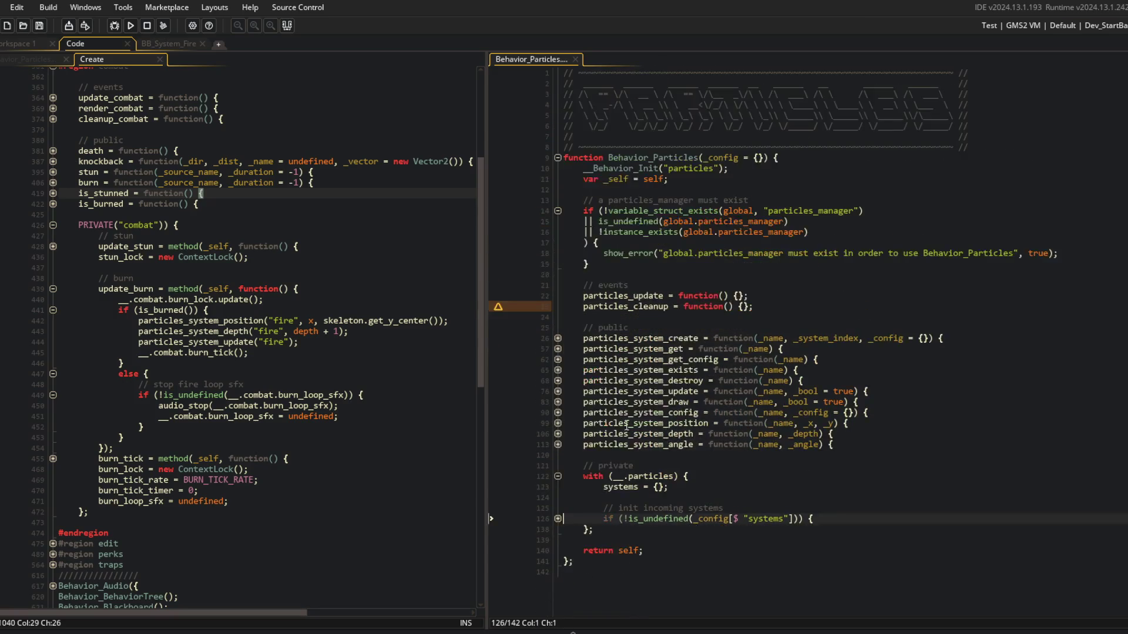
Draft a struct_foreach line in particles_cleanup, then delete it and save the empty function.
left_click(764, 306)
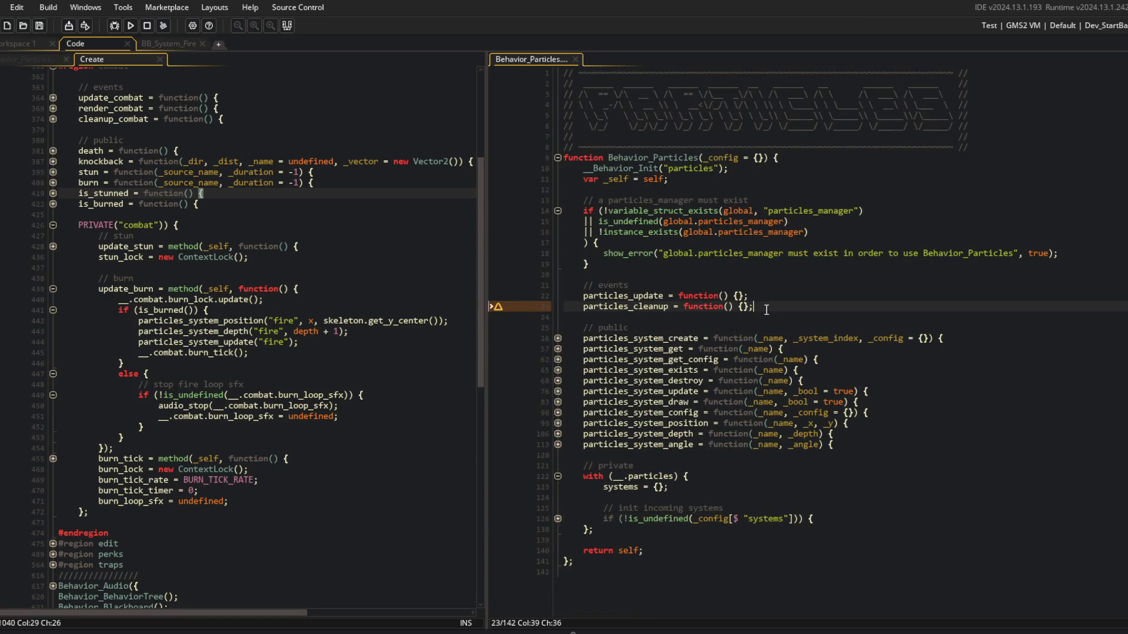
key("Left")
key("Left")
key("Return")
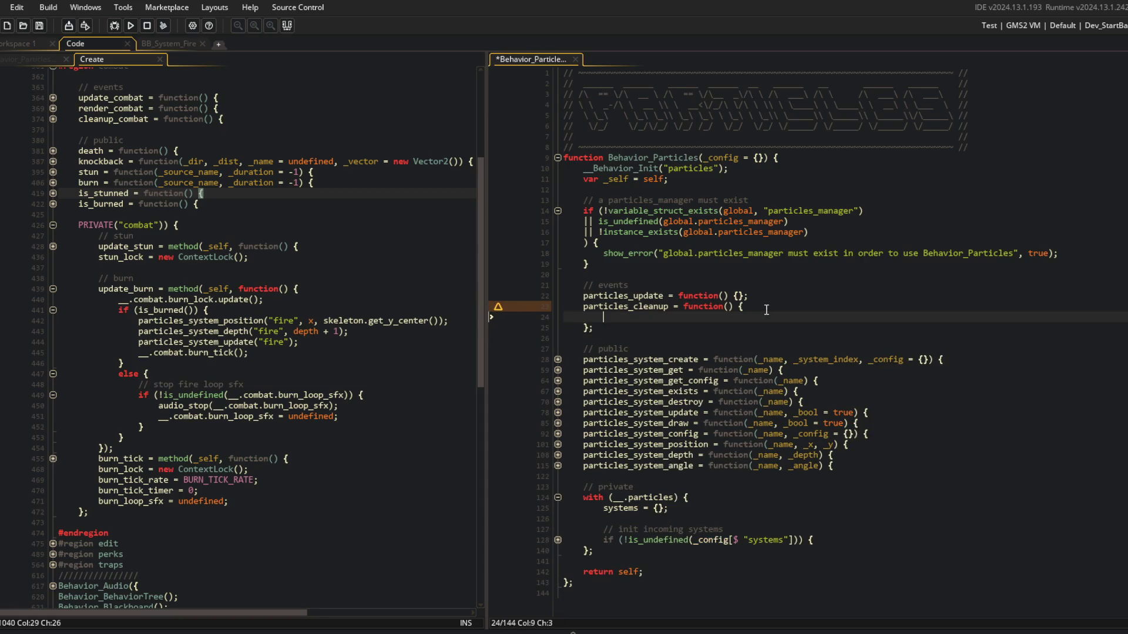
type("struct_fore")
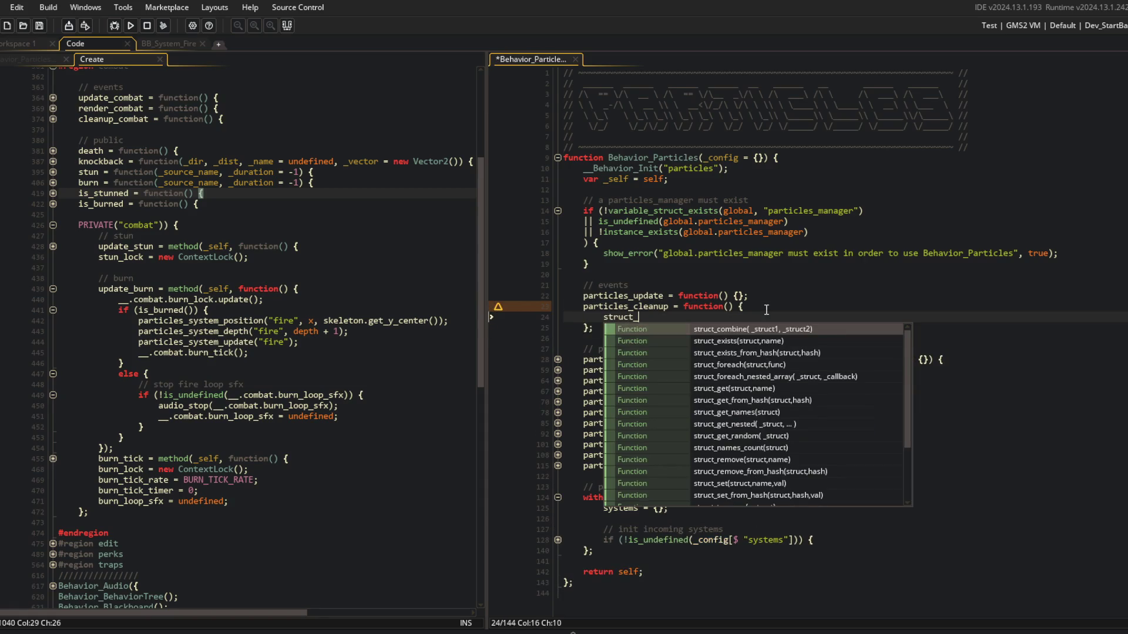
key("Return")
type("(__.partivles")
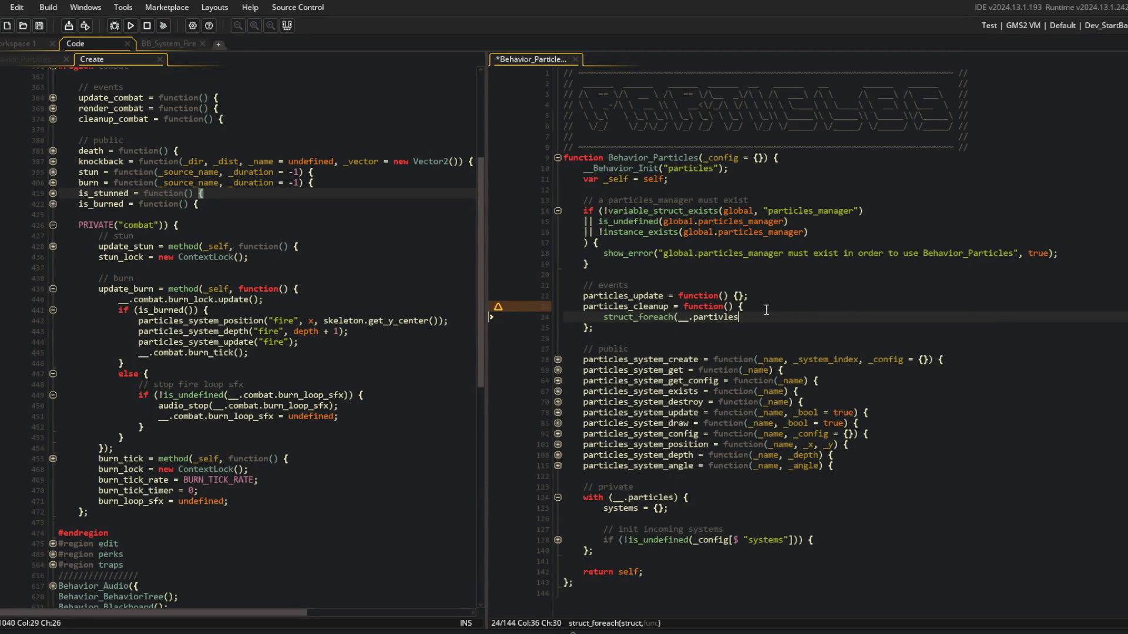
key("BackSpace")
type("cle.s")
key("BackSpace")
key("BackSpace")
key("BackSpace")
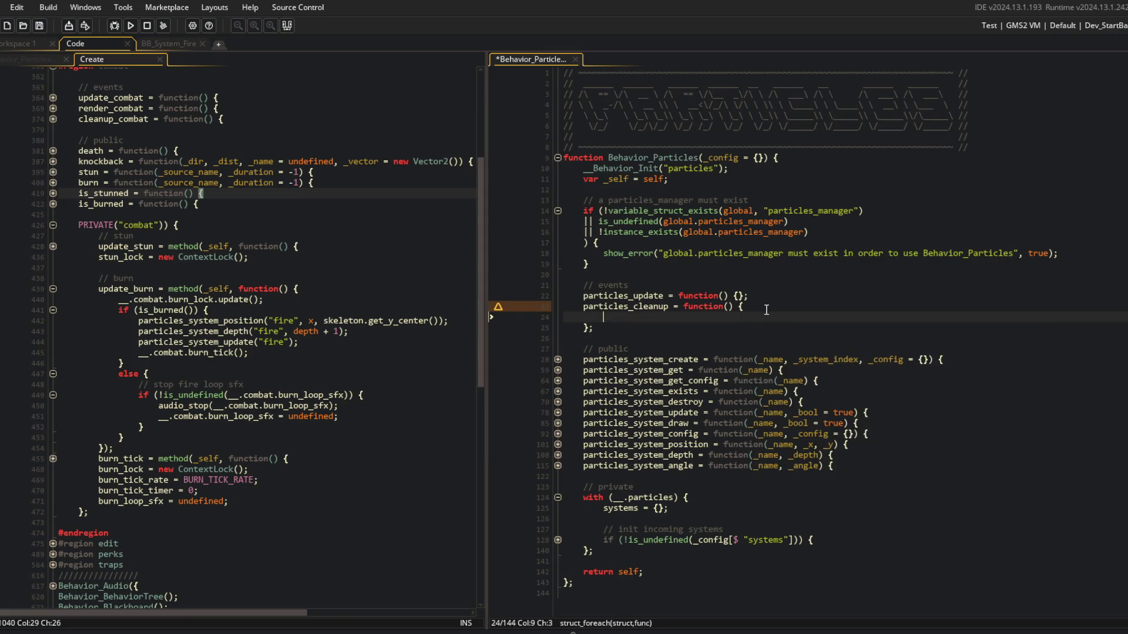
key("BackSpace")
key("BackSpace")
key("ctrl+s")
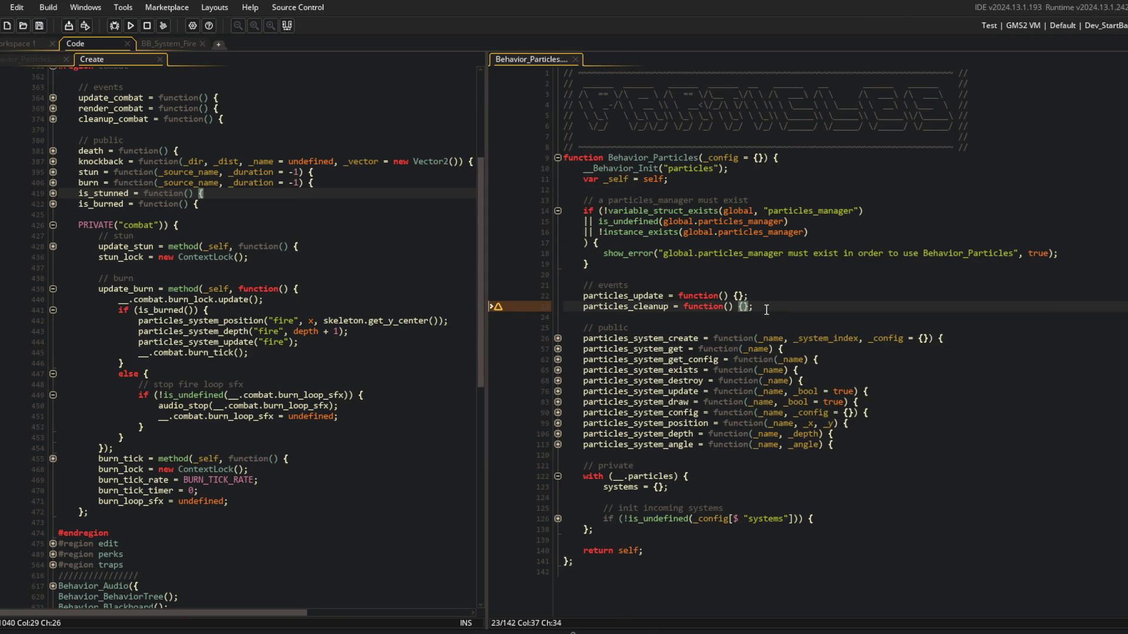
Show Behavior_ParticlesManager in the left pane beside Behavior_Particles.
left_click(47, 56)
key("Up")
key("Up")
key("Down")
key("Down")
key("Down")
left_click(703, 381)
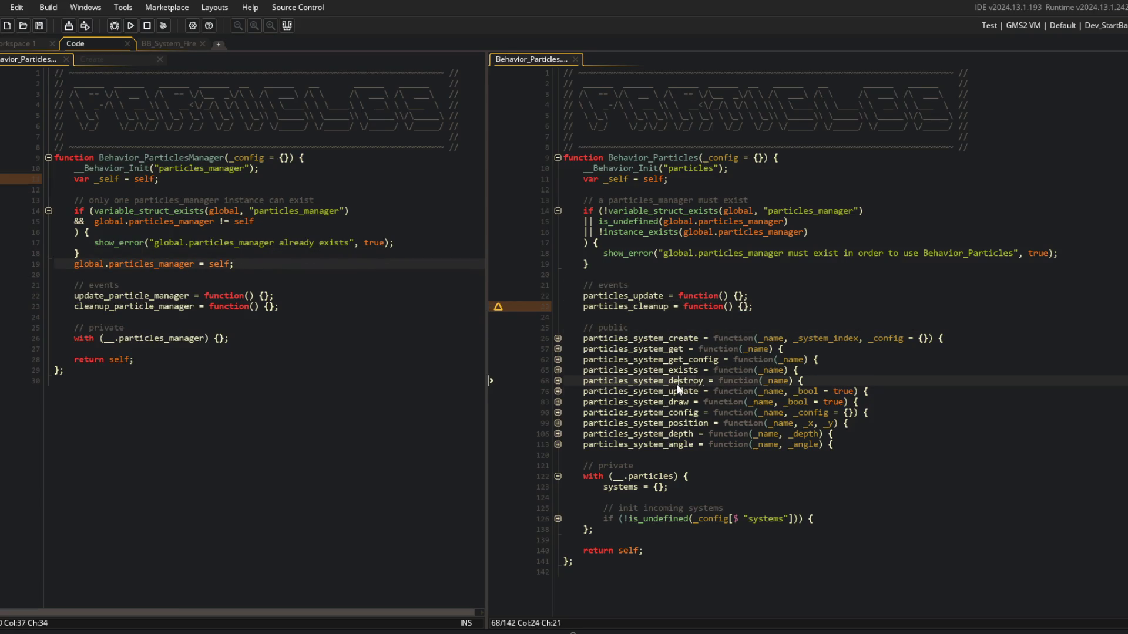
Review the combat Create event's cleanup_combat function and the particles_cleanup call.
left_click(666, 265)
left_click(91, 59)
scroll(272, 353, "up", 7)
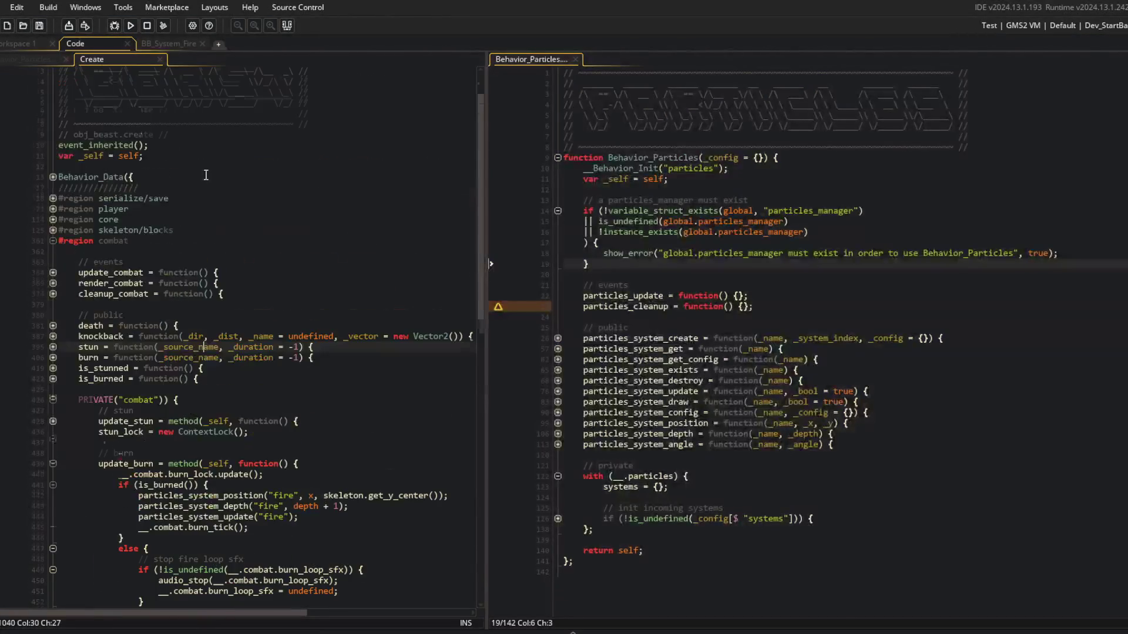
scroll(114, 286, "down", 4)
left_click(53, 192)
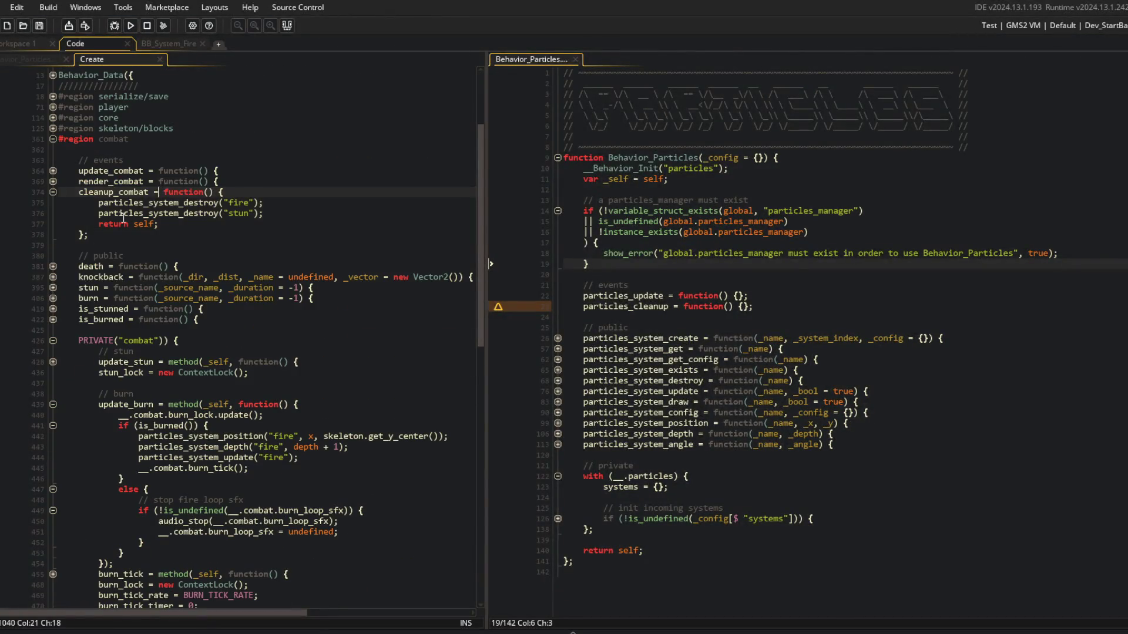
left_click(302, 216)
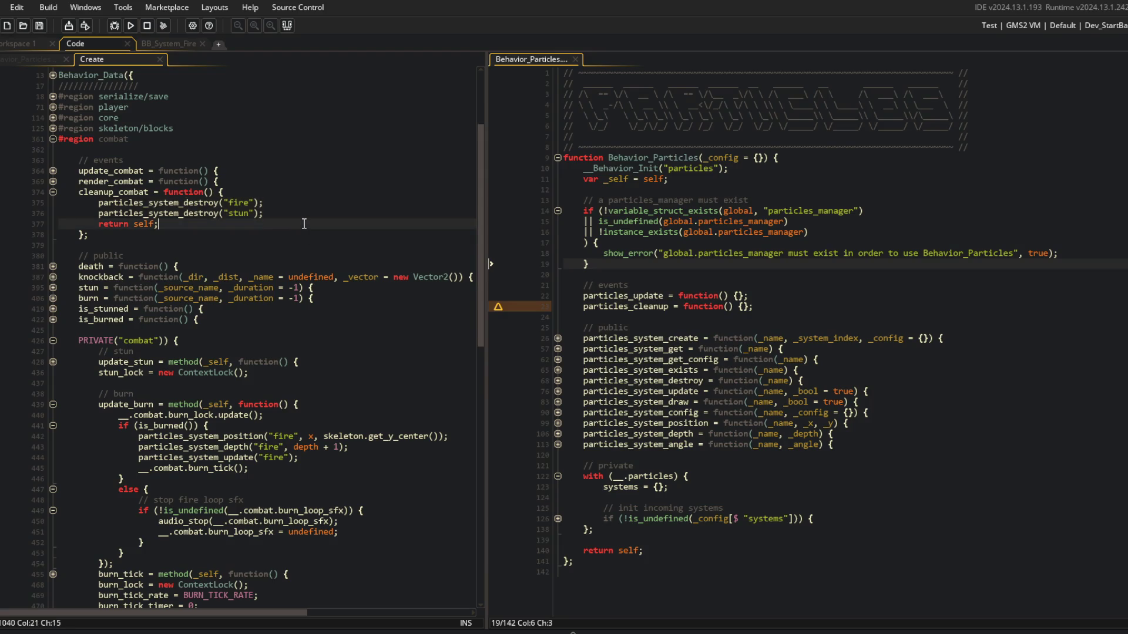
left_click(321, 197)
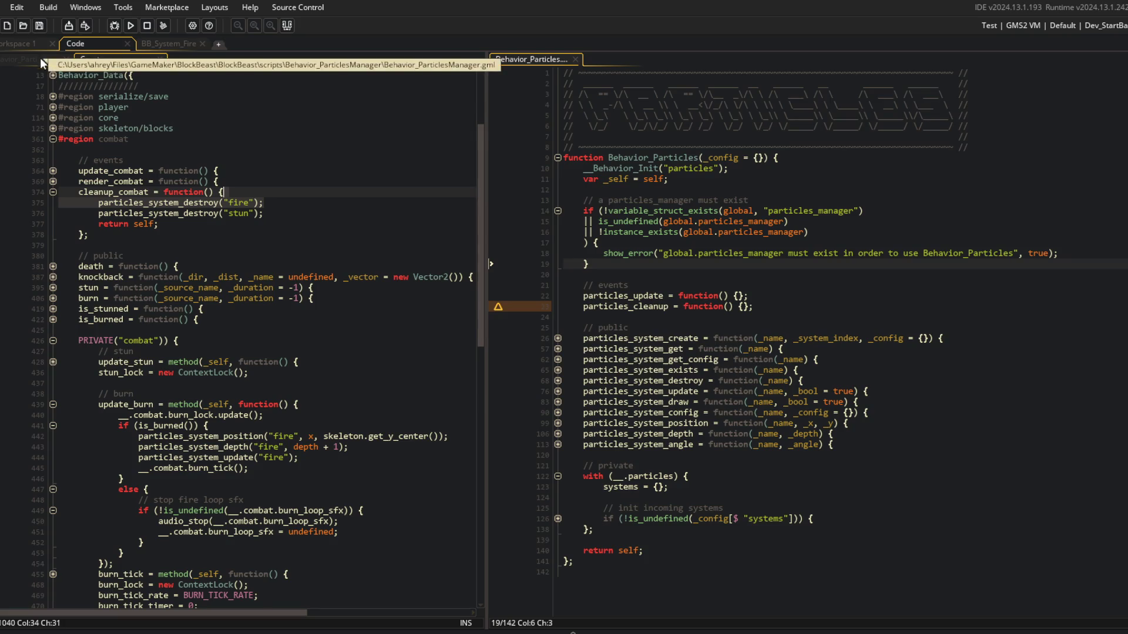
left_click(686, 307)
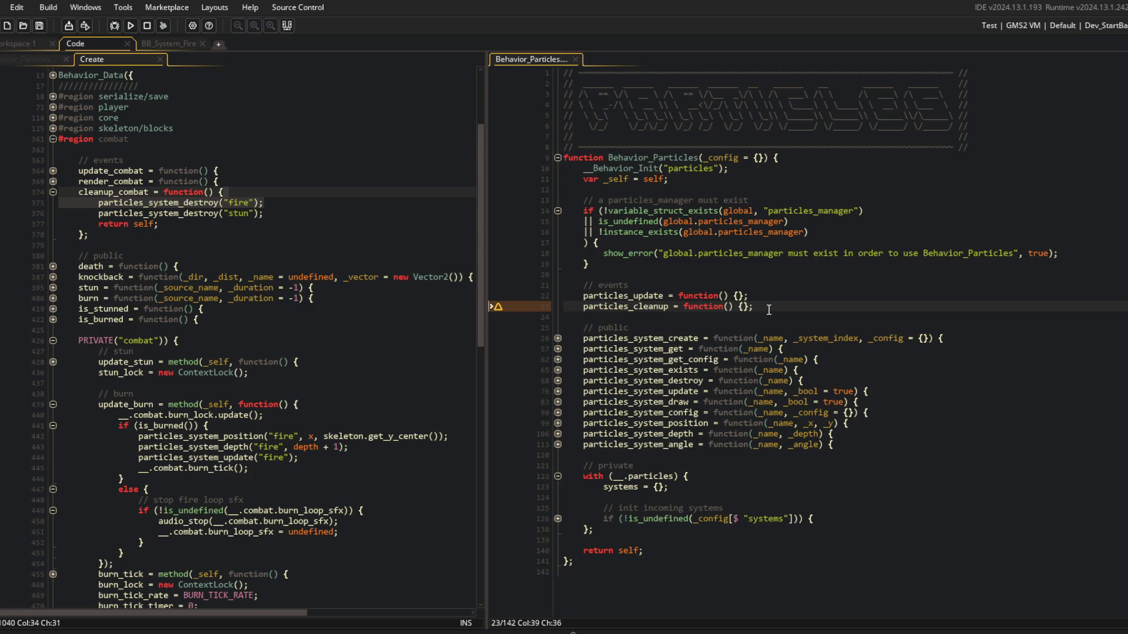
Add an empty systems_managing = {}; struct inside Behavior_ParticlesManager's private with block.
left_click(38, 58)
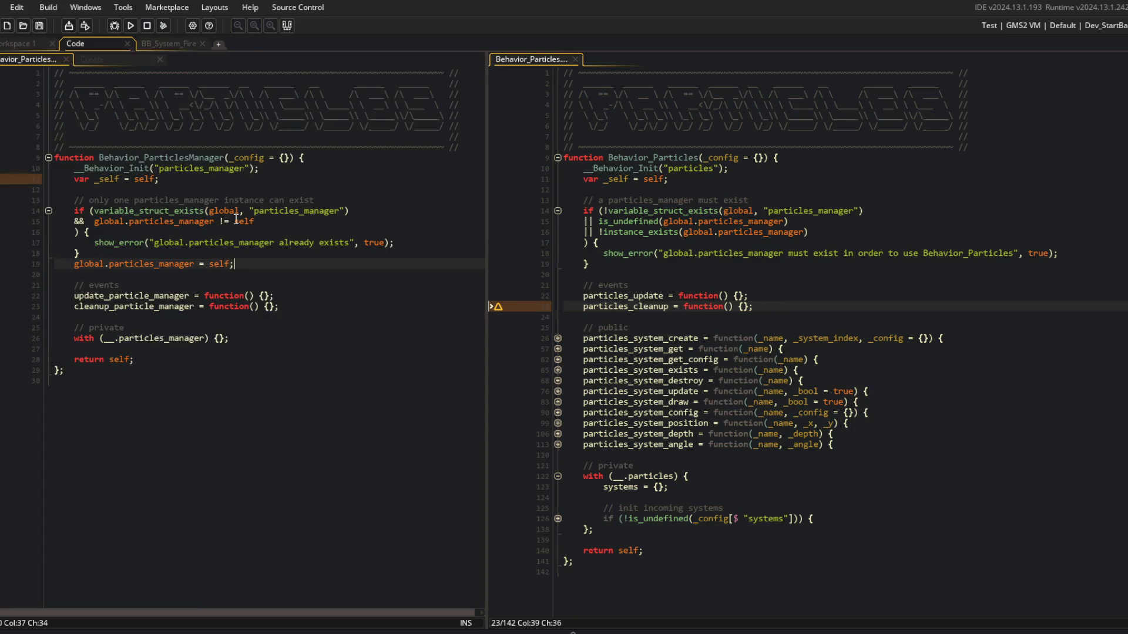
left_click(142, 318)
left_click(260, 340)
key("Left")
key("Return")
type("systems")
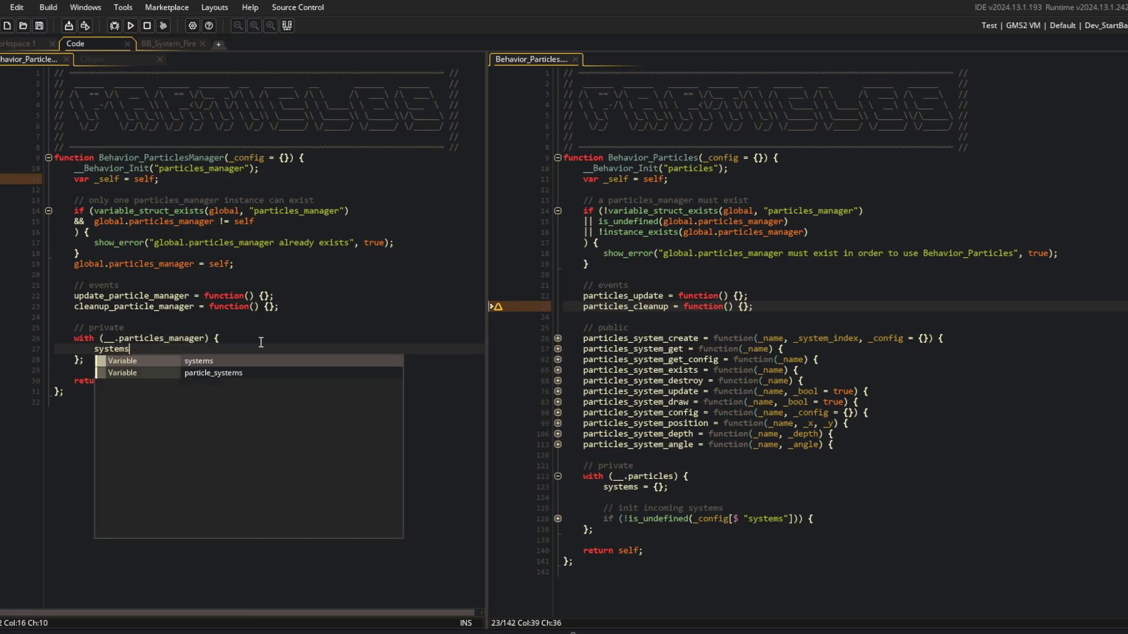
key("Escape")
key("Escape")
type("_managing = {};")
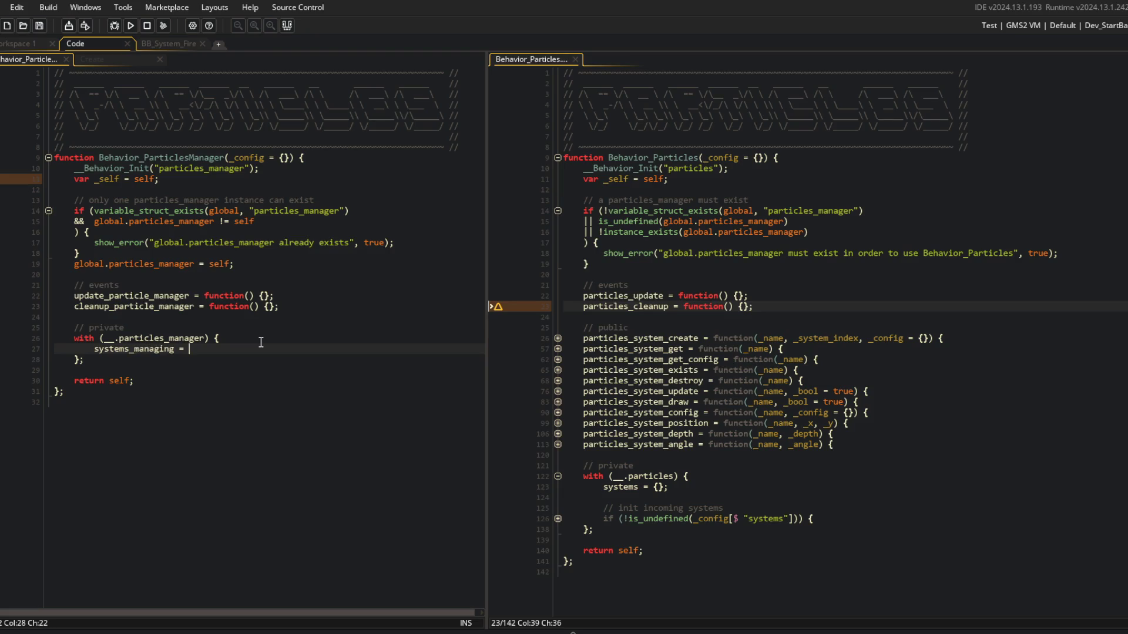
Expand particles_system_create in Behavior_Particles and select the systems entry's fields.
left_click(635, 327)
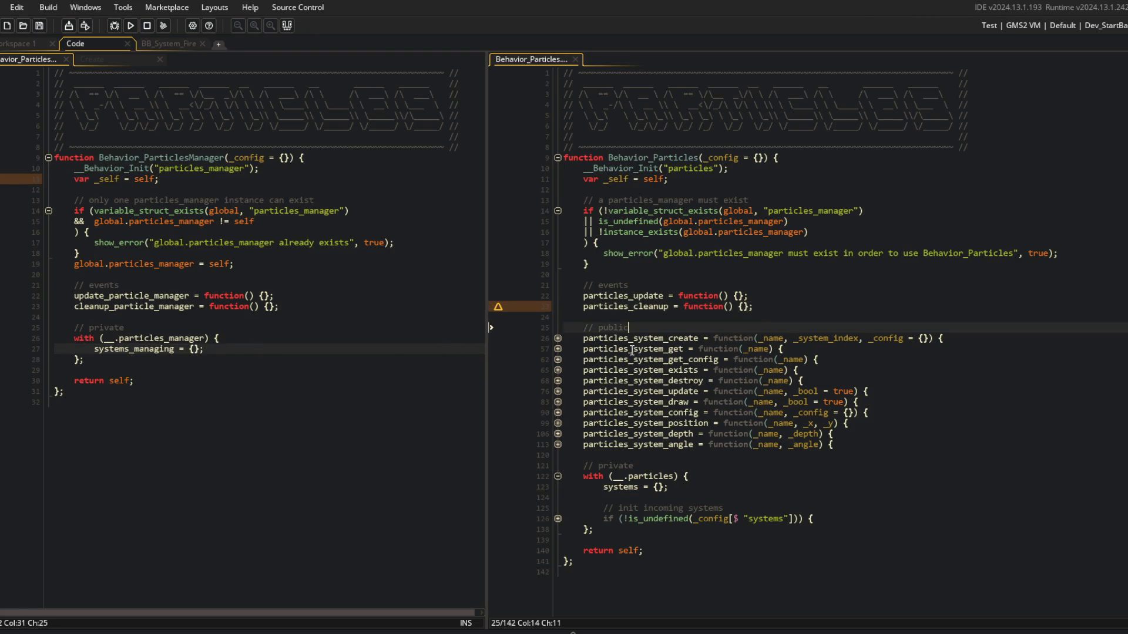
left_click(558, 337)
scroll(592, 235, "down", 4)
left_click(729, 298)
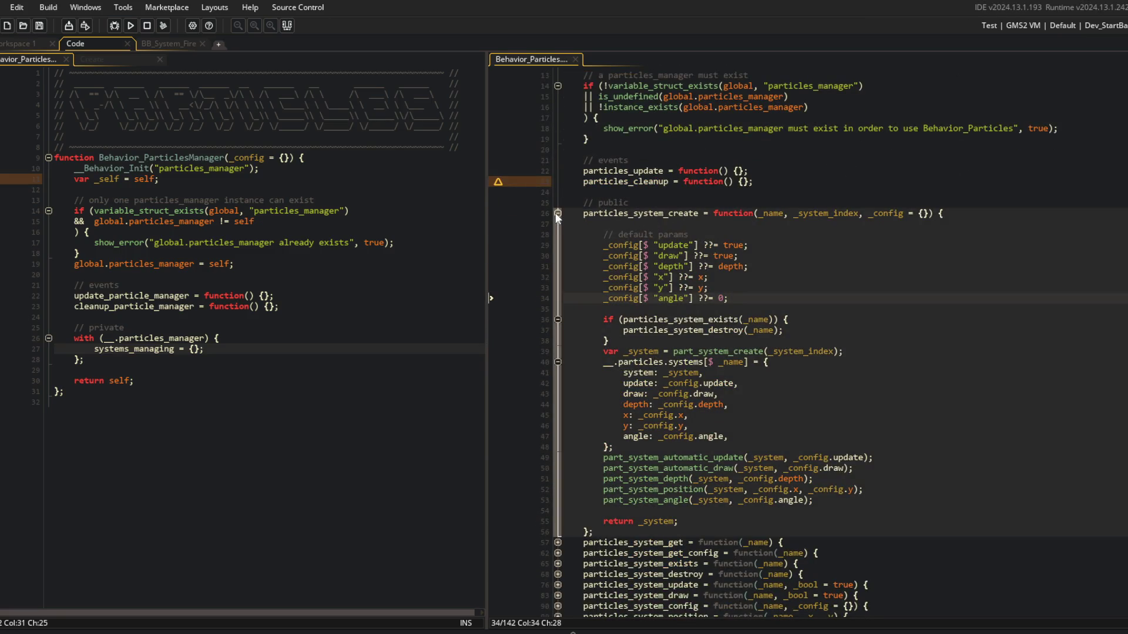
left_click(557, 214)
left_click(557, 339)
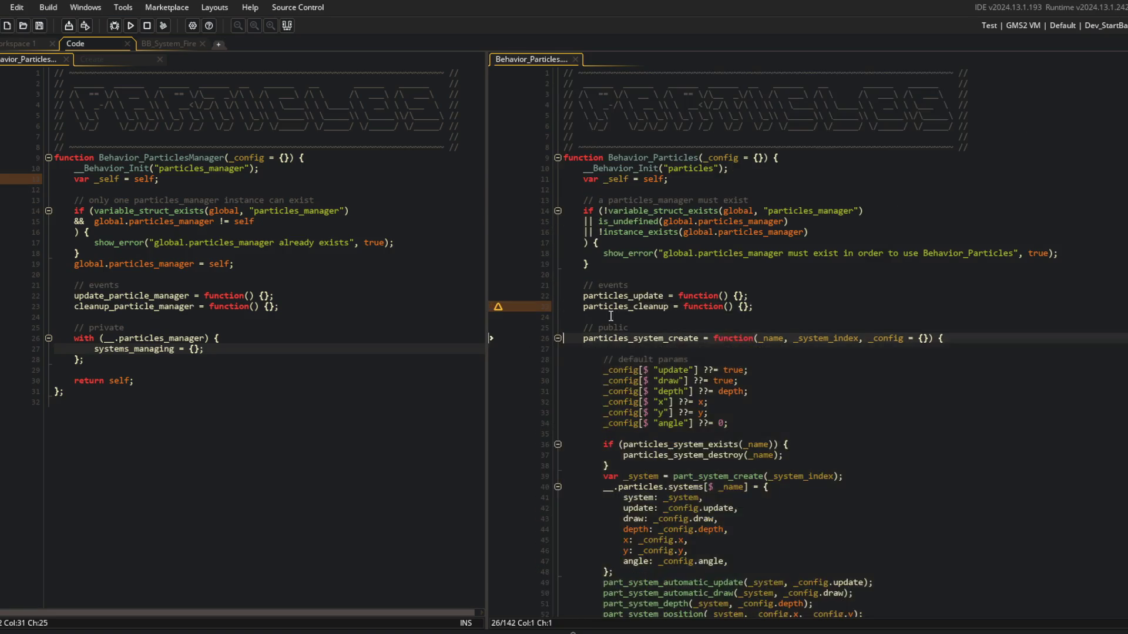
scroll(583, 328, "down", 4)
left_click(740, 319)
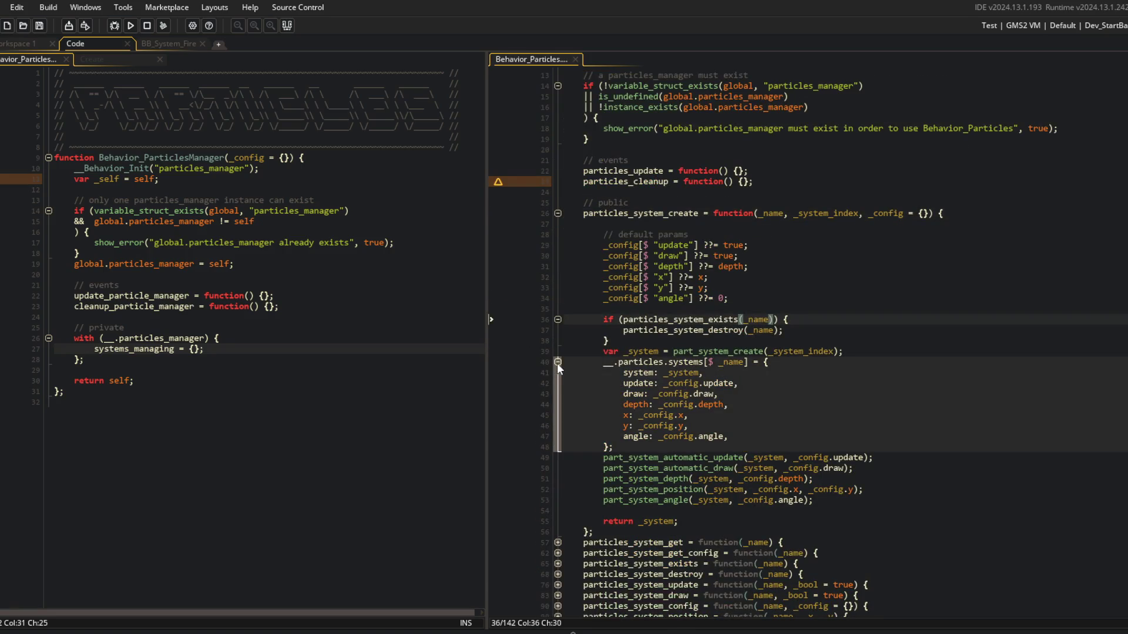
left_click(558, 362)
left_click(557, 361)
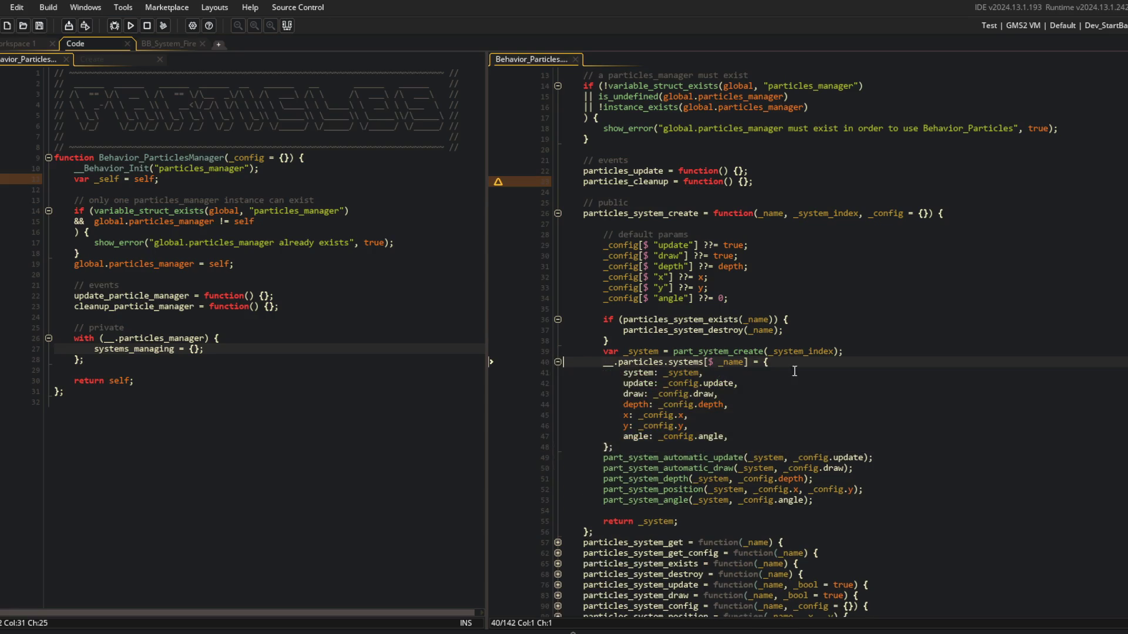
mouse_move(767, 363)
left_mouse_down()
mouse_move(740, 389)
mouse_move(764, 425)
mouse_move(818, 448)
left_mouse_up()
Insert global.particles_manager.manage_system(_system); before return _system and save Behavior_Particles.
left_click(867, 350)
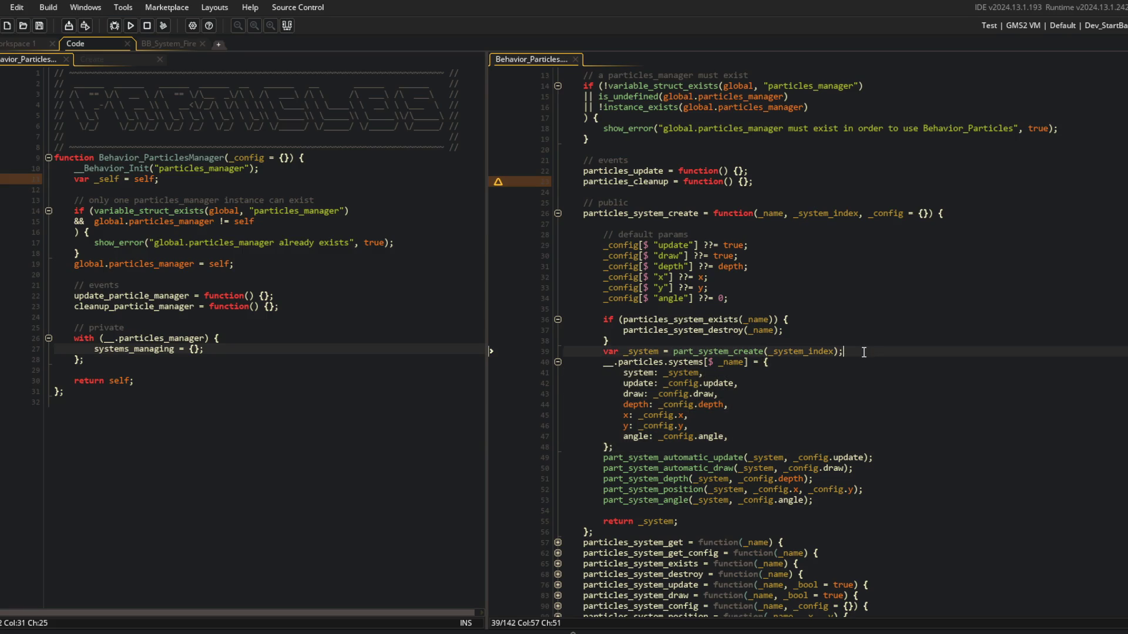
key("Down")
key("Down")
key("Down")
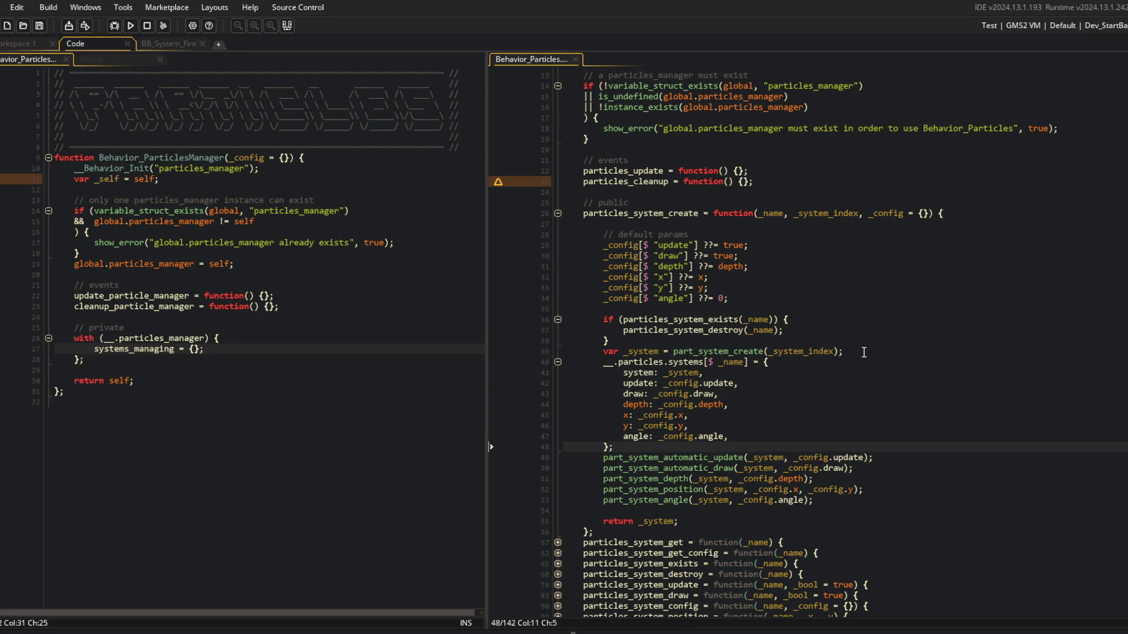
key("Down")
key("Down")
key("Down")
key("End")
key("Return")
key("Return")
type("global")
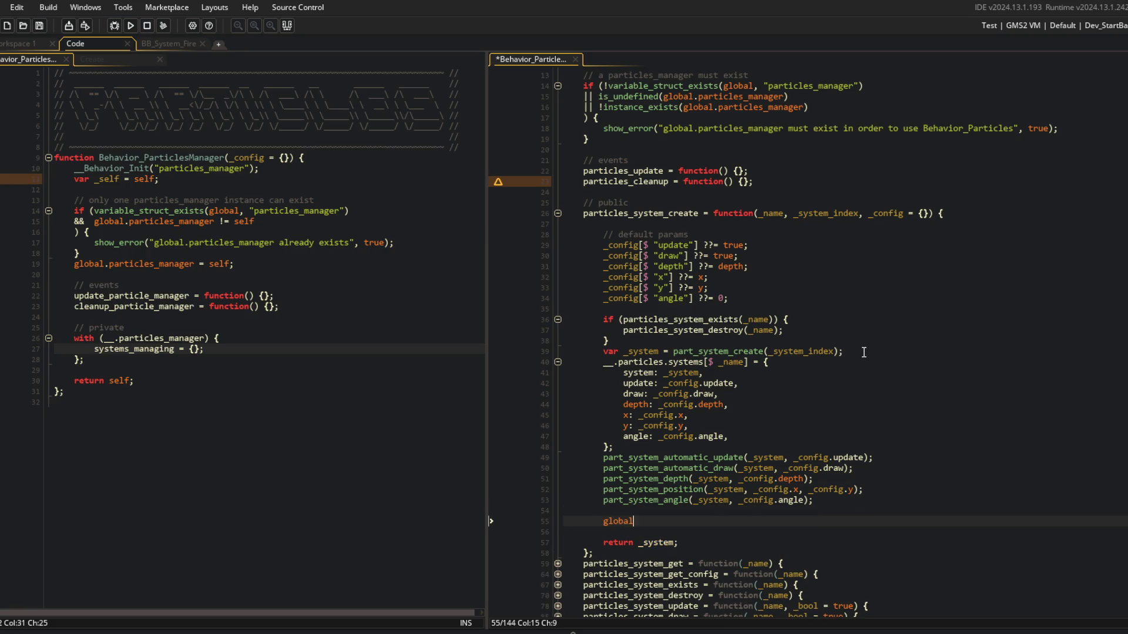
type(".particles_manager.ma")
type("nage")
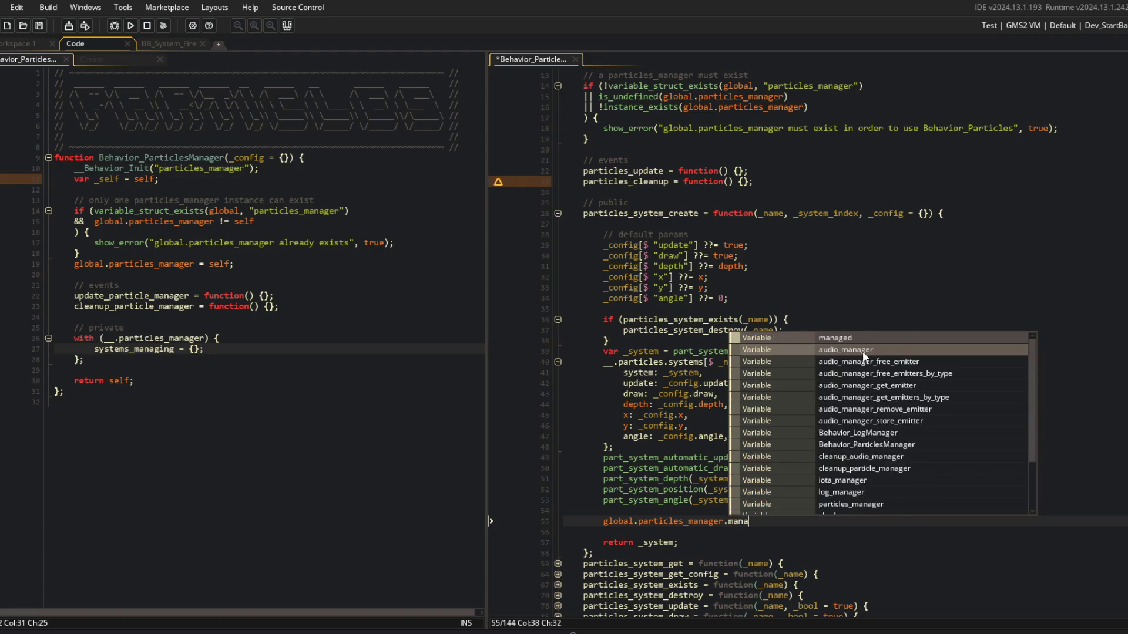
type("_system(")
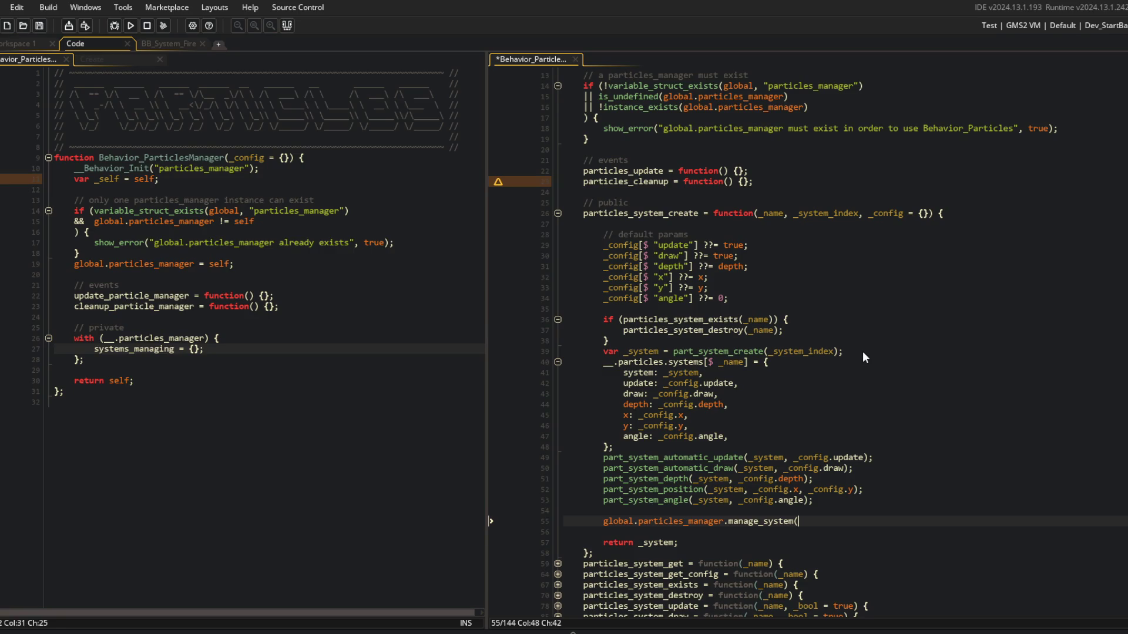
type("_")
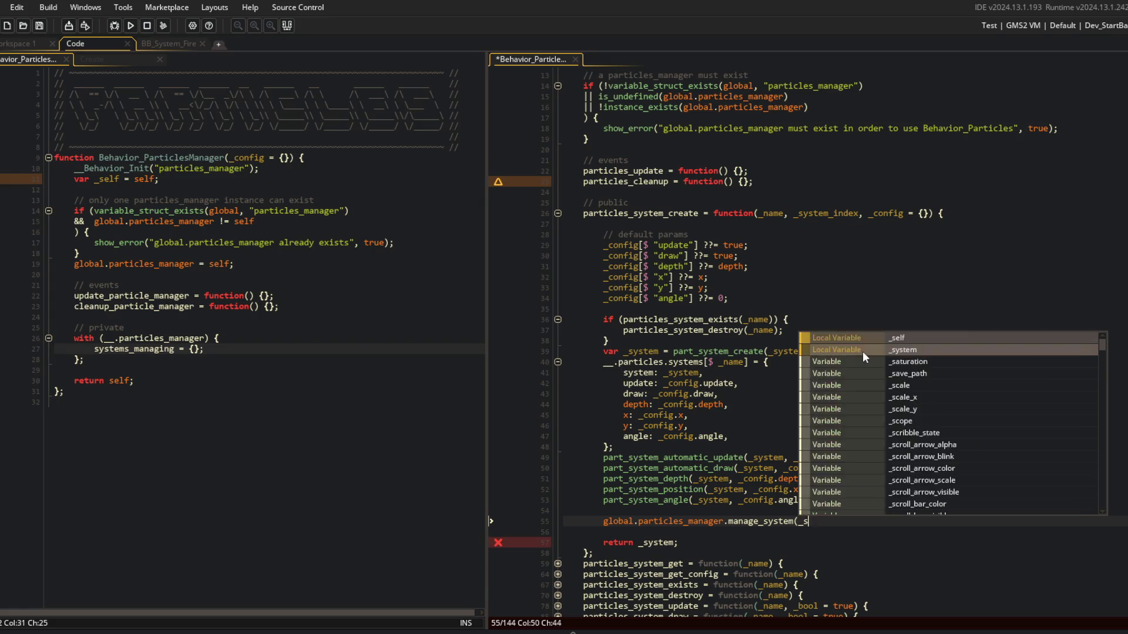
type("system")
type(");")
key("ctrl+s")
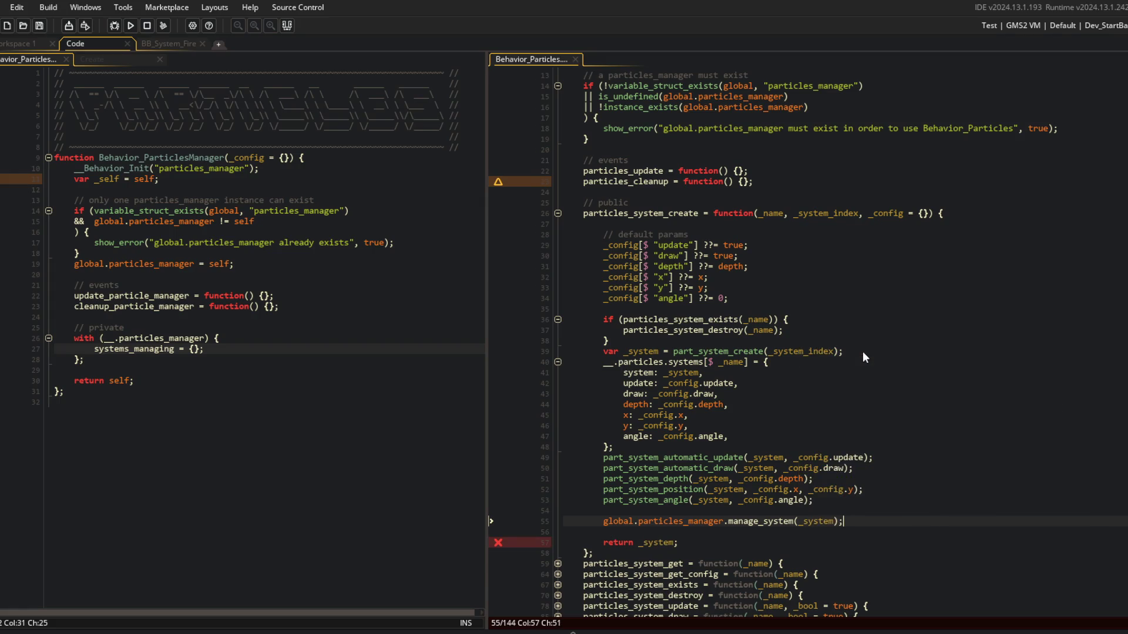
left_click(236, 318)
Add a // public section with an empty manage_system = function(_system) method.
key("Return")
key("Return")
key("Up")
type("/")
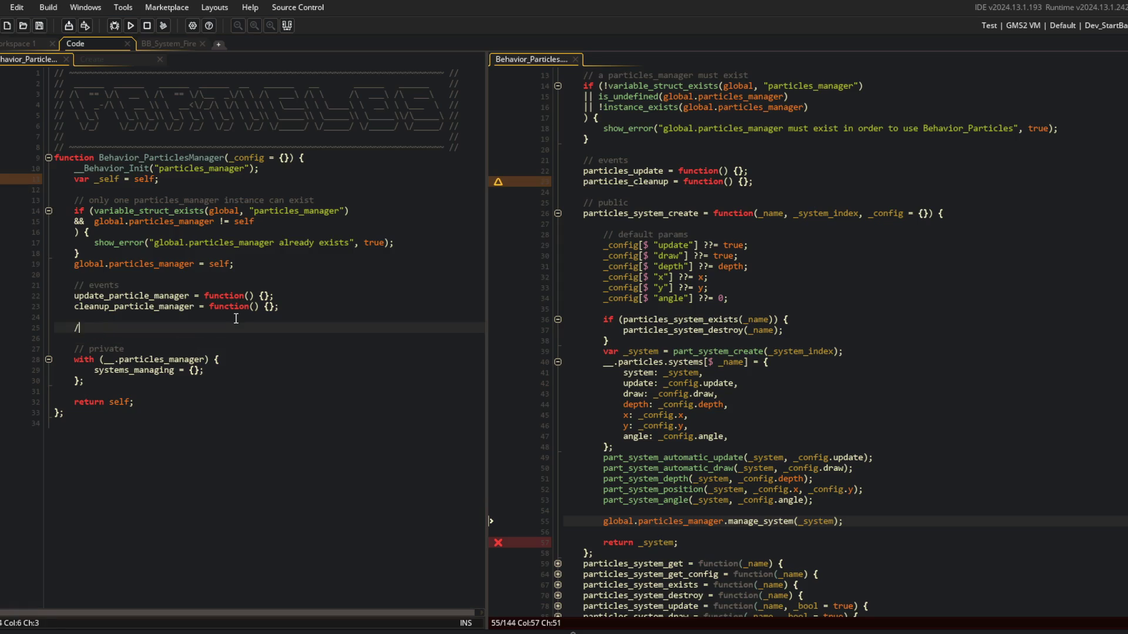
type(" public")
key("Return")
type("manage")
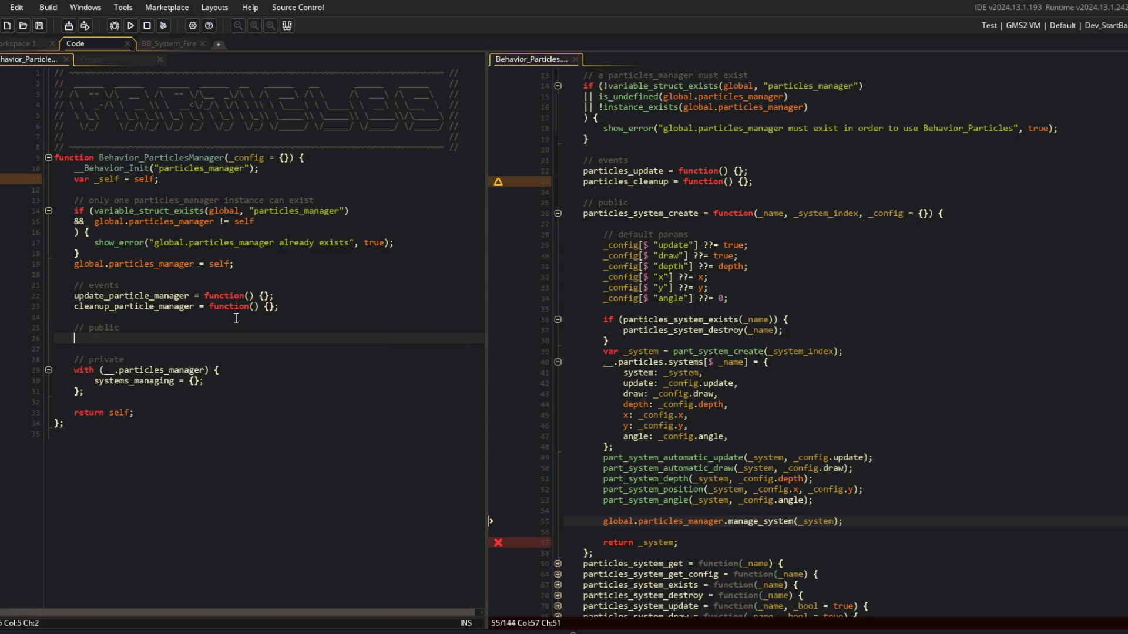
type("_system = function(")
type("_system) {")
key("Return")
key("Return")
type("};")
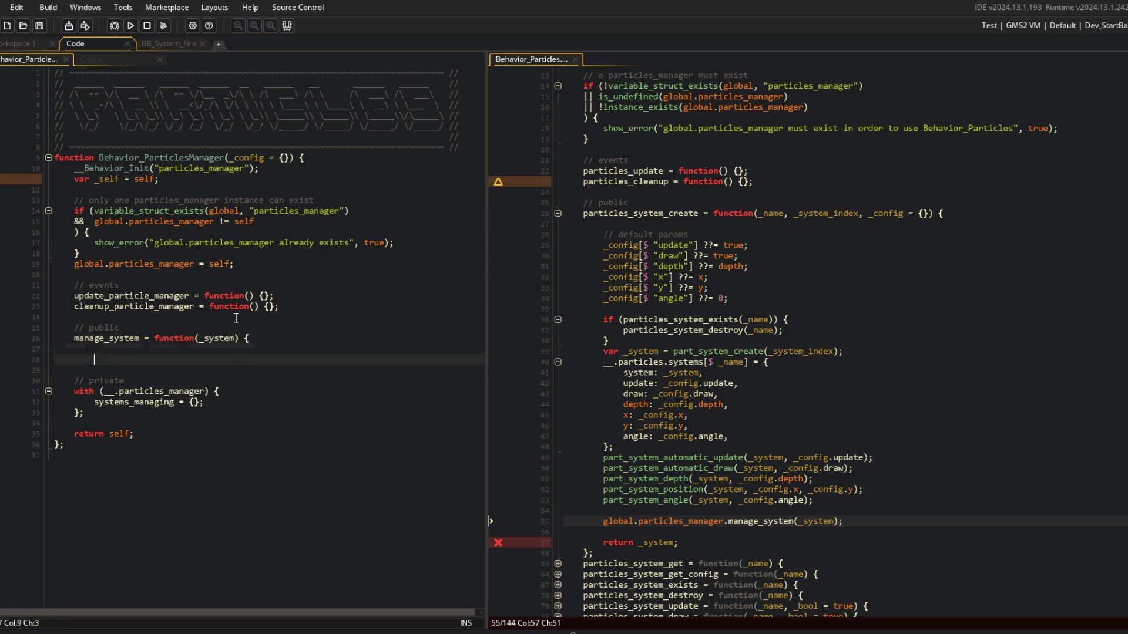
Make manage_system store the system in systems_managing under its name.
key("Up")
type("__.particles_m")
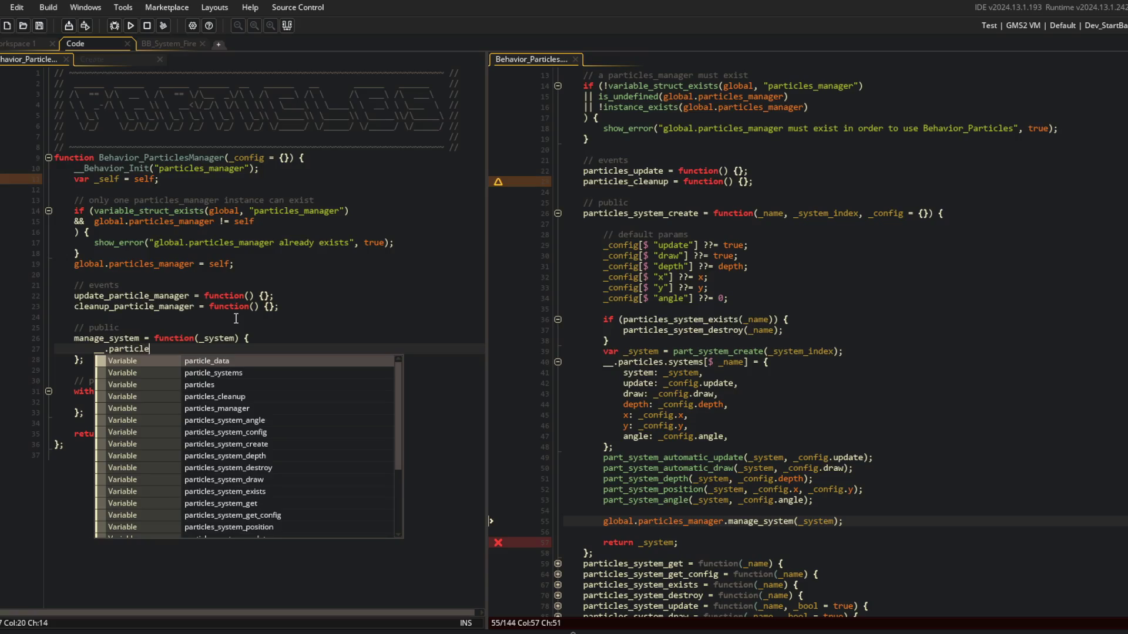
key("Return")
type(".systems")
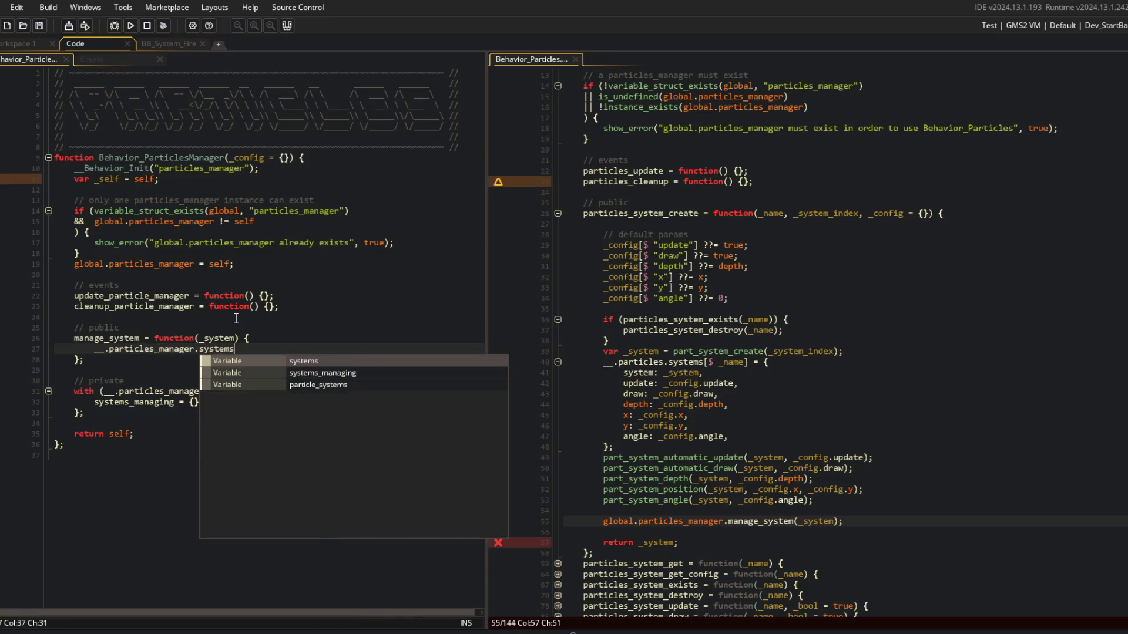
key("Return")
type("_managing[")
type("name, ")
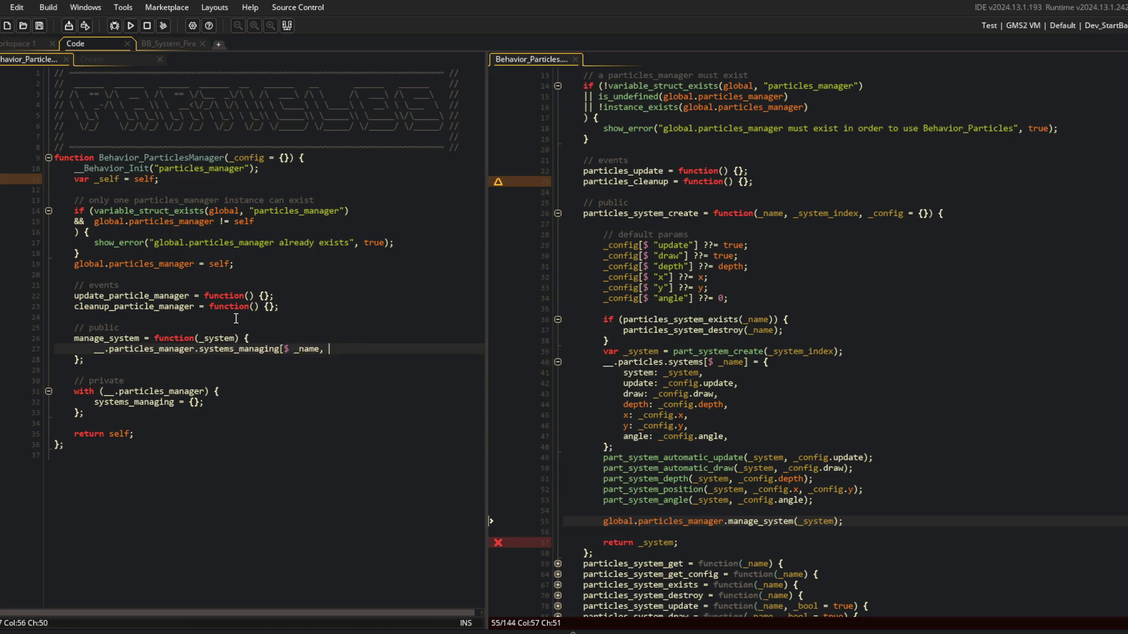
type("ystem")
key("ctrl+BackSpace")
type("system")
Add a _name parameter to manage_system and have it return self.
key("Up")
key("Left")
key("Left")
key("Left")
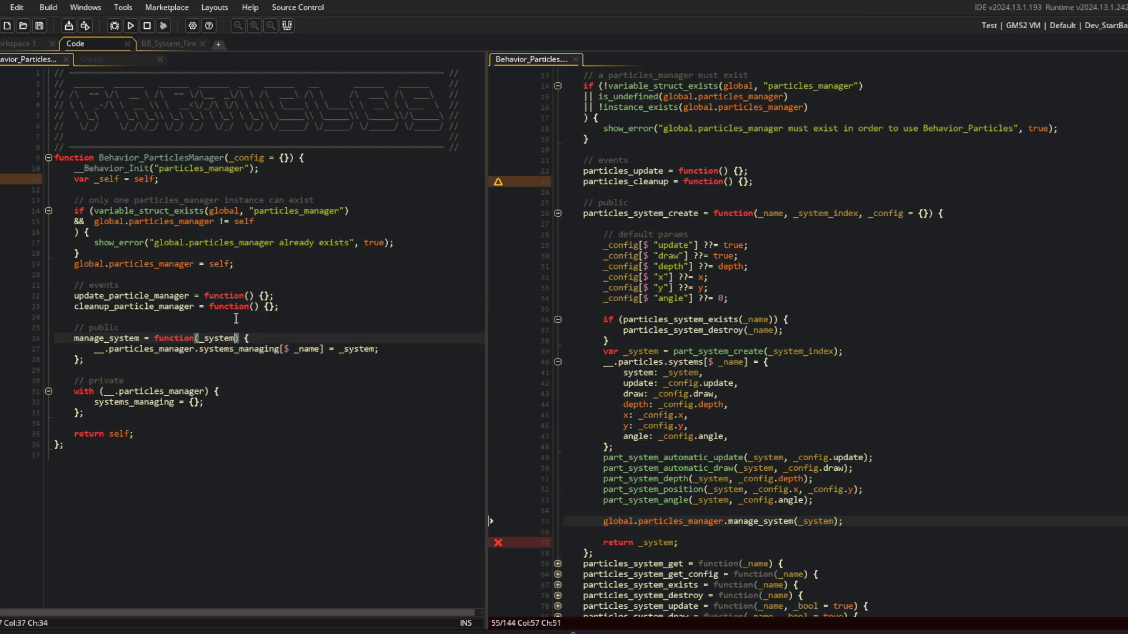
type("_")
key("BackSpace")
key("ctrl+Left")
type("_name,")
key("Down")
key("End")
key("Return")
type("return self;")
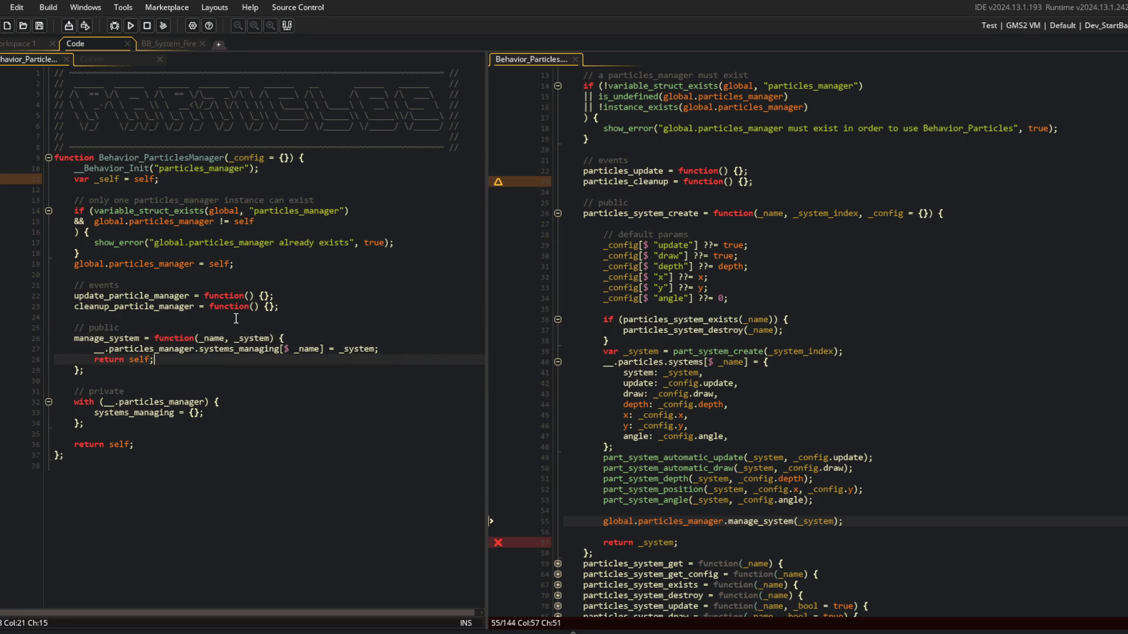
scroll(811, 469, "down", 3)
Change line 55's call to manage_system(_name, _system).
left_click(815, 421)
key("ctrl+Left")
type("_name,")
left_click(949, 336)
scroll(949, 336, "down", 2)
left_click(927, 346)
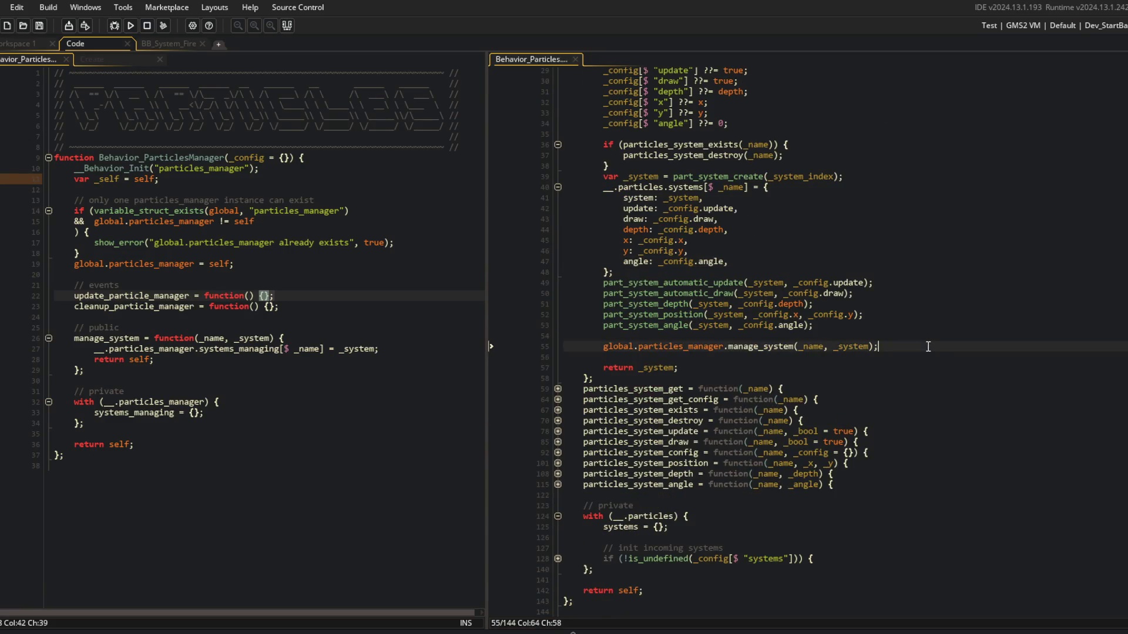
Fold and unfold particles_system_create to review the updated manage_system call.
scroll(910, 364, "up", 3)
left_click(875, 357)
scroll(869, 357, "up", 2)
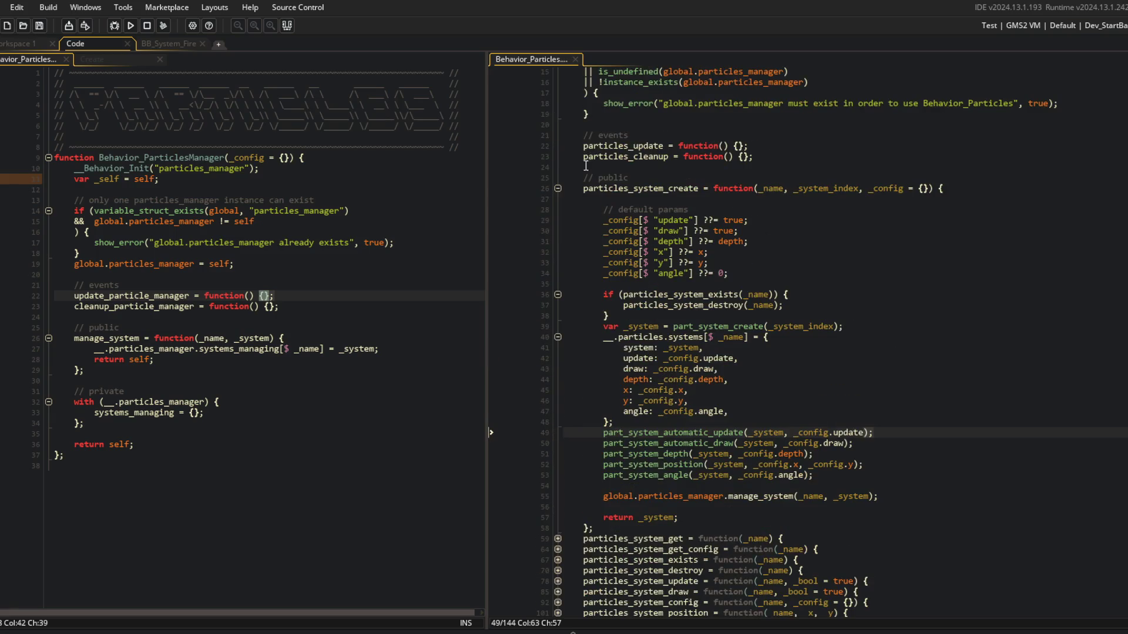
left_click(555, 187)
scroll(555, 184, "up", 3)
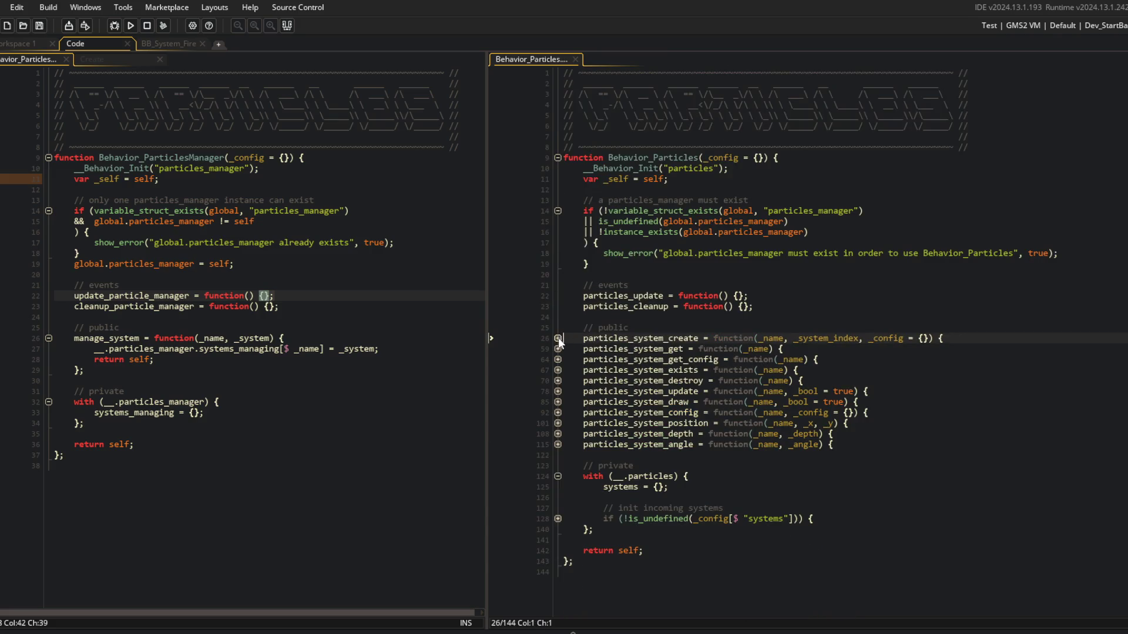
left_click(557, 338)
scroll(671, 352, "down", 4)
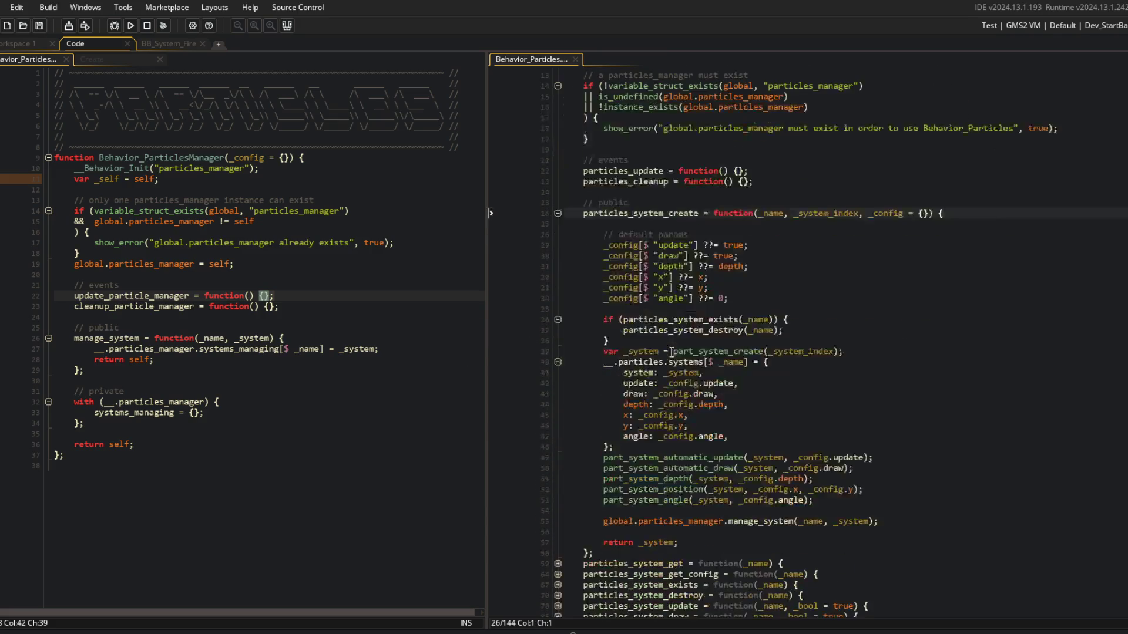
left_click(726, 158)
left_click(817, 193)
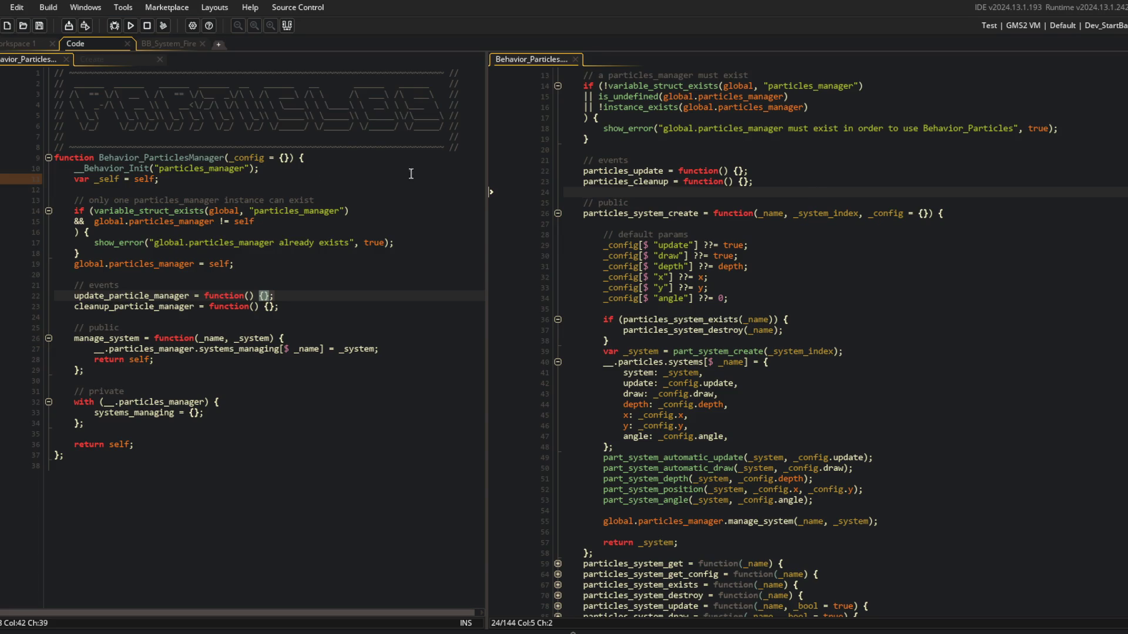
left_click(83, 59)
Fold and unfold cleanup_combat and the PRIVATE combat block to inspect the beast's particle cleanup.
scroll(176, 235, "up", 2)
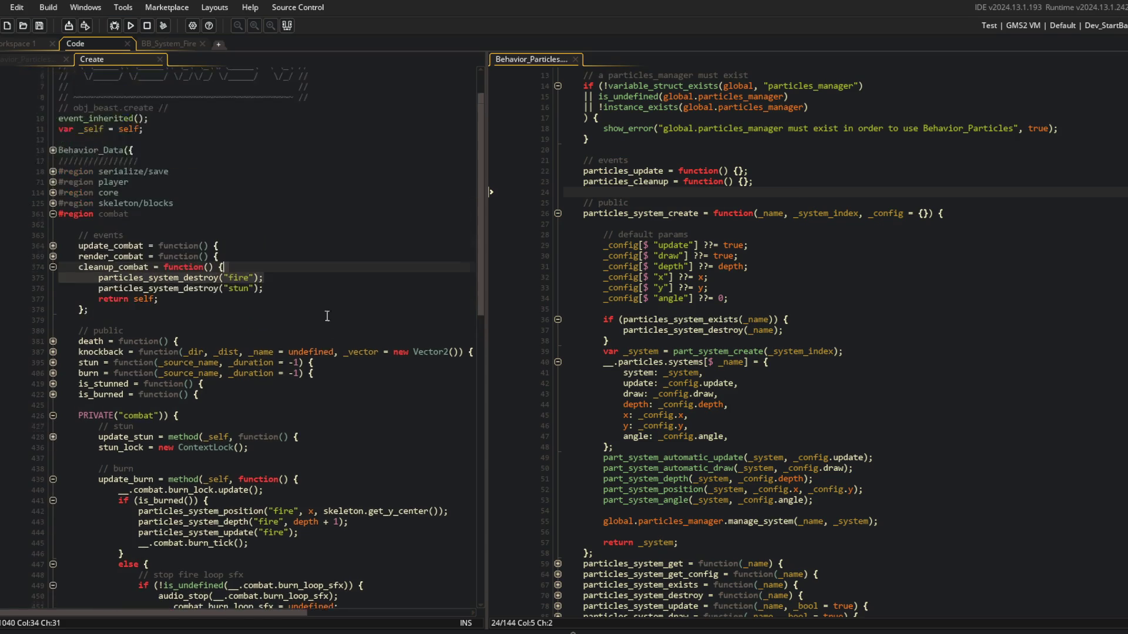
left_click(53, 268)
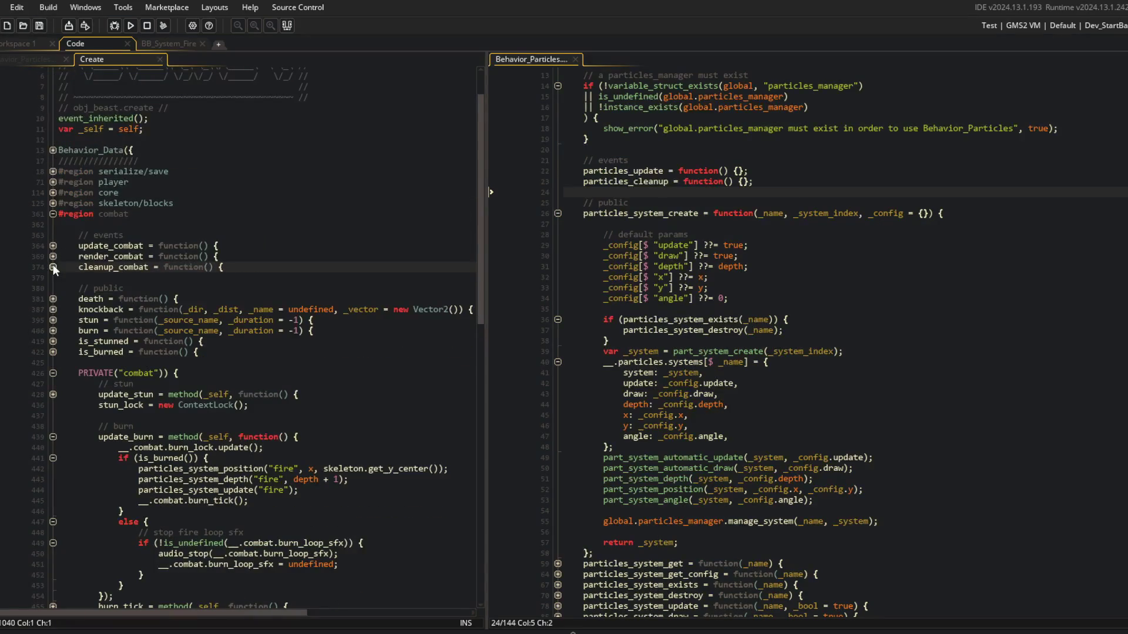
left_click(53, 267)
scroll(201, 241, "down", 2)
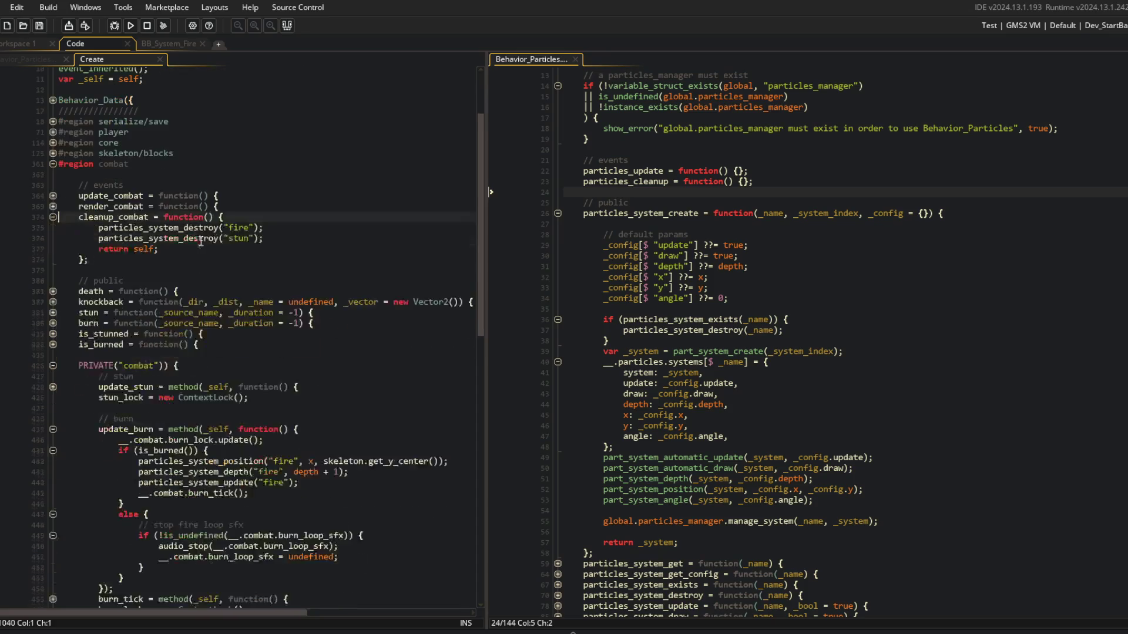
left_click(53, 217)
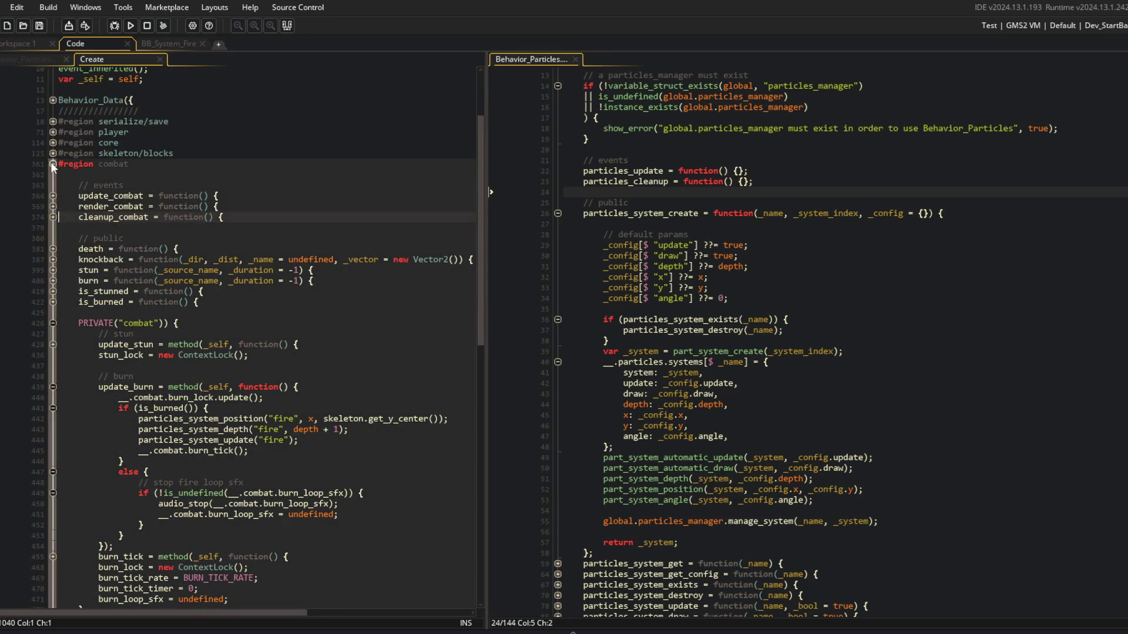
left_click(51, 164)
left_click(52, 164)
left_click(53, 323)
left_click(53, 323)
left_click(52, 323)
left_click(52, 165)
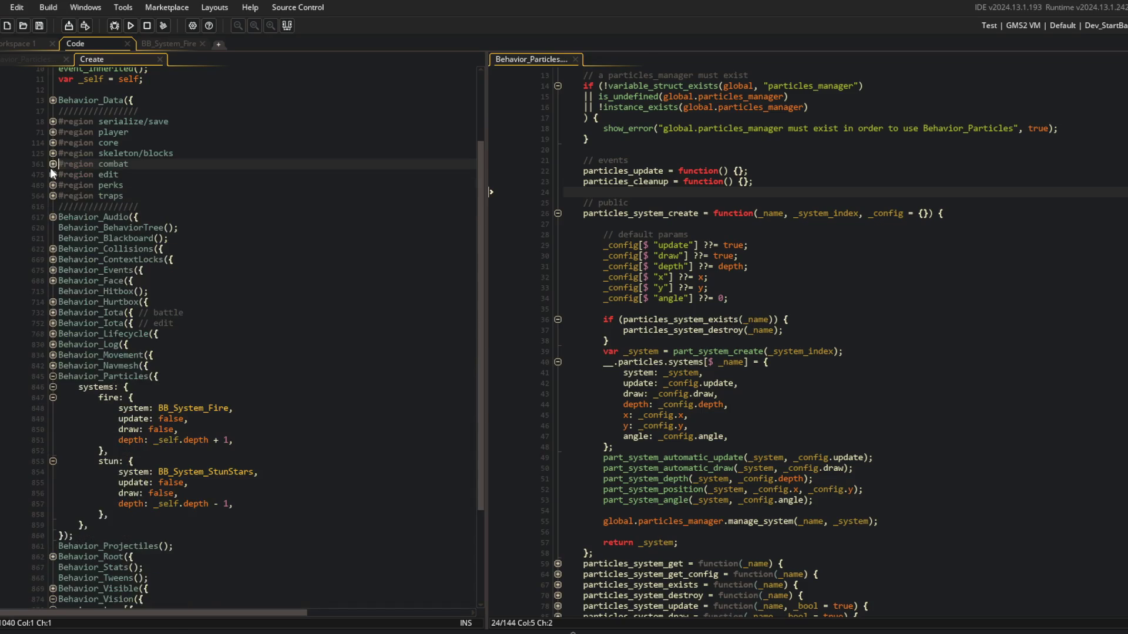
left_click(41, 58)
left_click(135, 137)
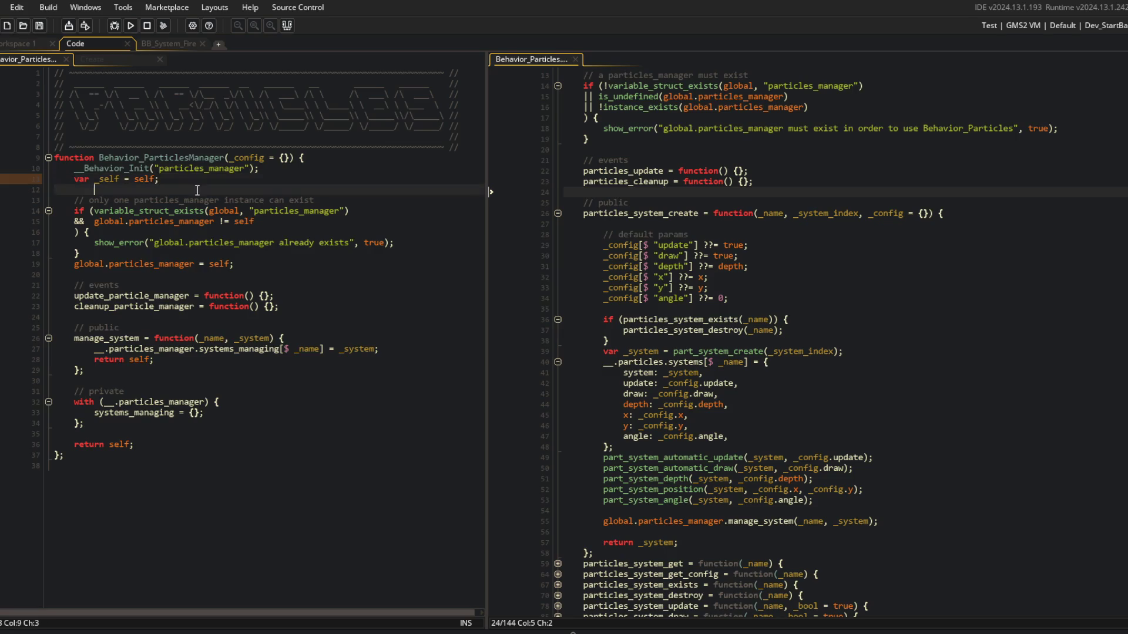
left_click(118, 59)
Close the BB_System_Fire workspace and return to the Behavior_ParticlesManager script.
left_click(160, 44)
middle_click(160, 44)
left_click(618, 202)
scroll(664, 345, "down", 3)
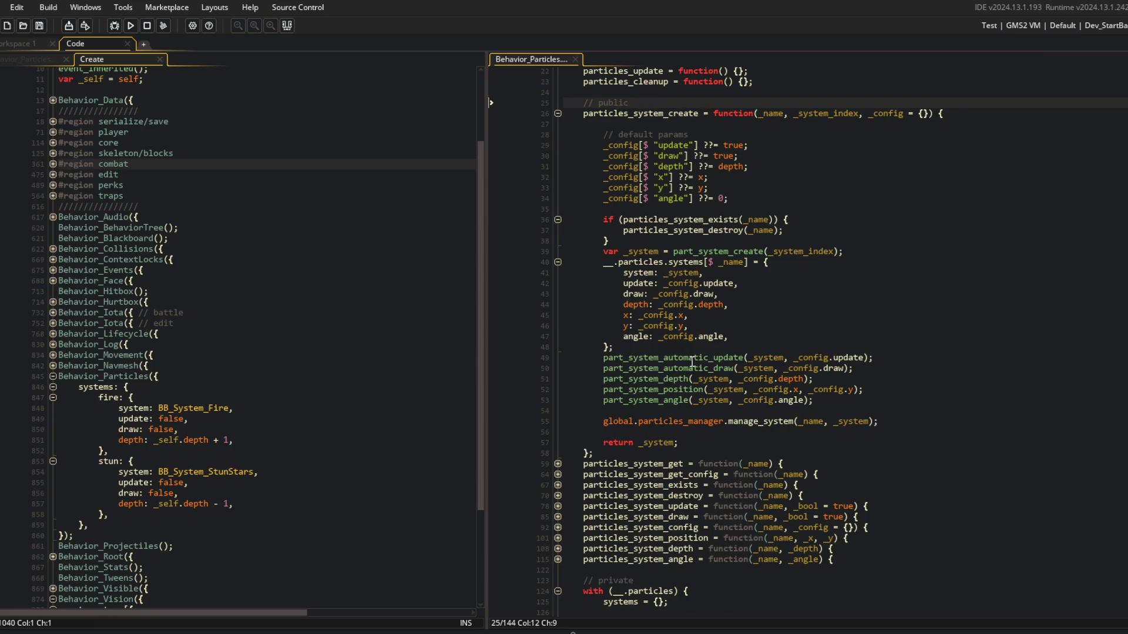
left_click(489, 230)
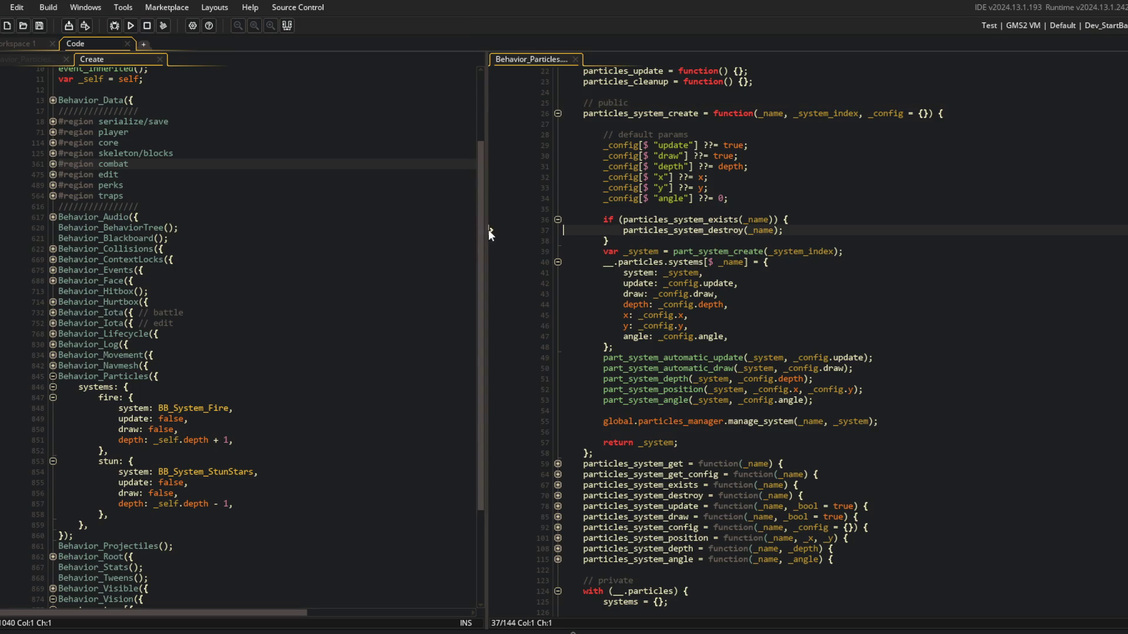
left_click(37, 62)
left_click(658, 294)
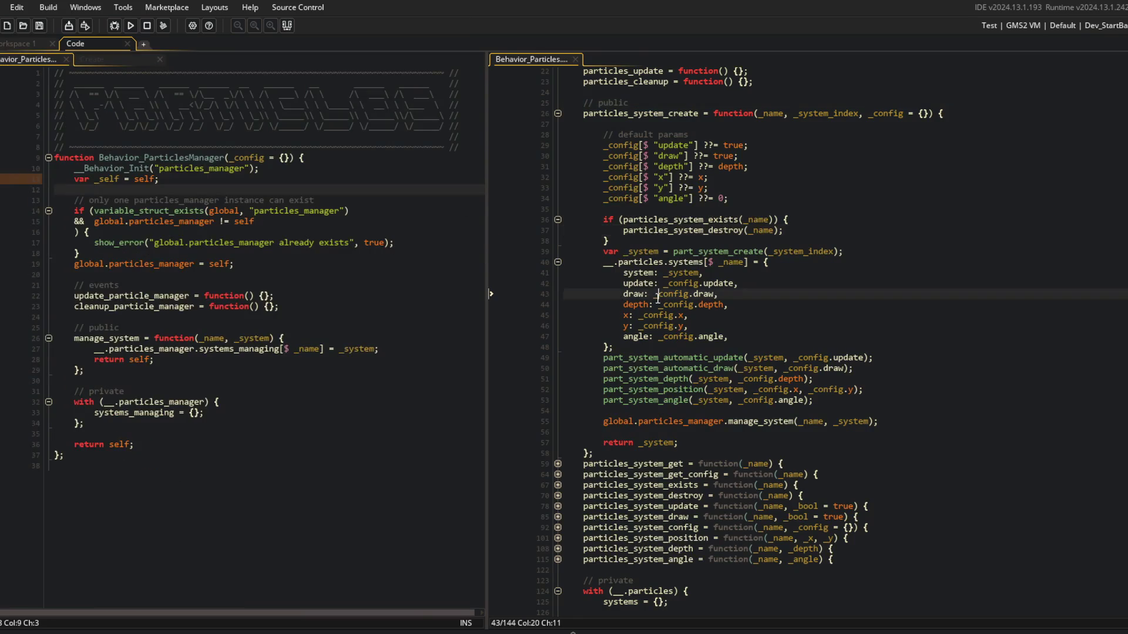
Widen the particles manager code pane and scroll through both scripts.
scroll(697, 298, "up", 1)
scroll(521, 157, "up", 3)
left_click(492, 186)
left_click_drag(488, 186, 523, 185)
left_click(384, 301)
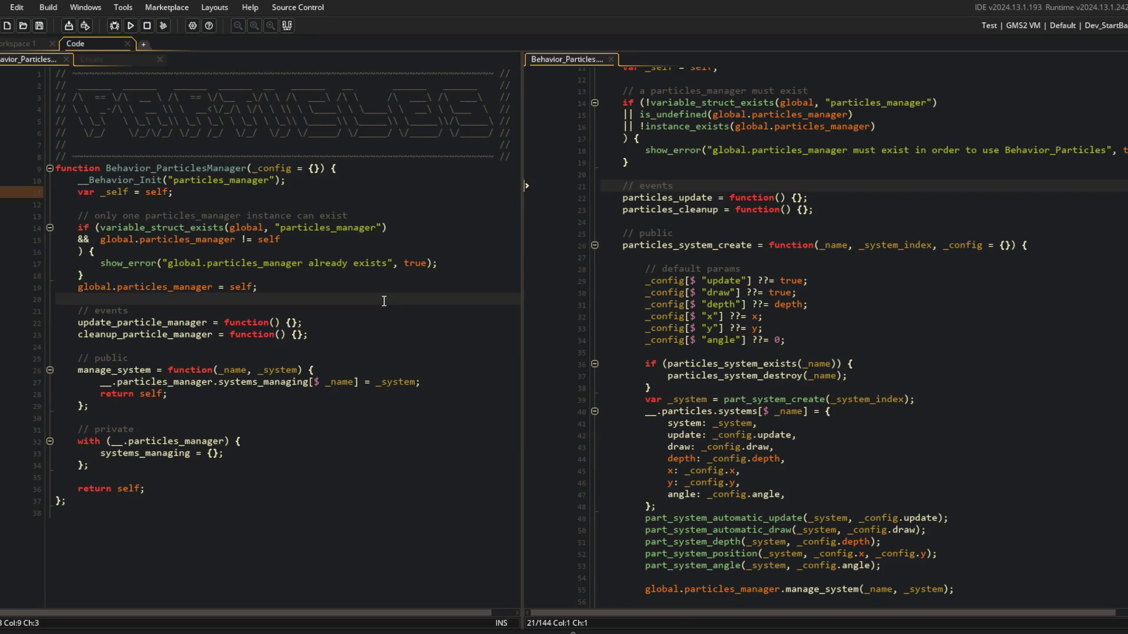
scroll(277, 210, "down", 1)
left_click(277, 210)
left_click(442, 221)
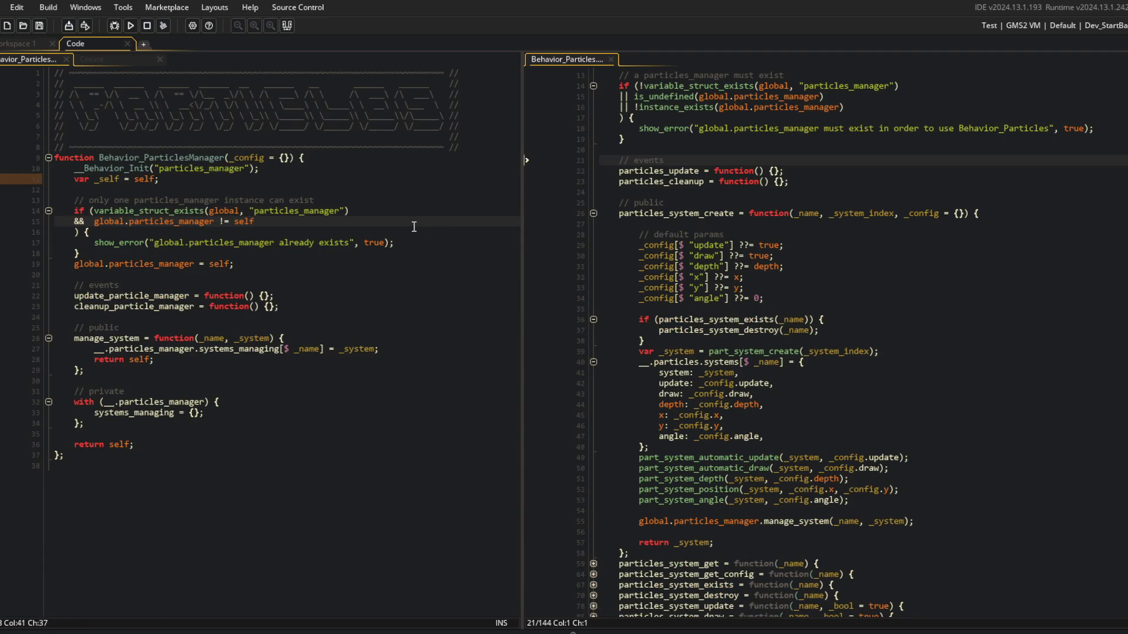
left_click(764, 277)
Select the manage_system call line, then expand particles_system_update to read its body.
scroll(765, 290, "down", 5)
scroll(766, 290, "down", 2)
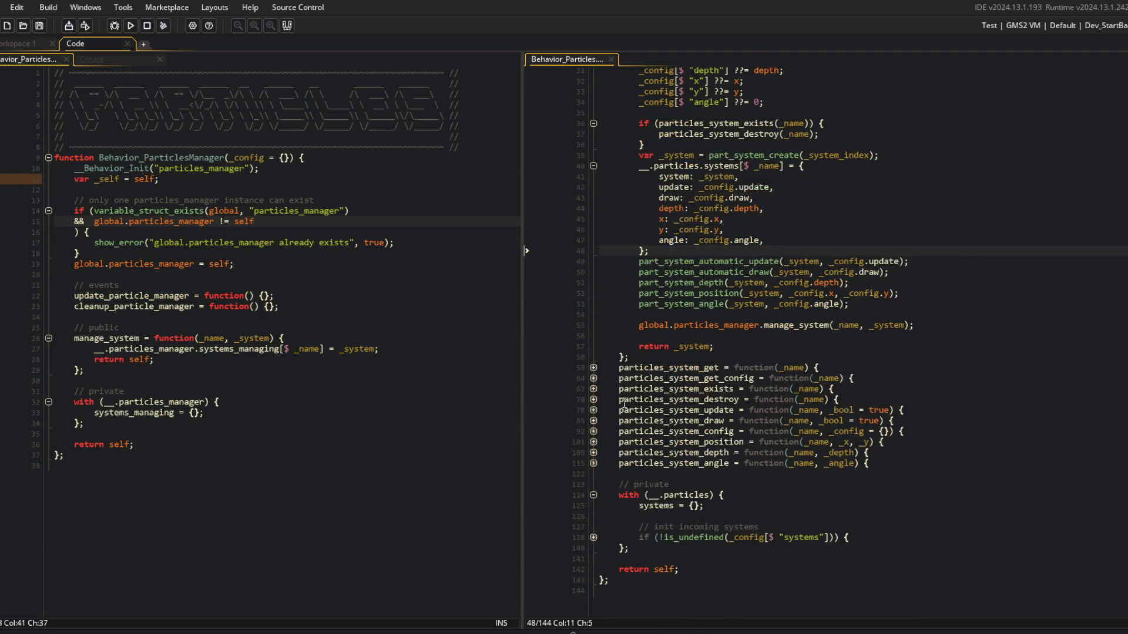
left_click(593, 410)
left_click(593, 410)
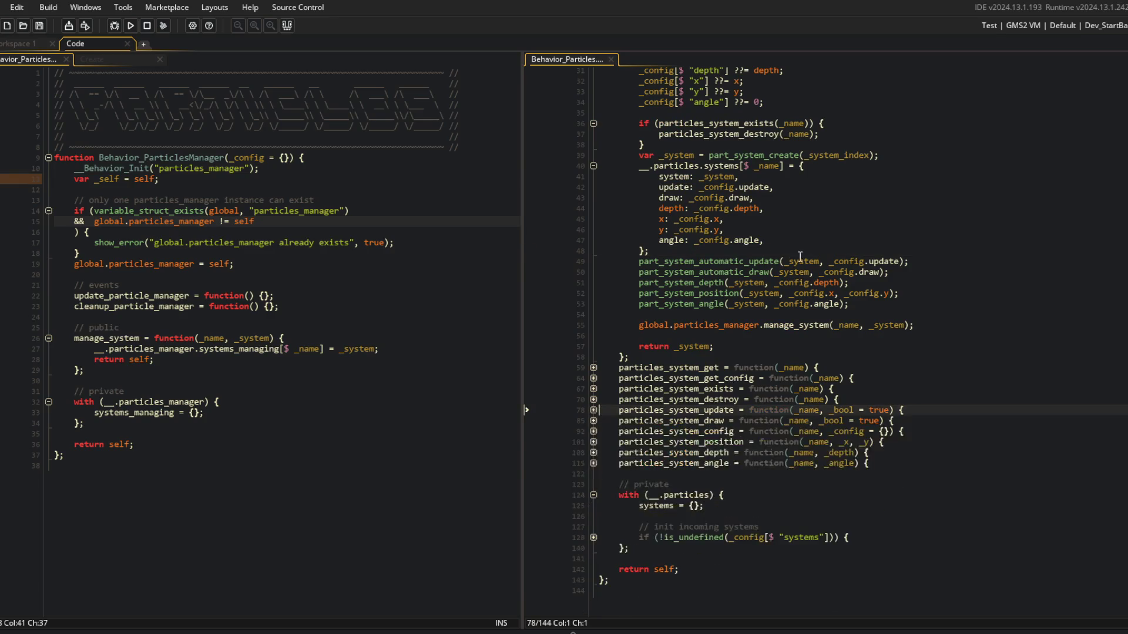
scroll(656, 452, "up", 4)
left_click(656, 452)
left_click(764, 366)
left_click(88, 370)
mouse_move(640, 449)
left_mouse_down()
mouse_move(916, 451)
mouse_move(978, 463)
left_mouse_up()
left_click(881, 493)
left_click(593, 535)
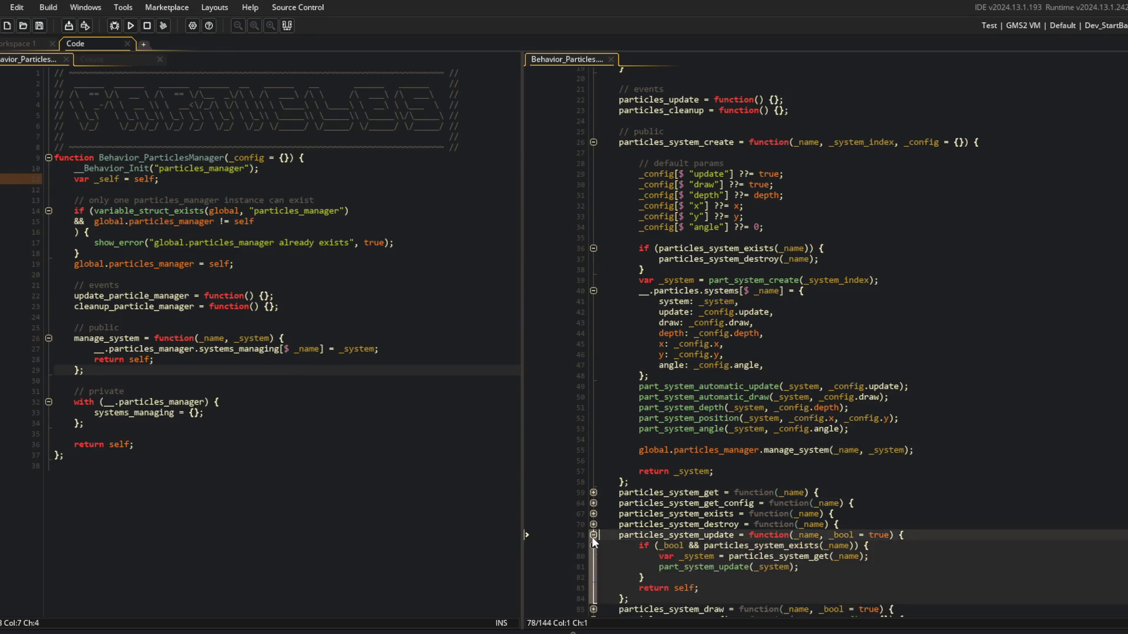